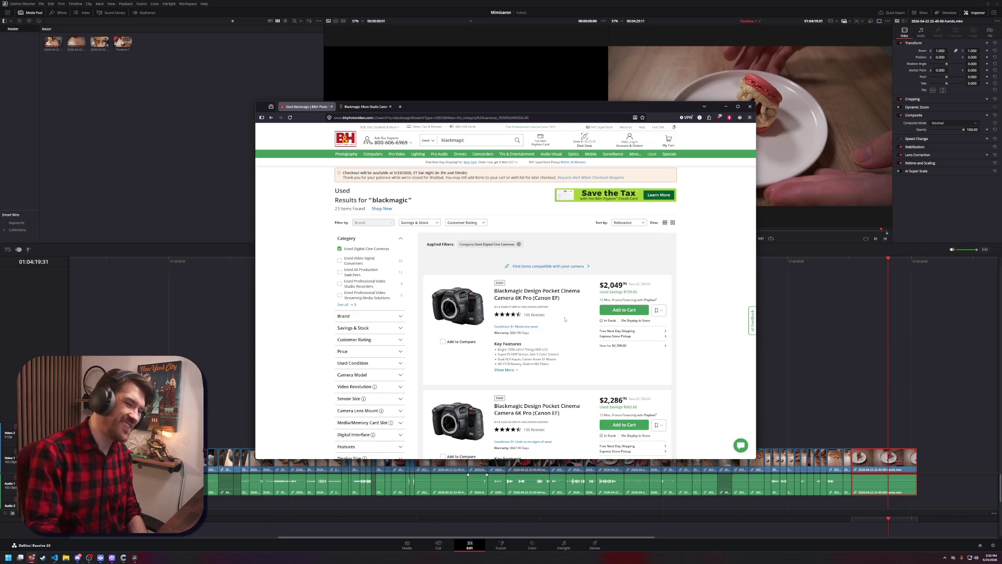
Browse the B&H 'blackmagic' results filtered to Used Digital Cine Cameras
scroll(694, 331, "down", 2)
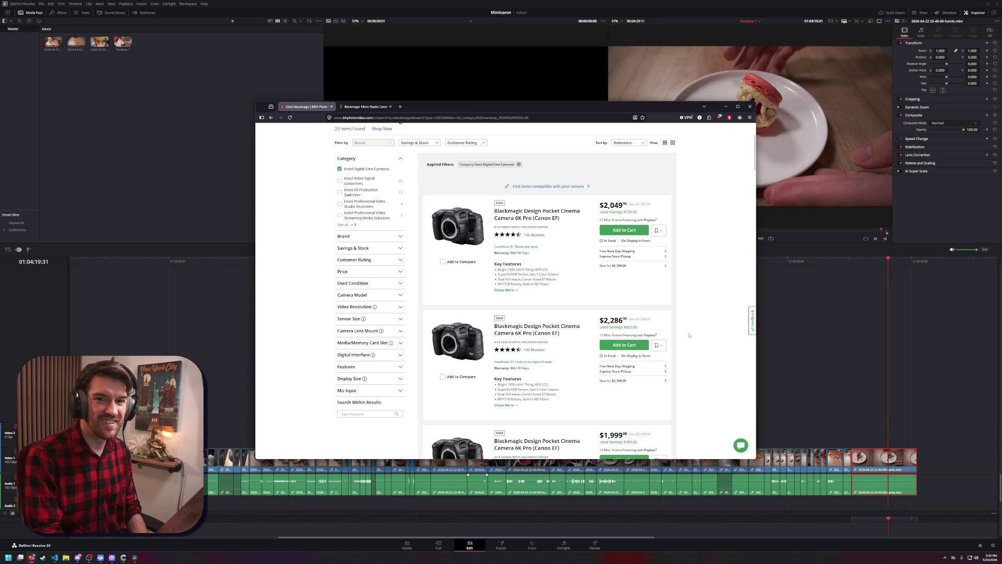
scroll(690, 334, "down", 2)
scroll(678, 343, "down", 4)
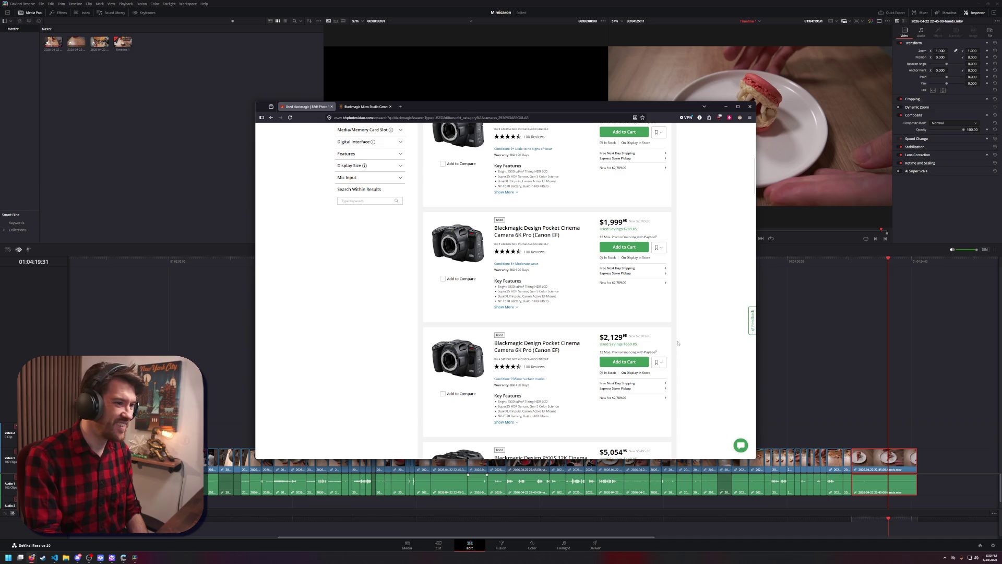
scroll(677, 343, "up", 6)
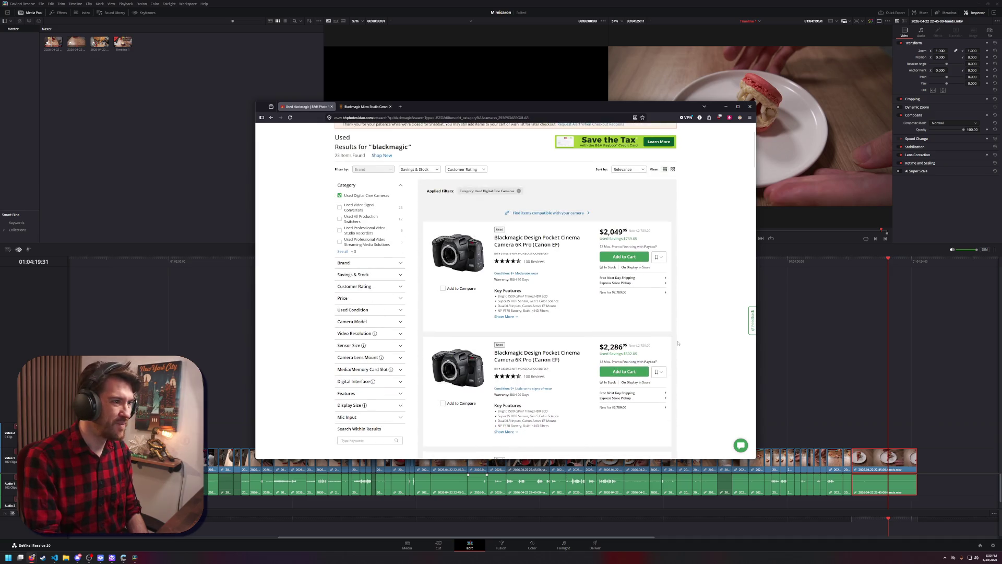
scroll(677, 343, "down", 10)
scroll(678, 345, "down", 1)
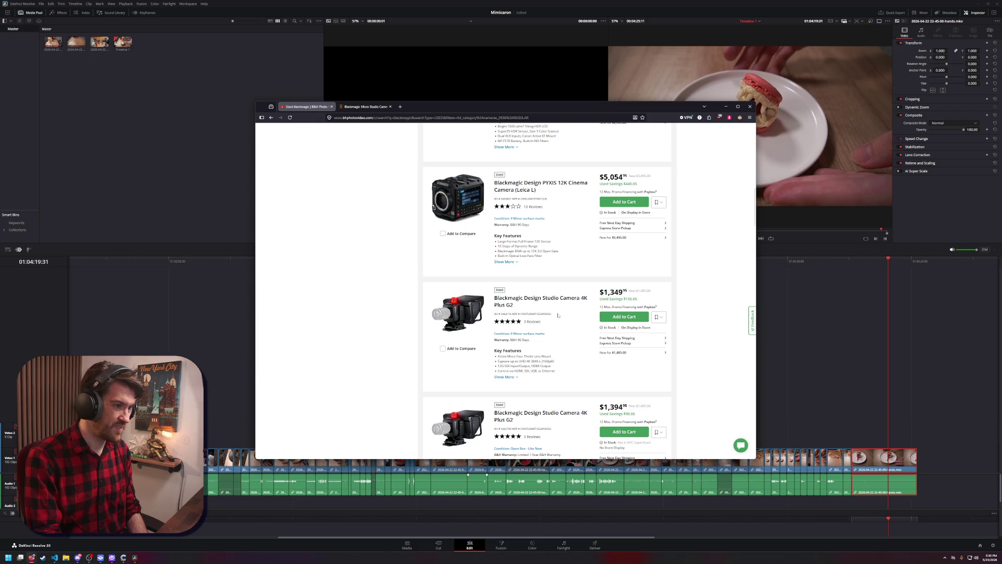
scroll(558, 315, "down", 1)
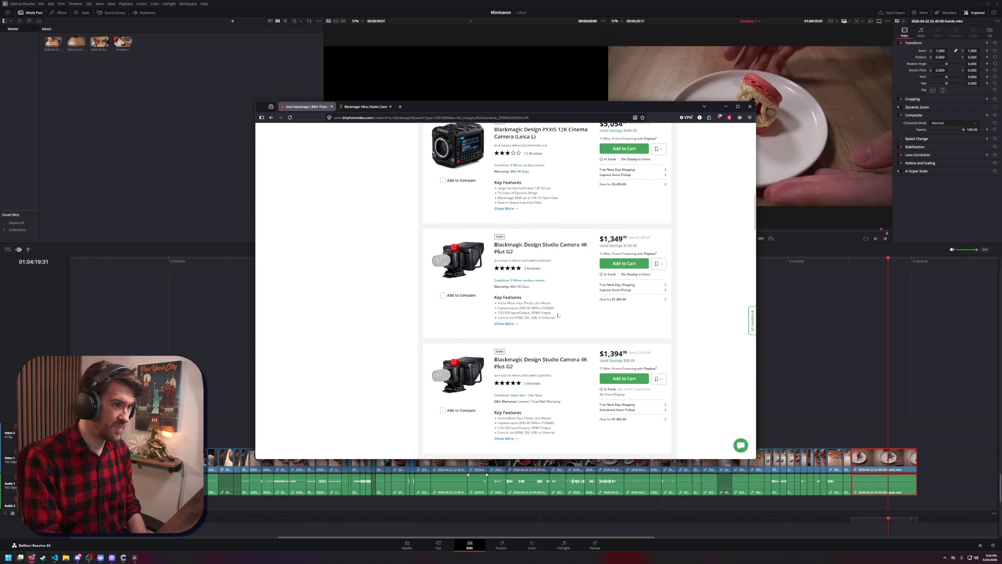
scroll(558, 315, "down", 2)
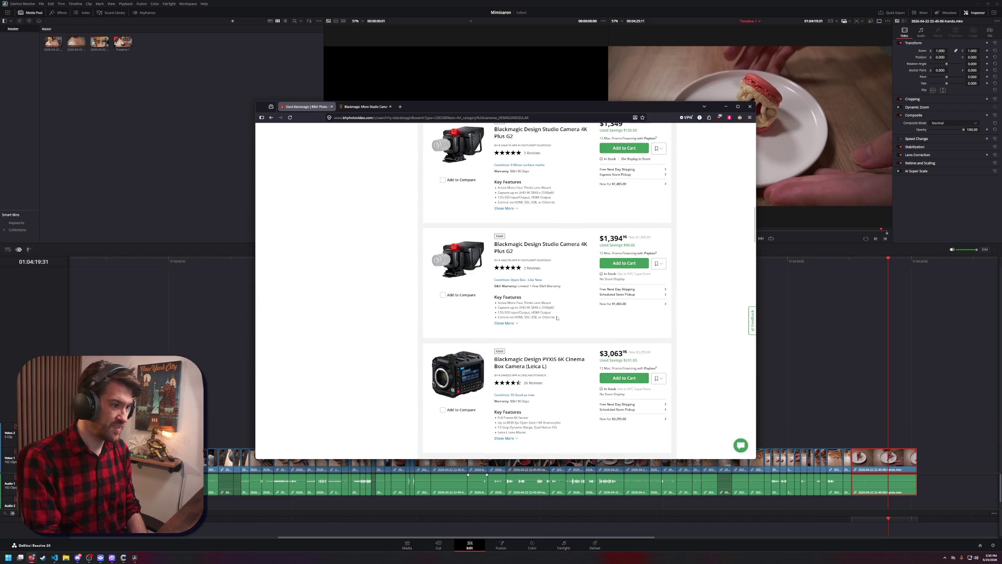
scroll(557, 318, "down", 1)
scroll(557, 318, "down", 1)
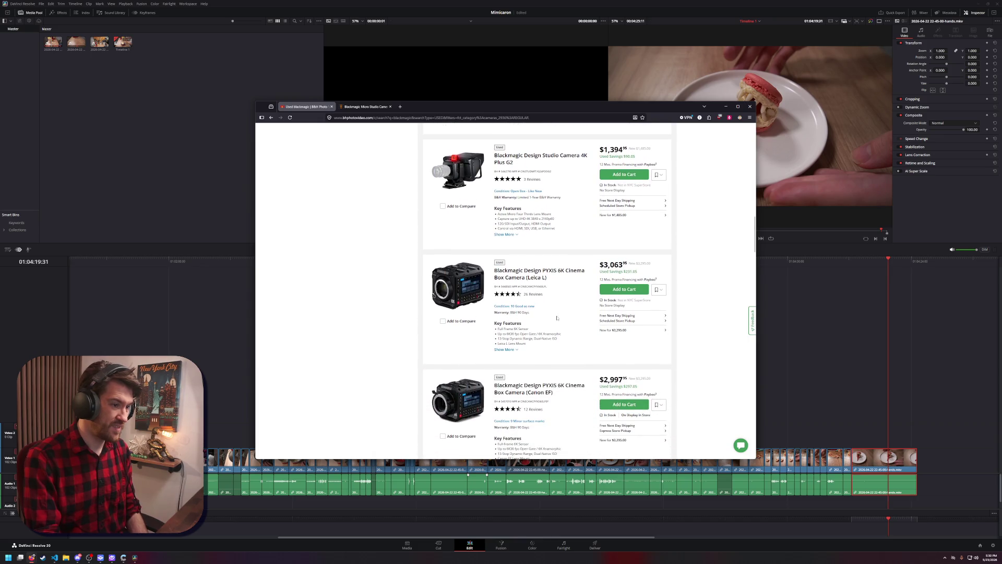
scroll(557, 317, "down", 6)
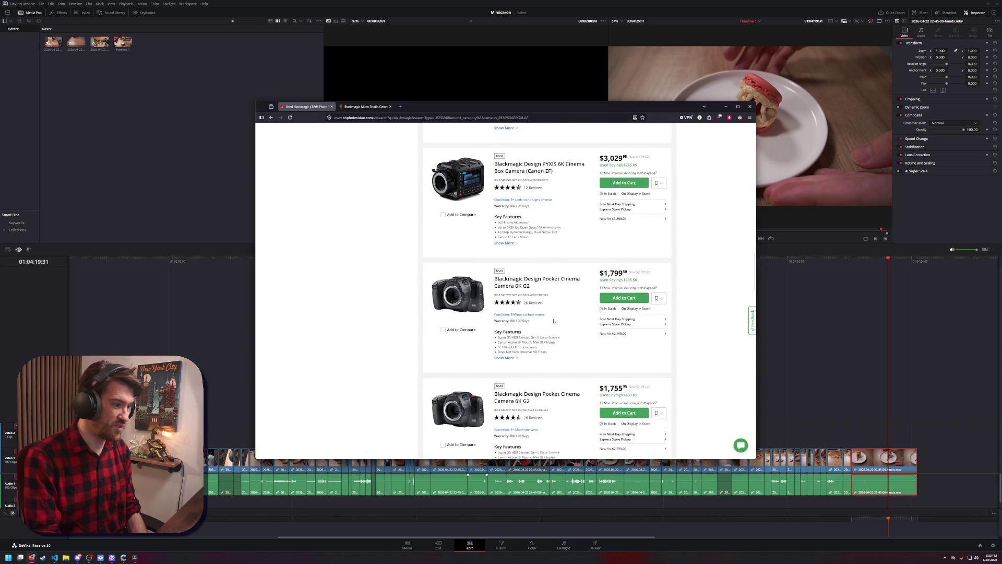
scroll(554, 321, "up", 1)
scroll(560, 302, "down", 1)
scroll(560, 302, "down", 1)
scroll(560, 302, "up", 5)
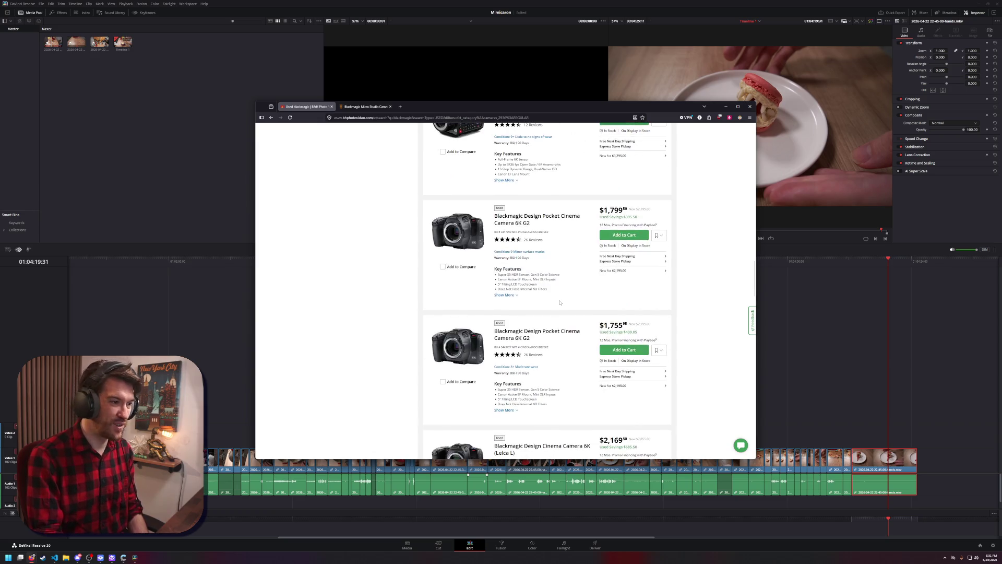
scroll(556, 307, "up", 8)
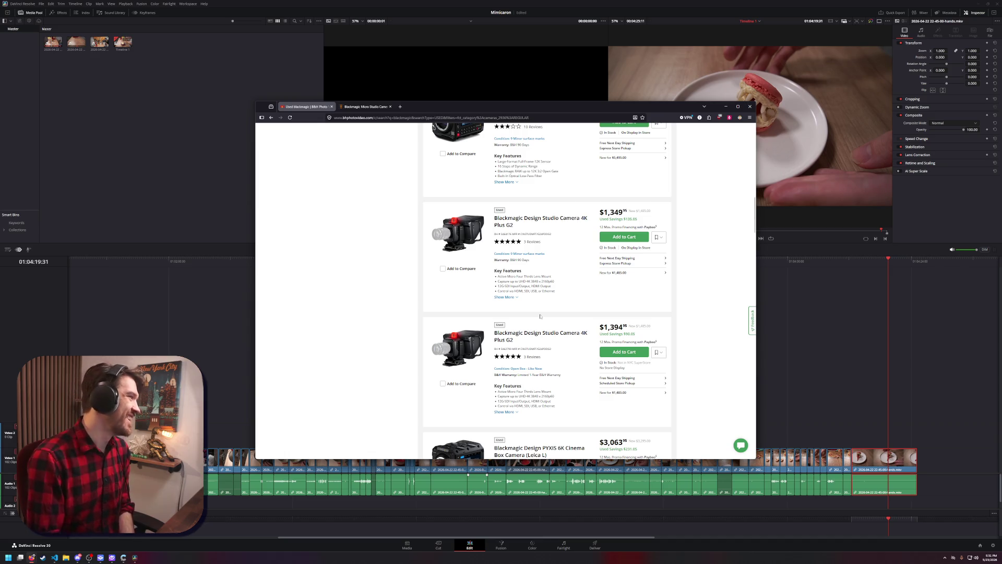
scroll(540, 316, "up", 4)
scroll(540, 316, "down", 1)
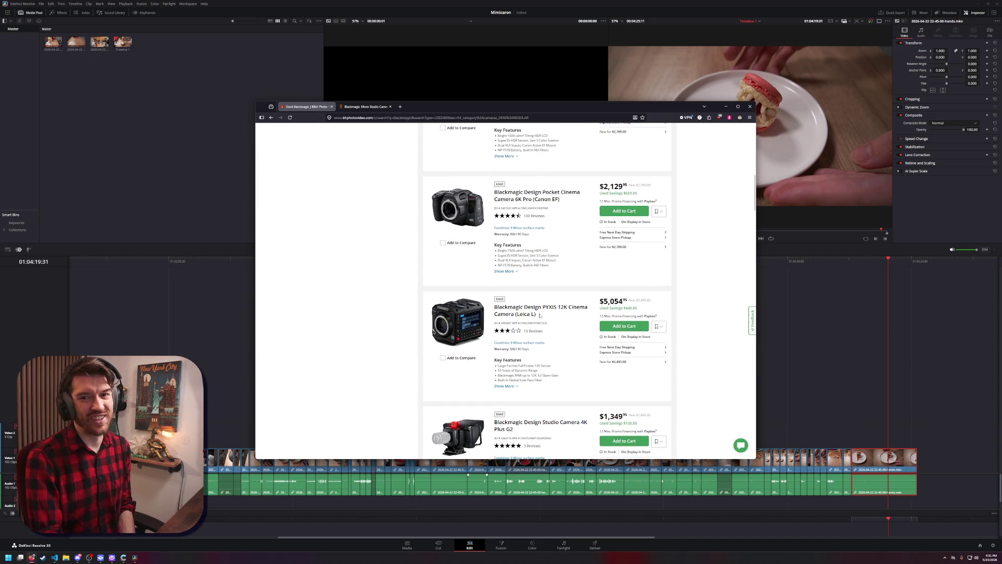
scroll(530, 322, "up", 10)
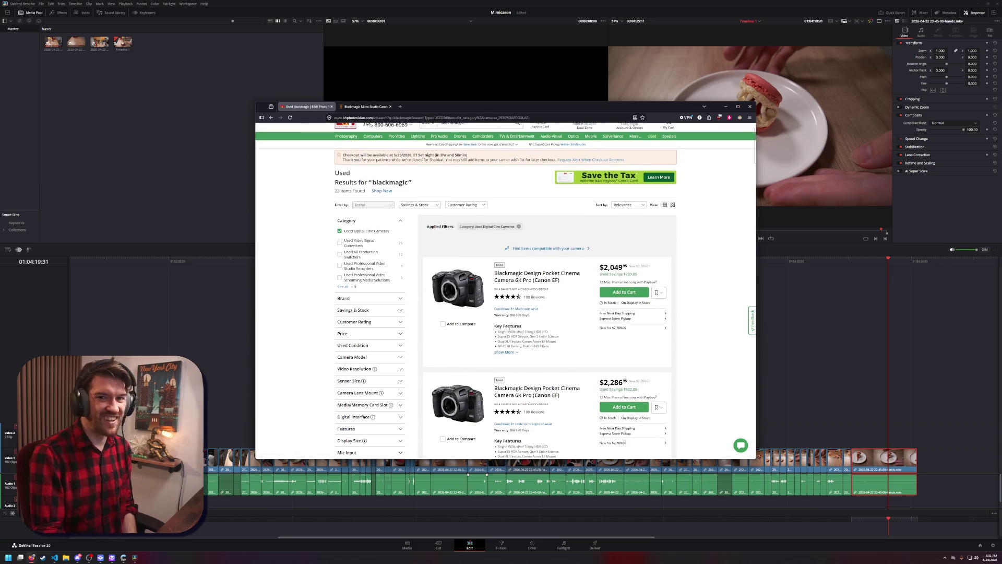
scroll(565, 326, "up", 1)
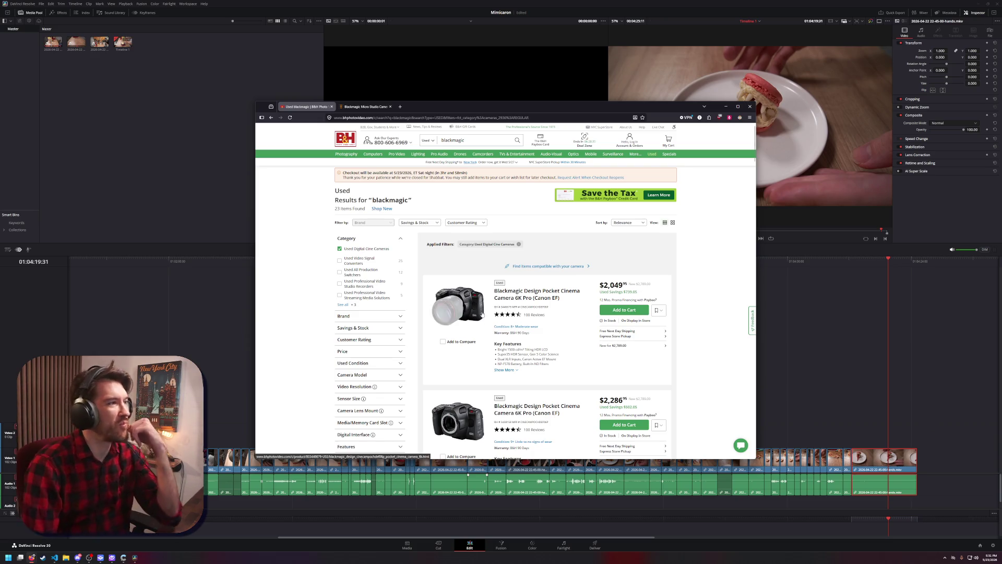
scroll(496, 329, "down", 5)
scroll(491, 342, "down", 10)
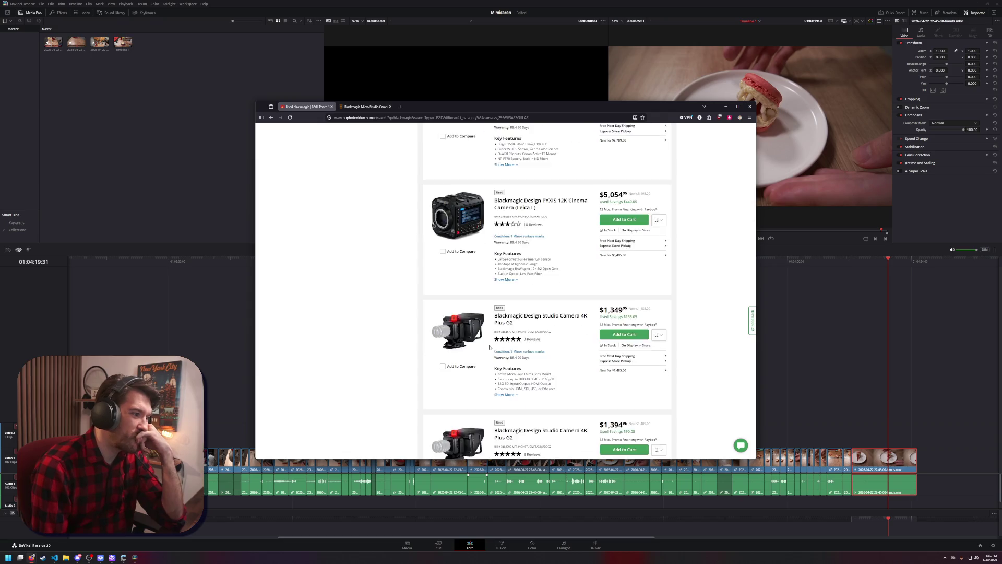
scroll(486, 353, "down", 10)
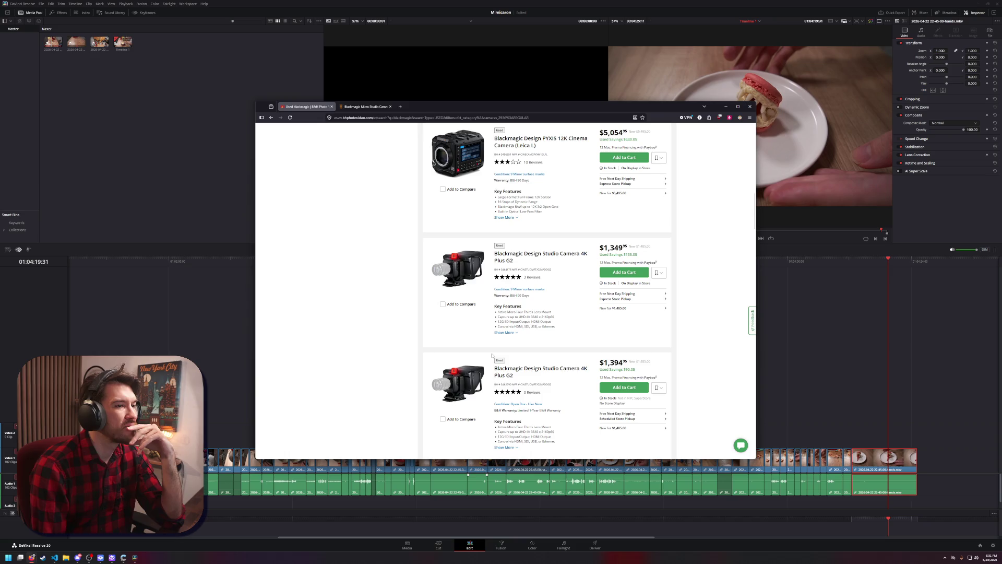
scroll(491, 357, "up", 5)
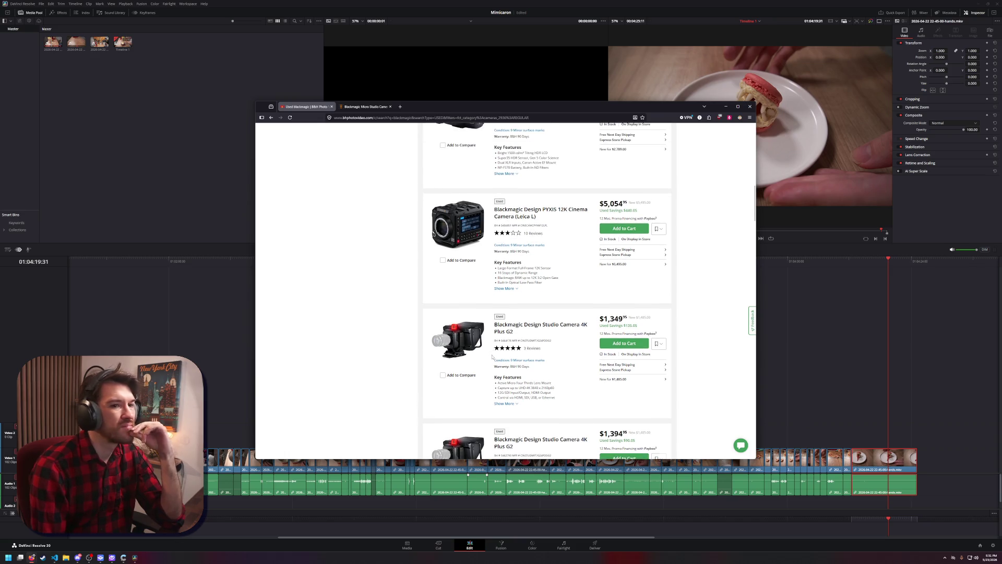
scroll(492, 357, "up", 1)
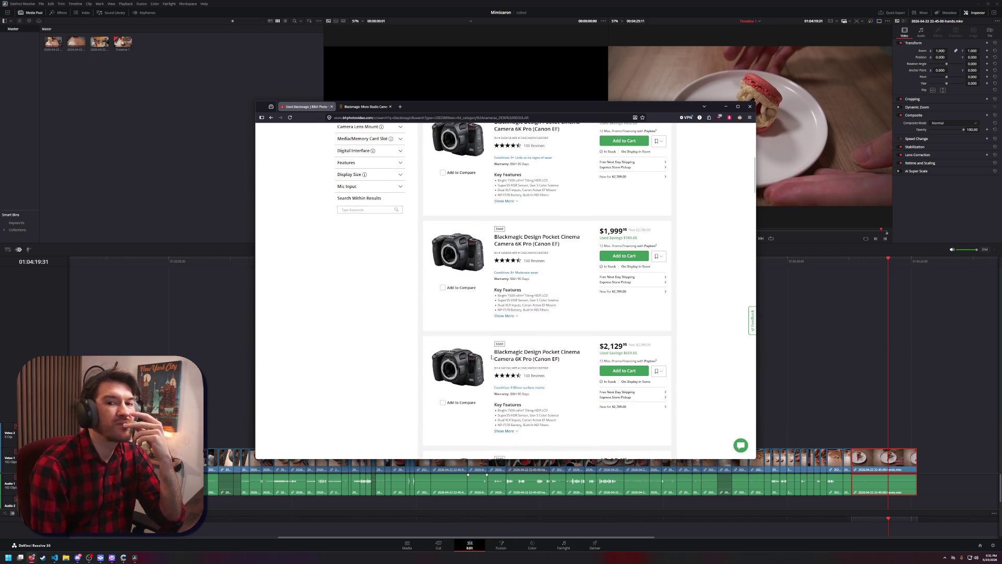
scroll(492, 357, "up", 5)
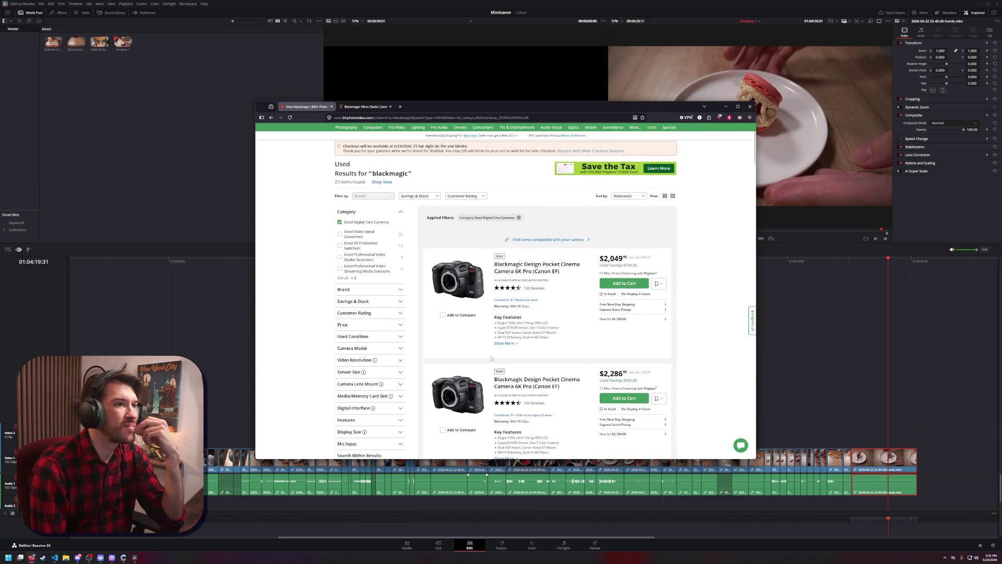
scroll(491, 358, "down", 1)
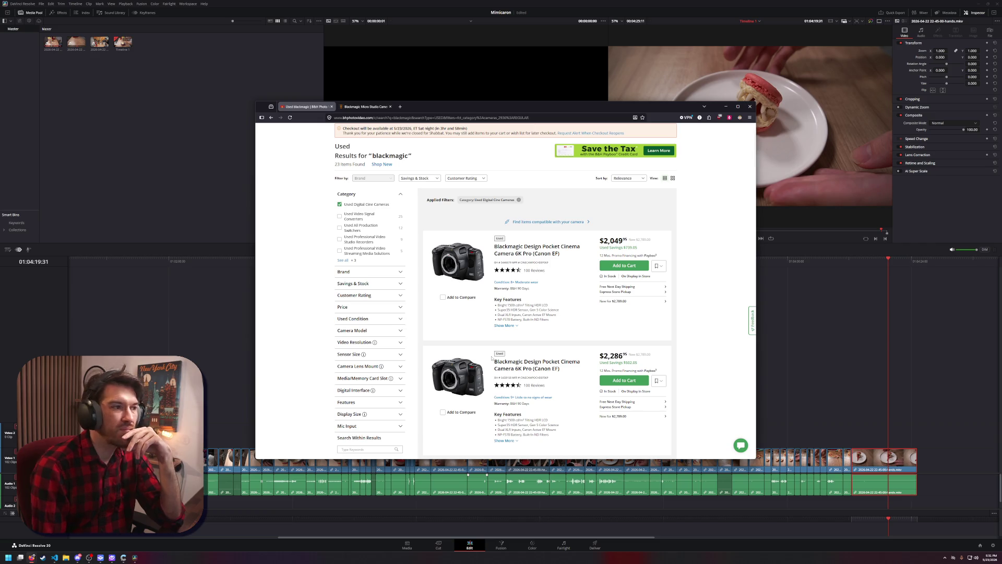
scroll(490, 359, "up", 1)
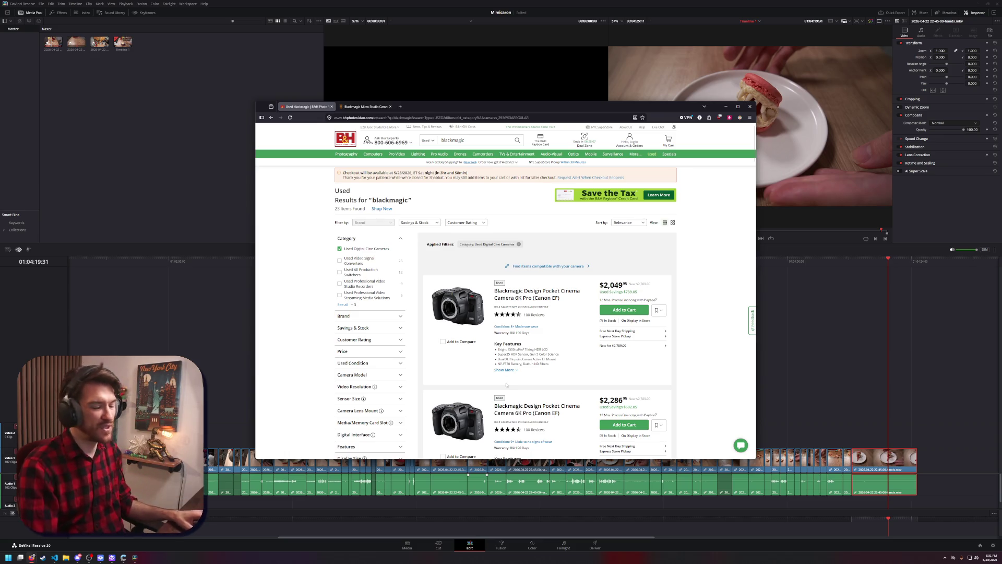
Zoom the page in one step and enlarge the browser window taller and wider
key("ctrl+plus")
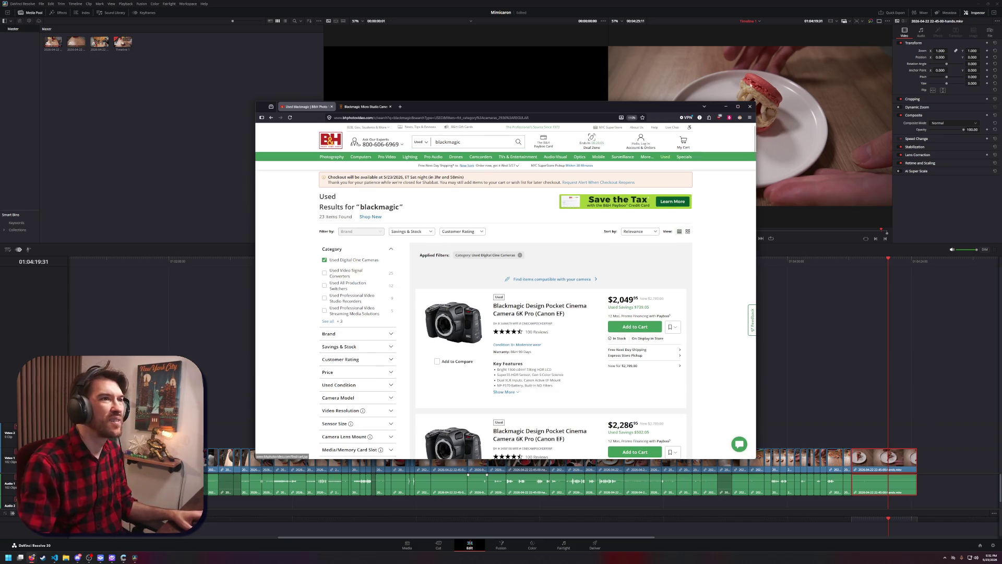
left_click_drag(685, 102, 685, 57)
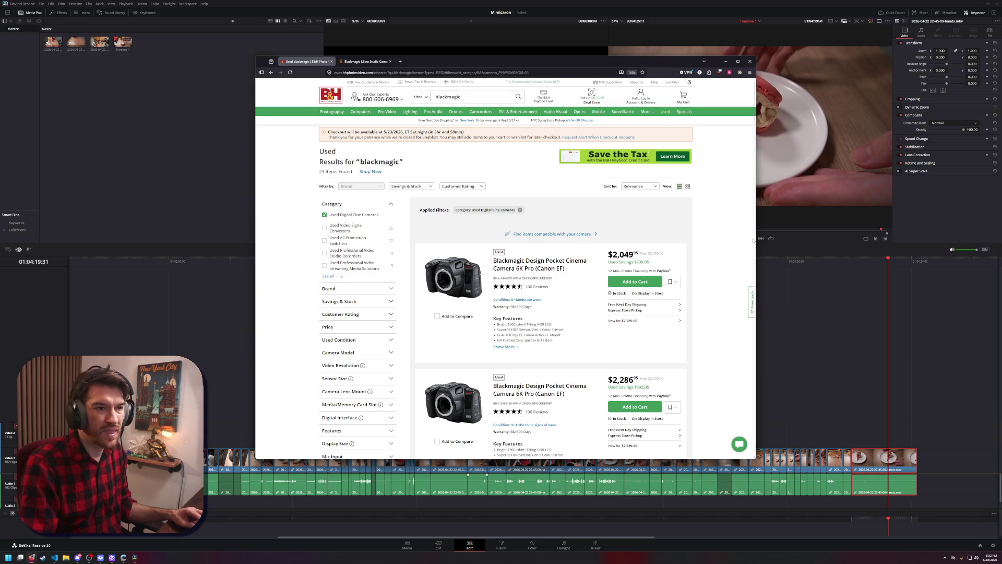
left_click_drag(758, 238, 847, 237)
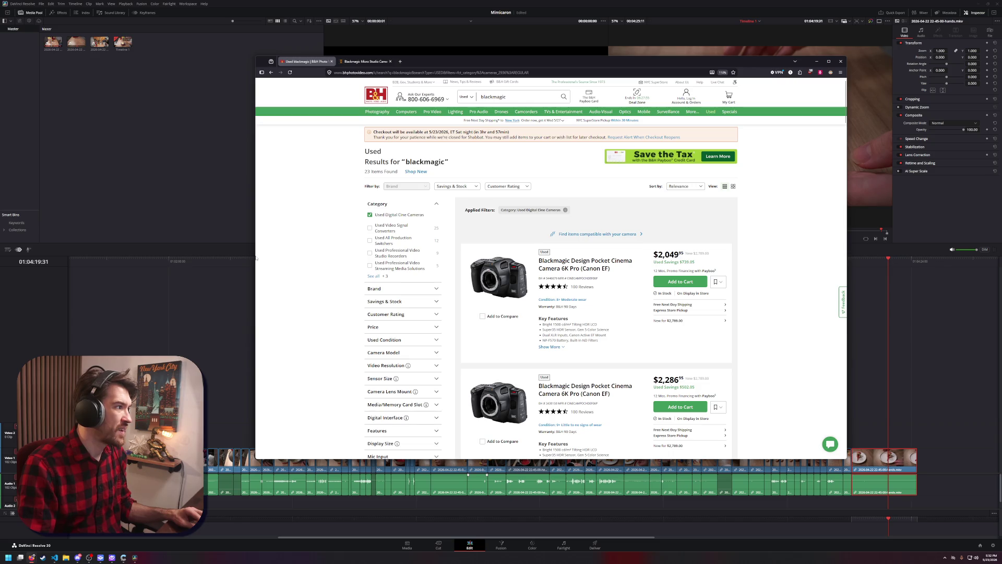
left_click_drag(254, 256, 196, 266)
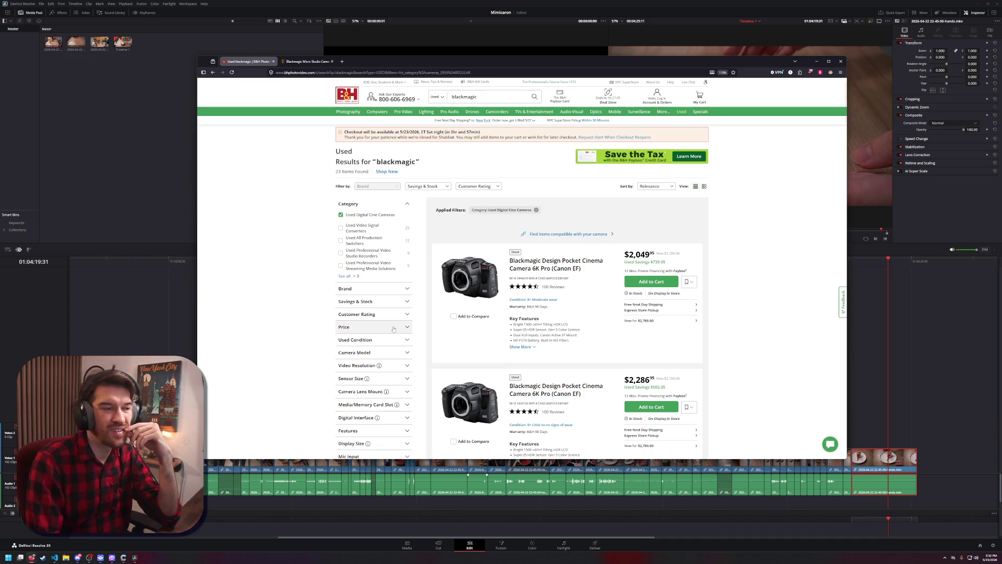
Scroll back to the header, with Pocket Cinema Camera 6K Pro units at $2,049 and $2,286 listed first
scroll(569, 317, "down", 8)
scroll(569, 316, "down", 6)
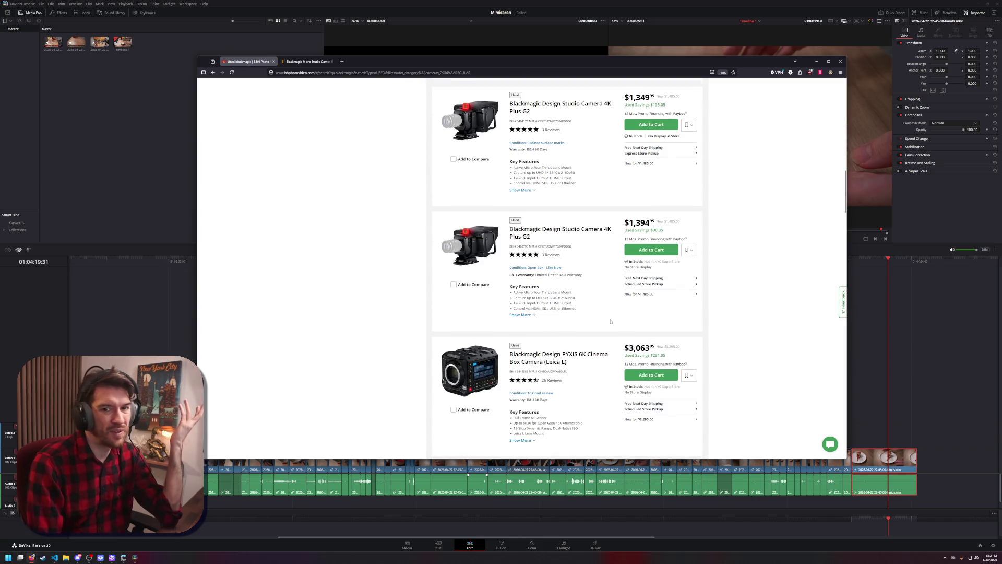
scroll(610, 321, "up", 3)
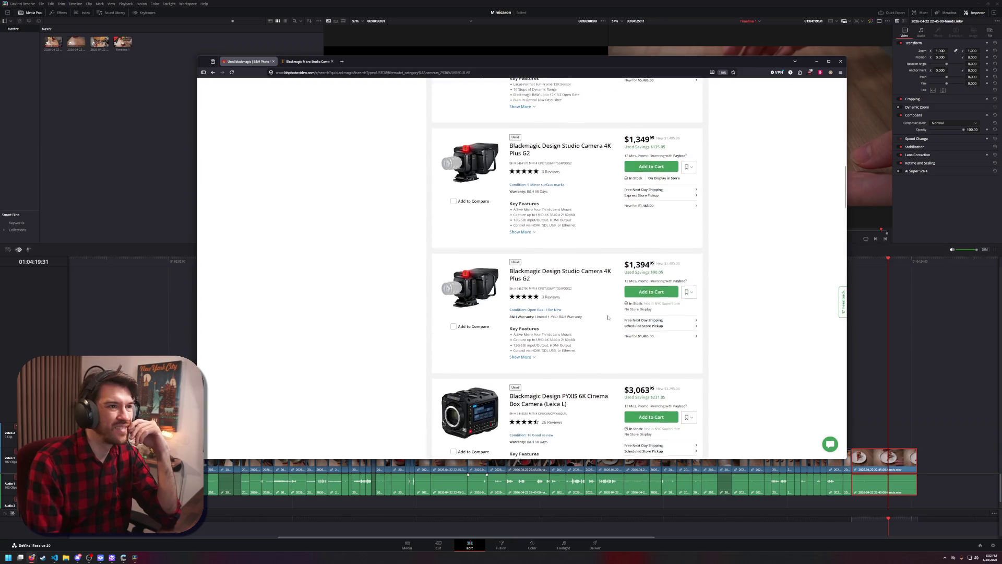
scroll(608, 317, "up", 4)
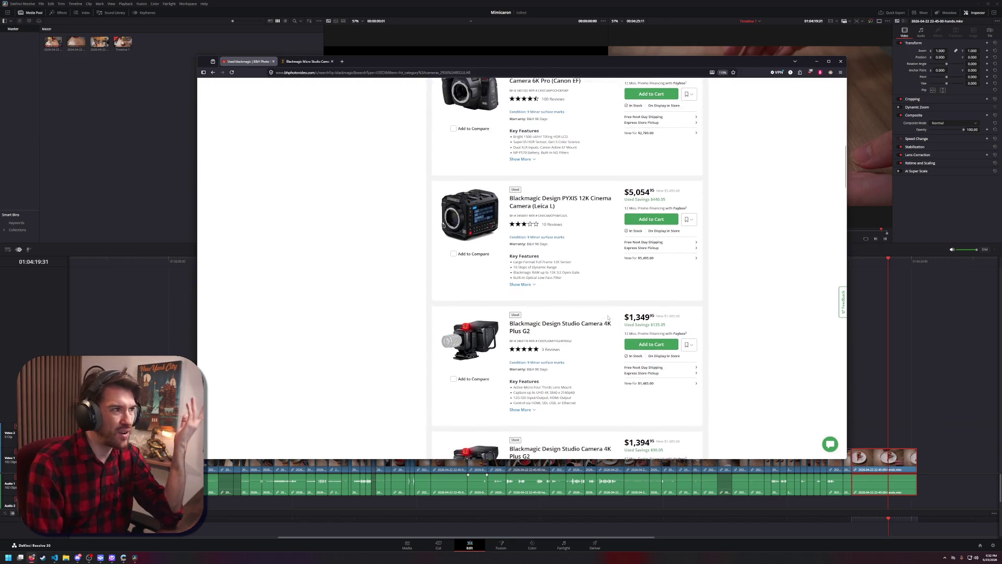
scroll(607, 316, "up", 5)
scroll(606, 315, "up", 3)
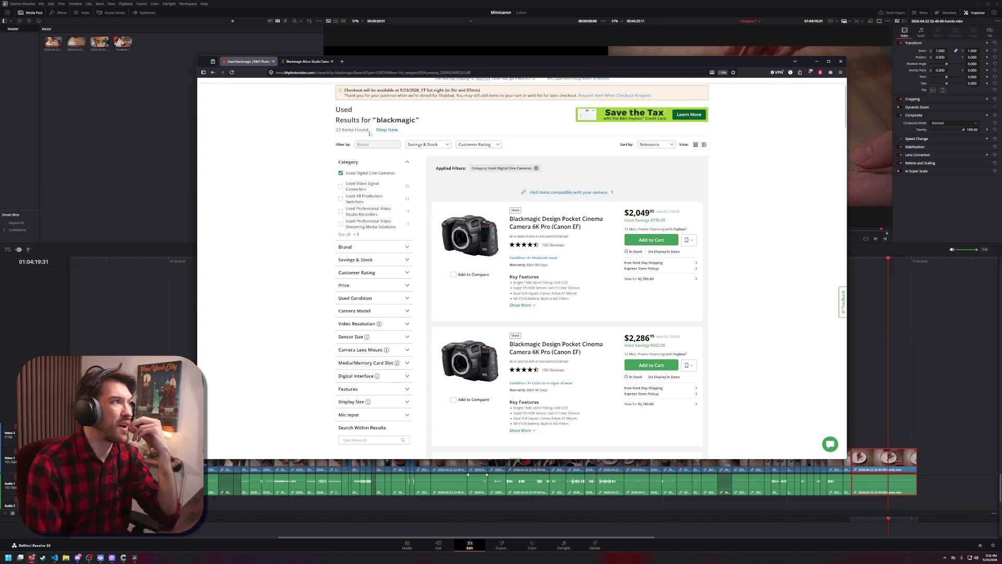
scroll(417, 183, "up", 1)
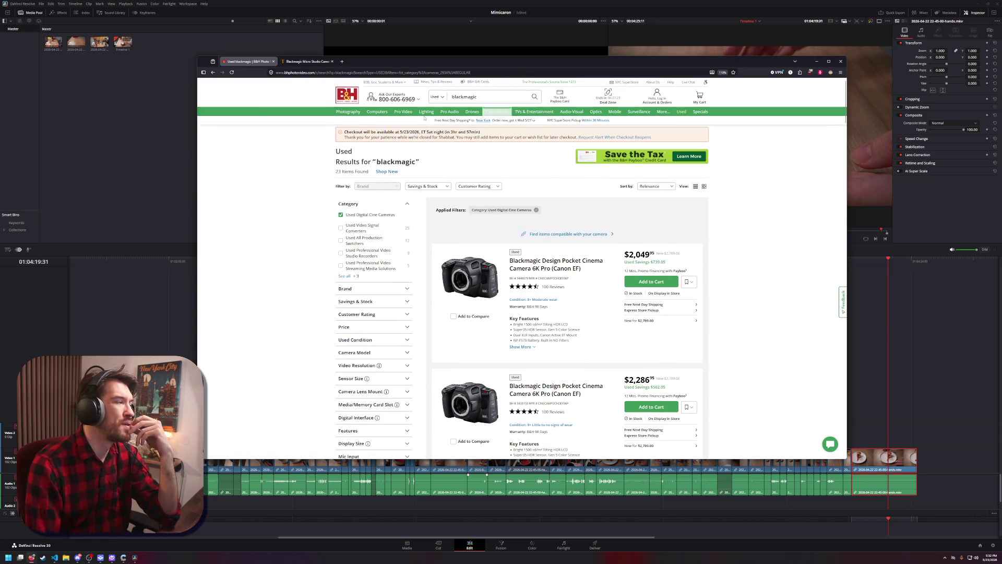
In a new tab, search 'elgato facecam 4k' and open the Elgato Facecam 4K product page
left_click(342, 61)
left_click(319, 73)
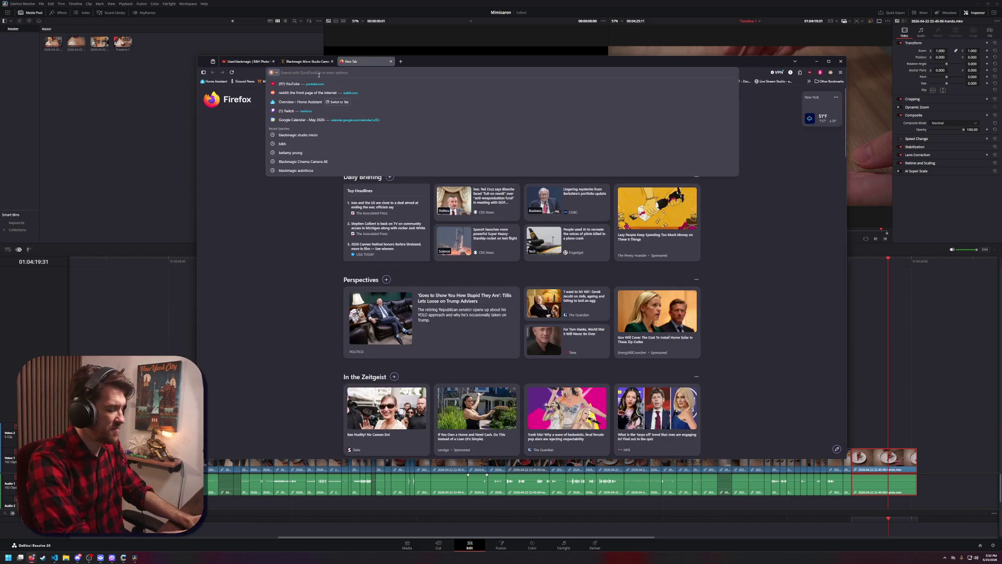
type("elgato facecam 4k")
key("Return")
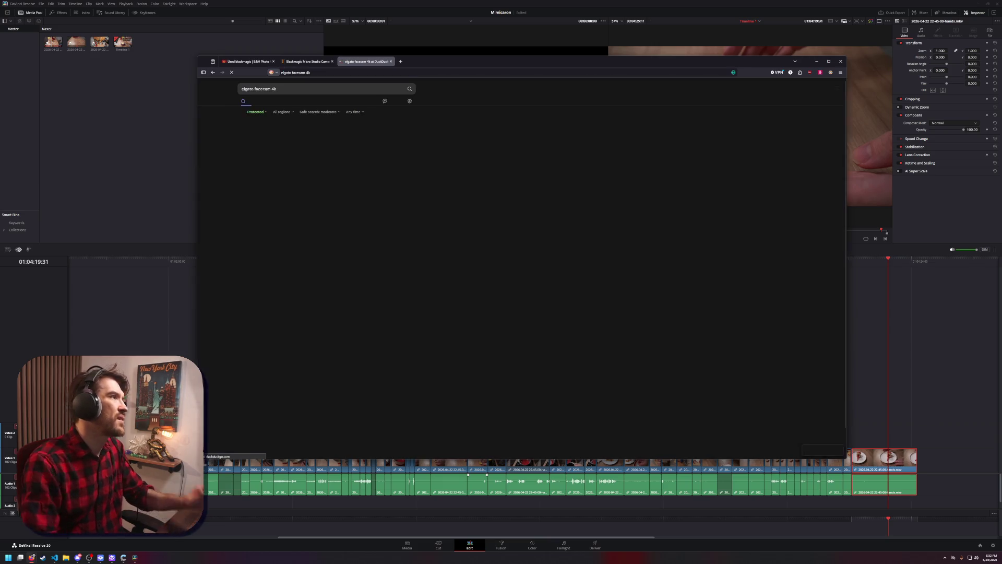
left_click(269, 135)
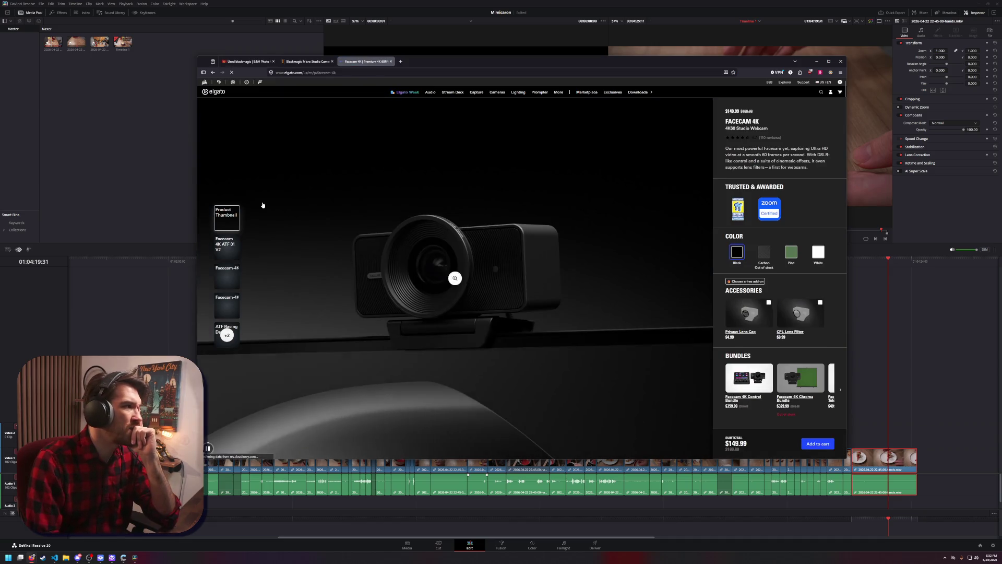
View the Facecam 4K desk setup, webcam close-up and Camera Hub photos, then open another blank tab
scroll(462, 309, "down", 3)
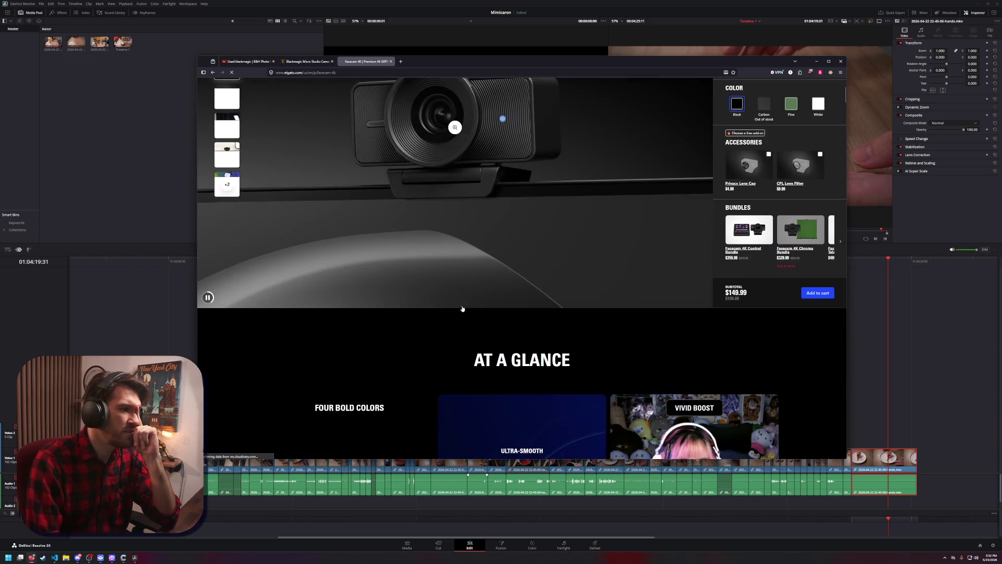
scroll(462, 309, "down", 3)
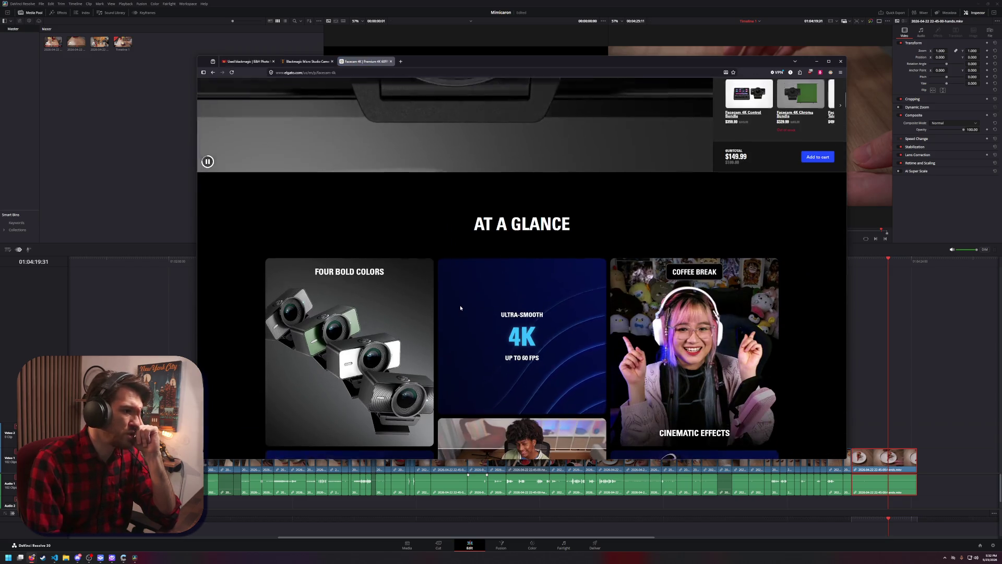
scroll(460, 308, "up", 5)
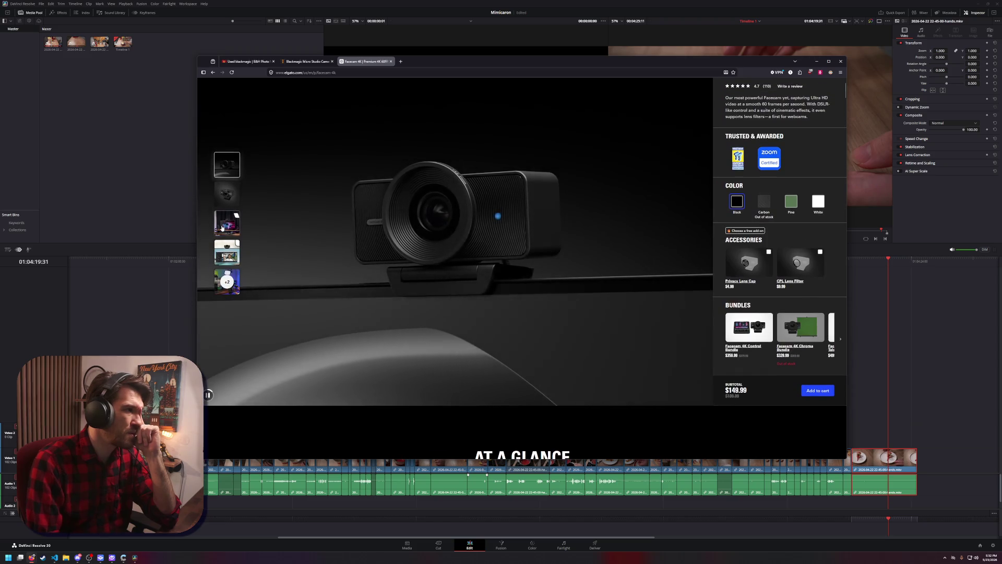
left_click(222, 228)
left_click(221, 197)
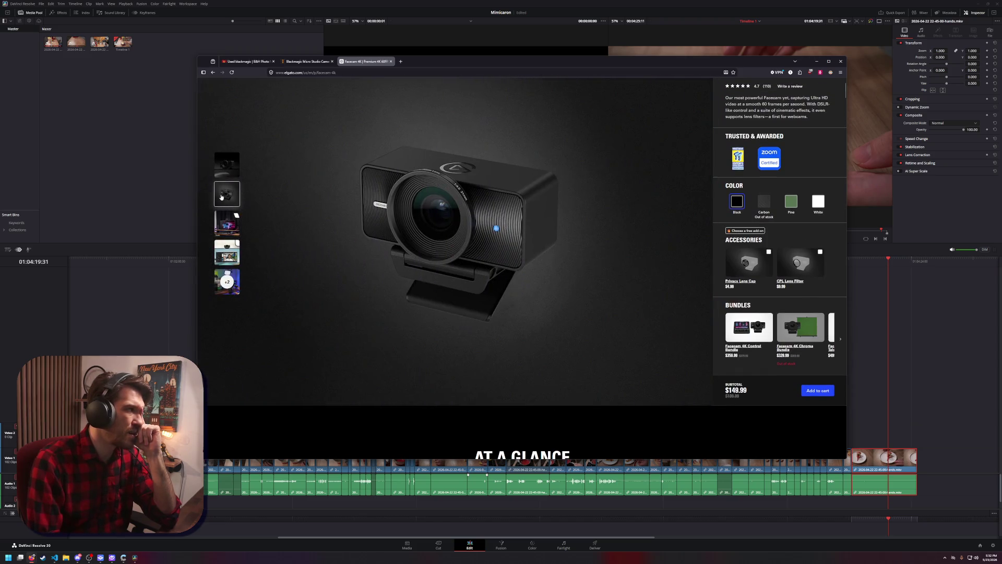
left_click(222, 223)
left_click(218, 254)
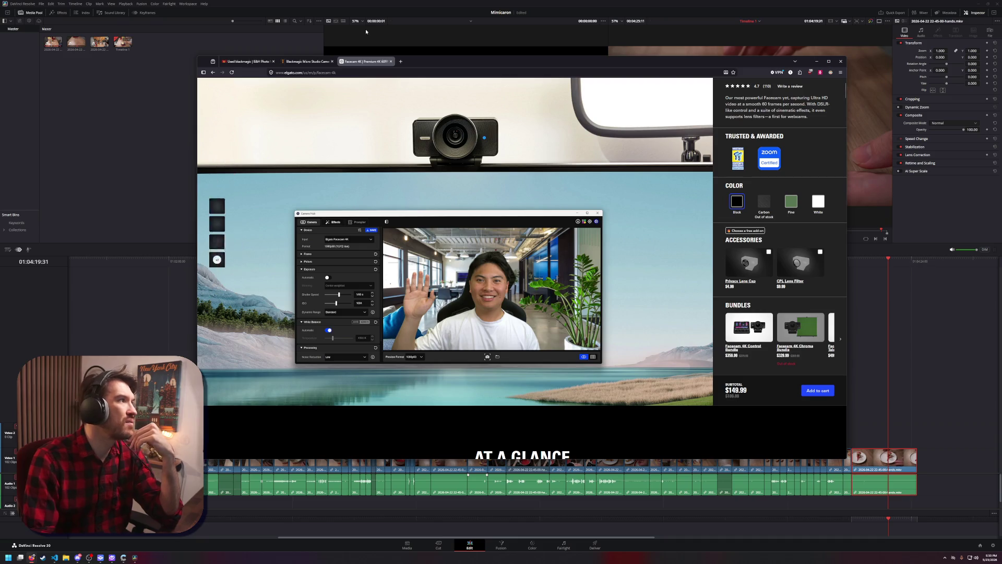
left_click(308, 61)
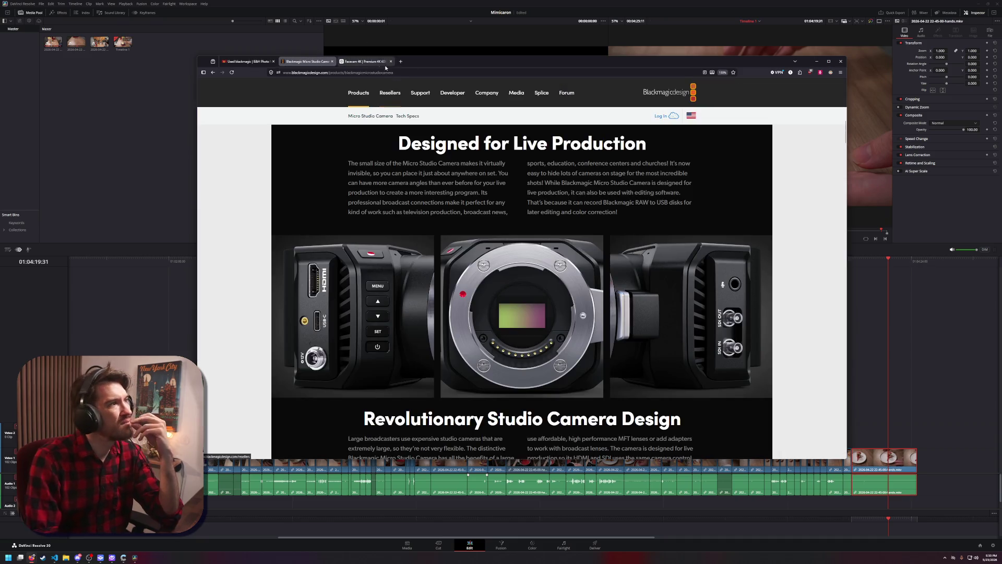
left_click(401, 61)
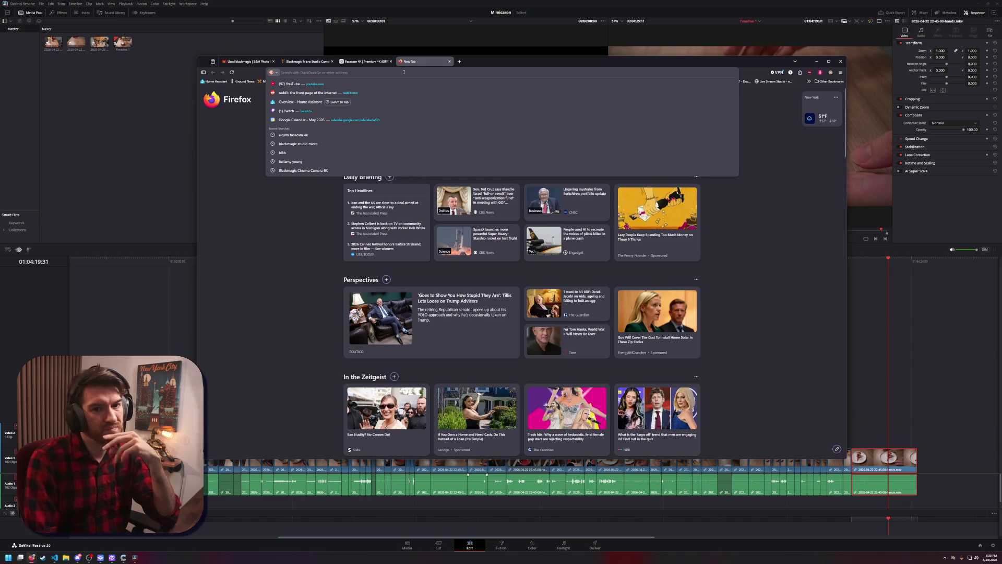
Open the Logitech Mevo Core page from 'logitech mevo core' and view its top-dial and side photos
type("logitech mevo core")
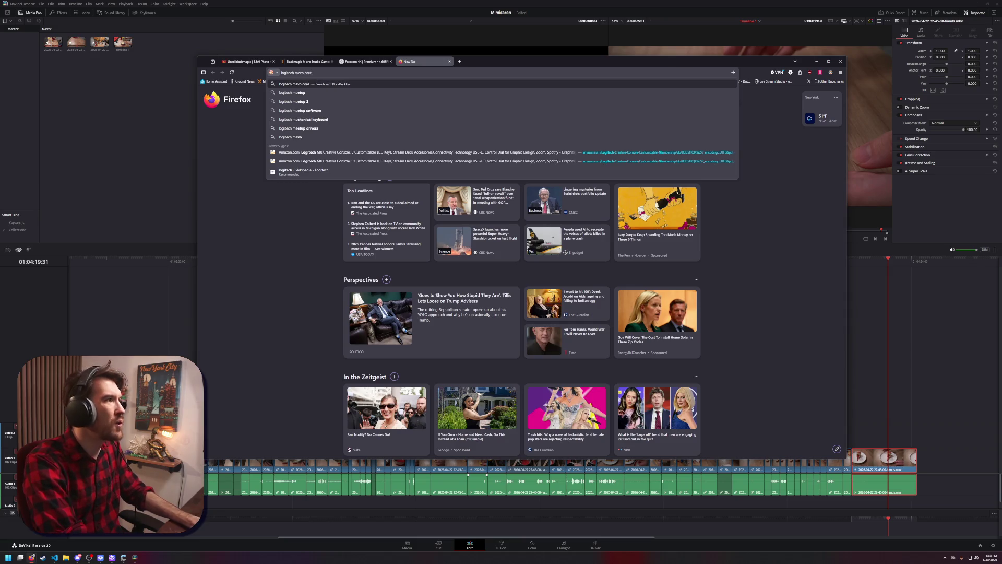
key("Return")
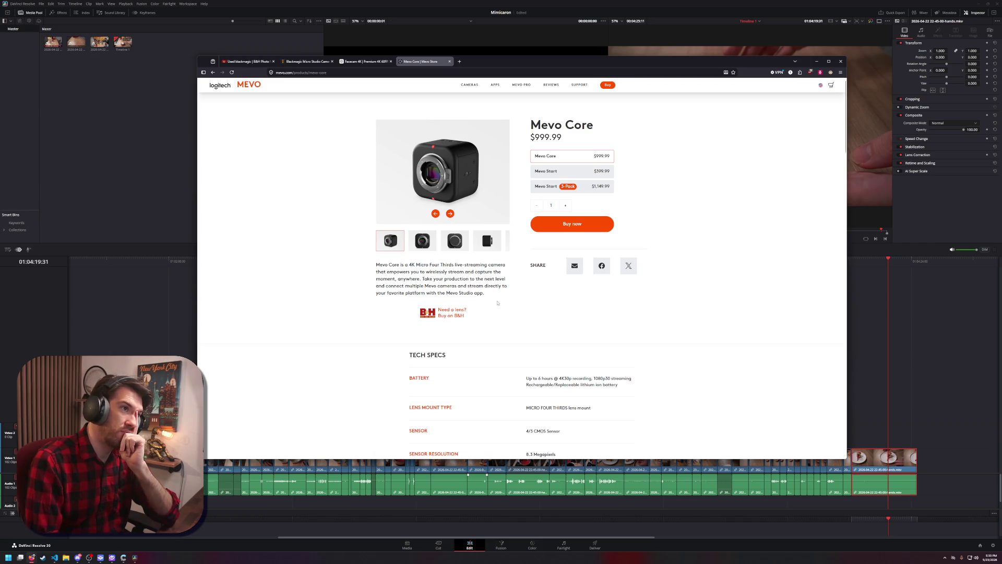
left_click(422, 240)
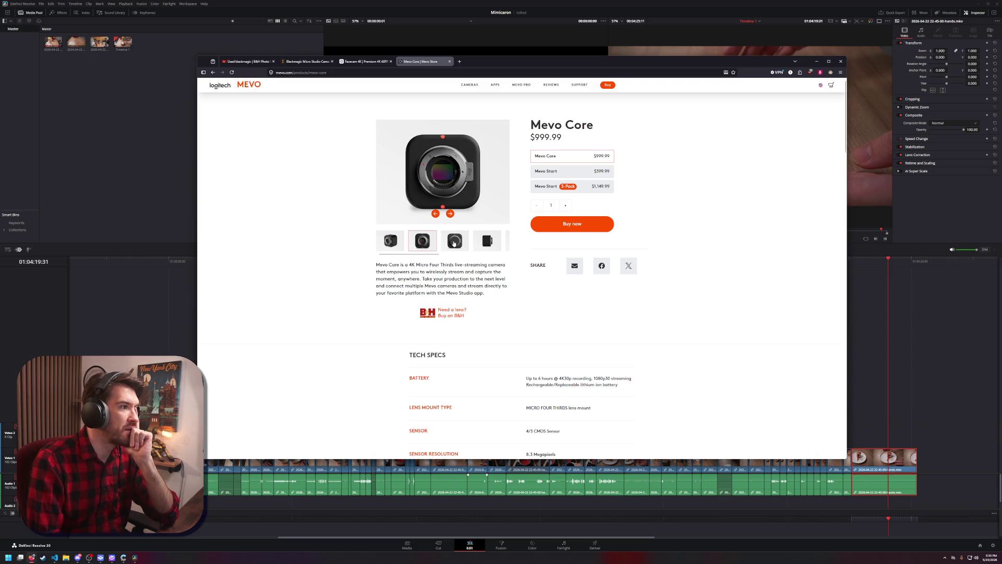
left_click(454, 241)
left_click(485, 244)
left_click(457, 248)
Scroll through the Mevo Core Tech Specs and back up, selecting part of the product title
scroll(506, 313, "down", 2)
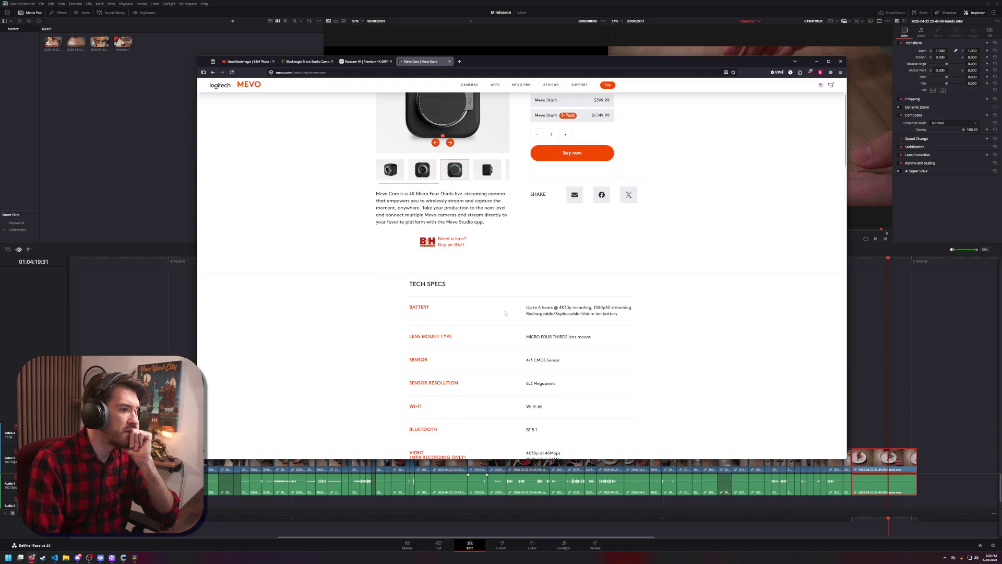
scroll(504, 314, "down", 2)
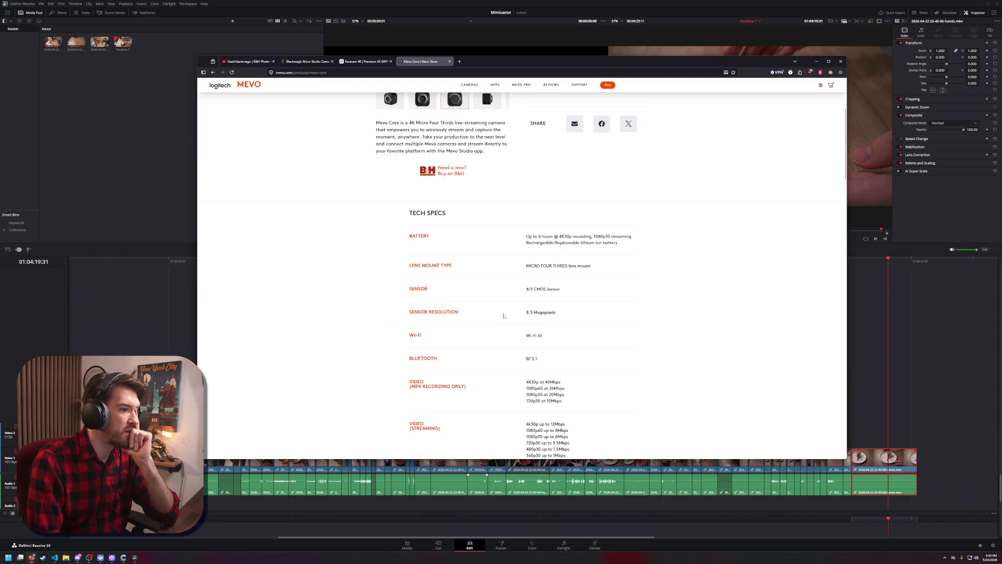
scroll(504, 316, "down", 1)
scroll(504, 316, "down", 3)
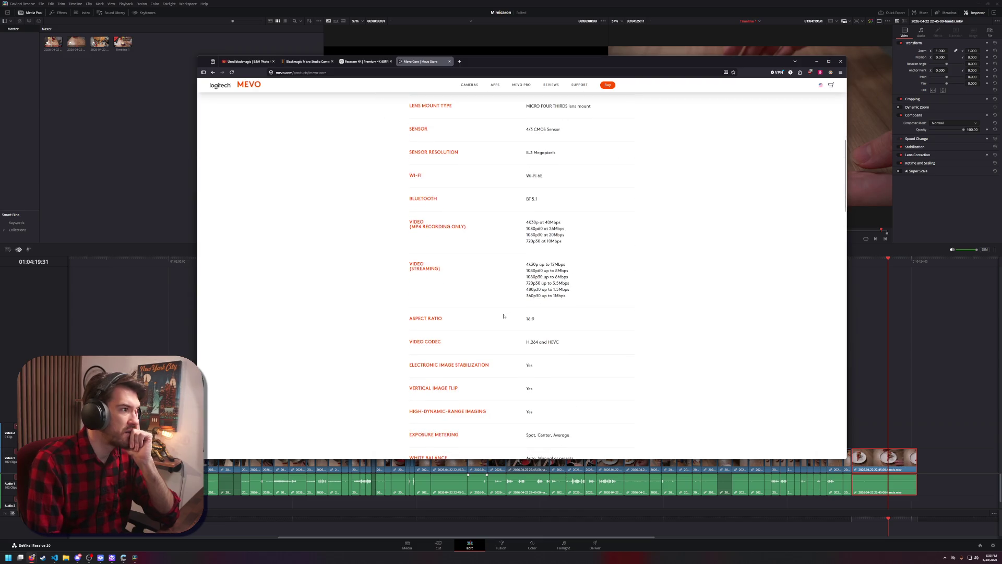
scroll(504, 316, "up", 2)
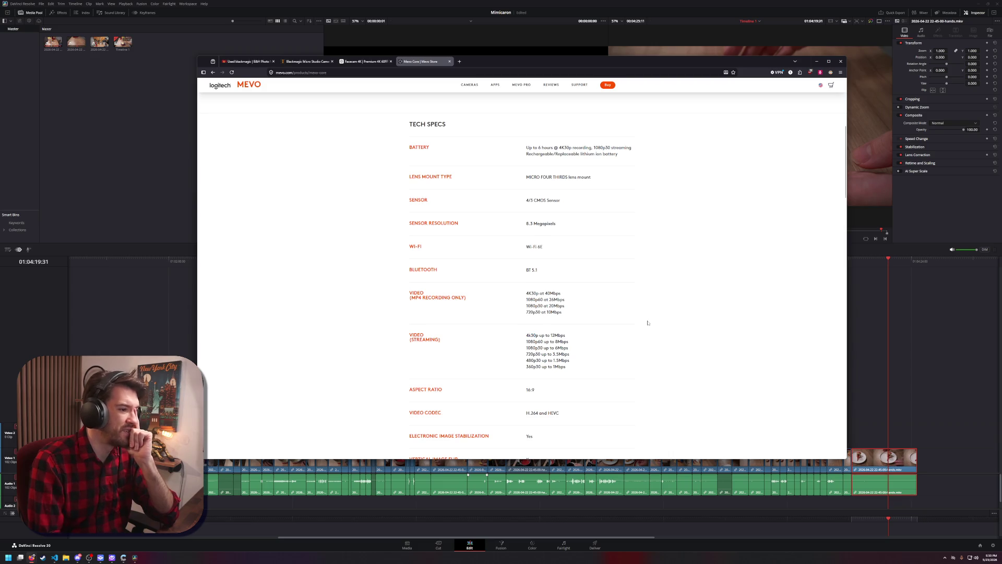
scroll(647, 322, "down", 7)
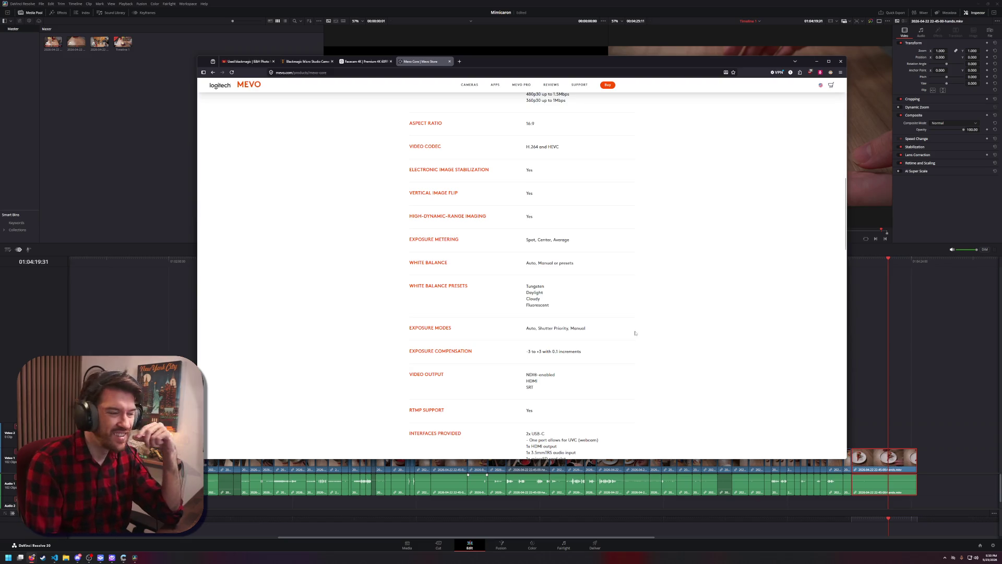
scroll(635, 333, "up", 4)
scroll(616, 334, "up", 6)
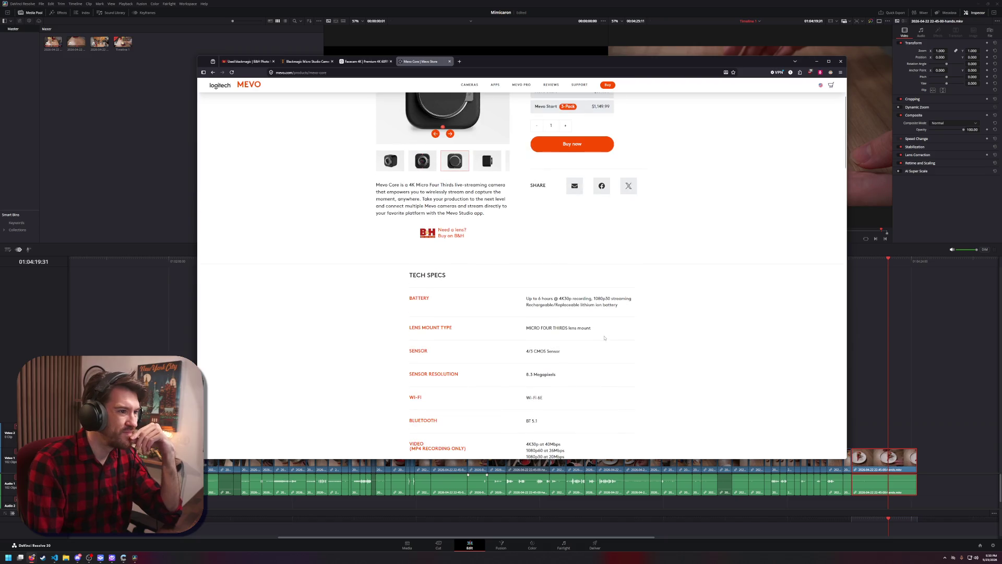
scroll(604, 338, "up", 2)
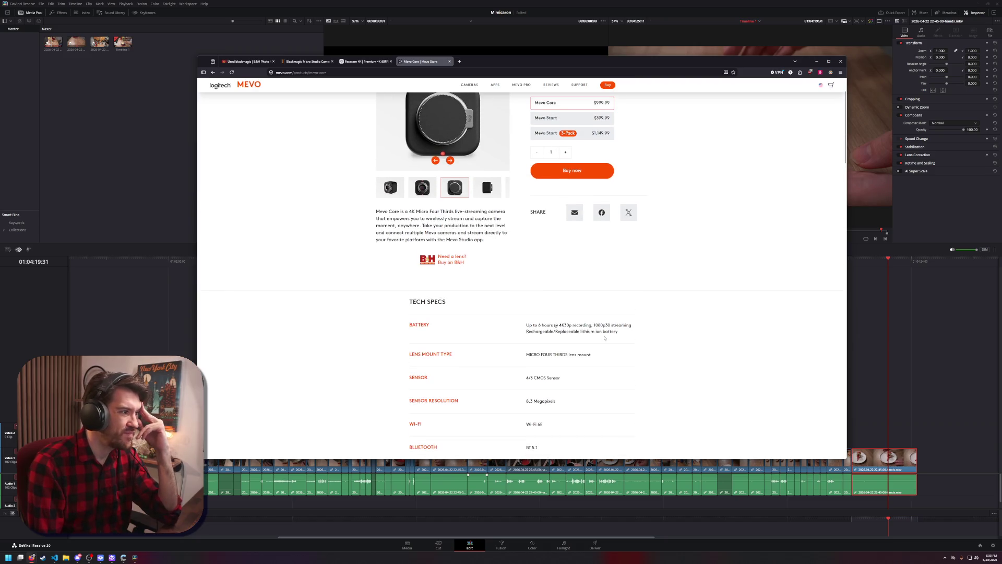
scroll(604, 338, "up", 1)
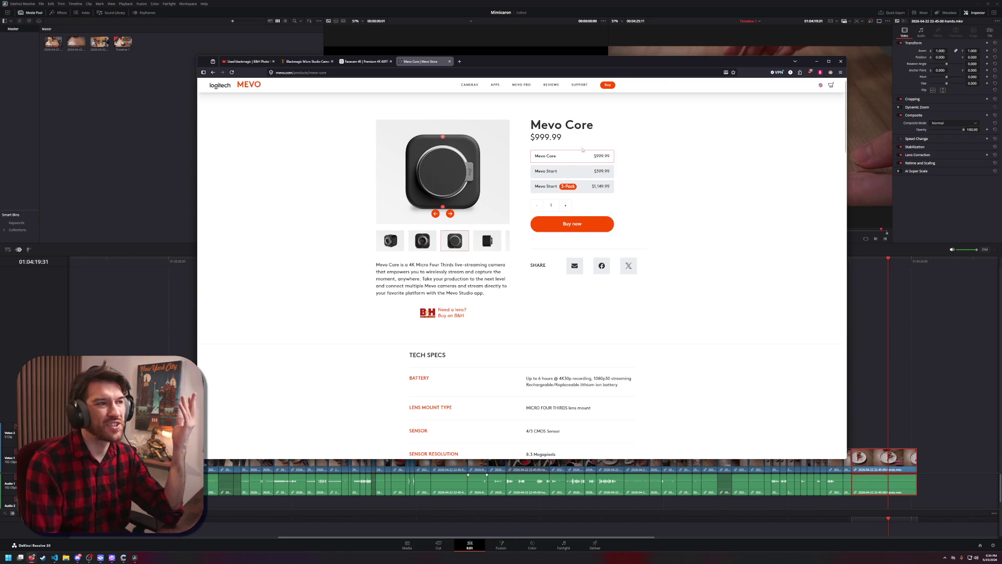
left_click_drag(594, 125, 541, 125)
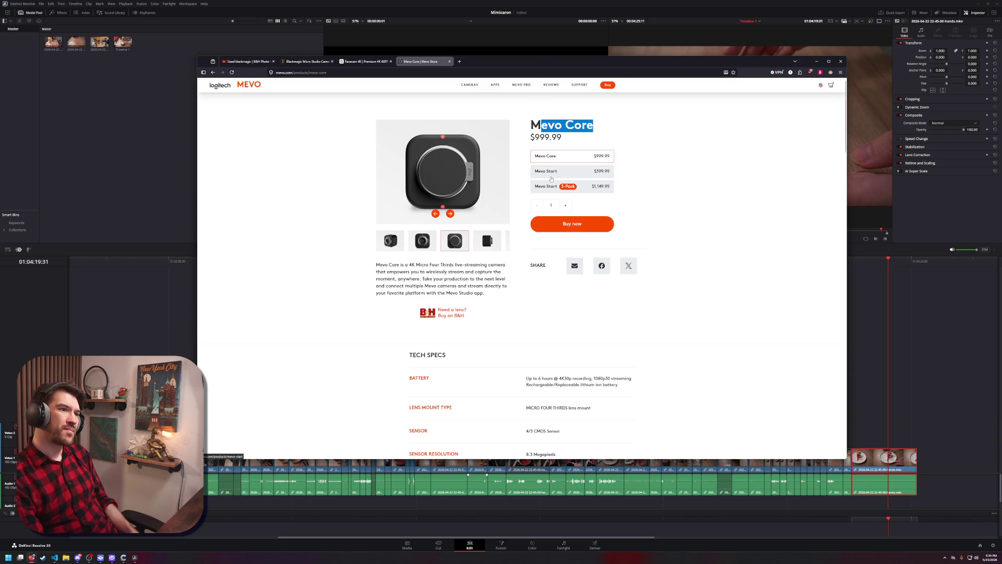
Copy the 'Mevo Core' product title and search it on DuckDuckGo in a new tab
left_click(551, 174)
left_click(552, 156)
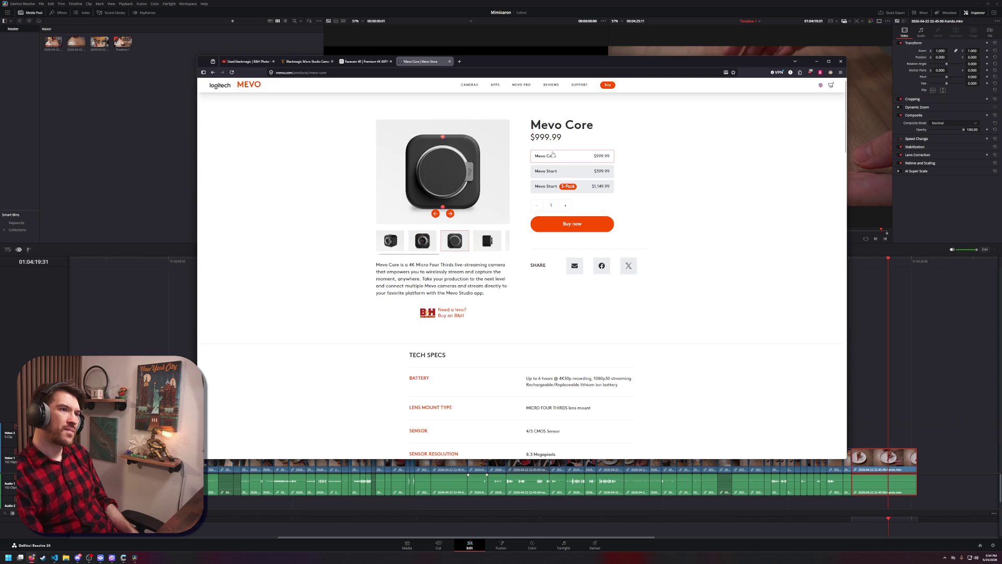
triple_click(562, 124)
key("ctrl+c")
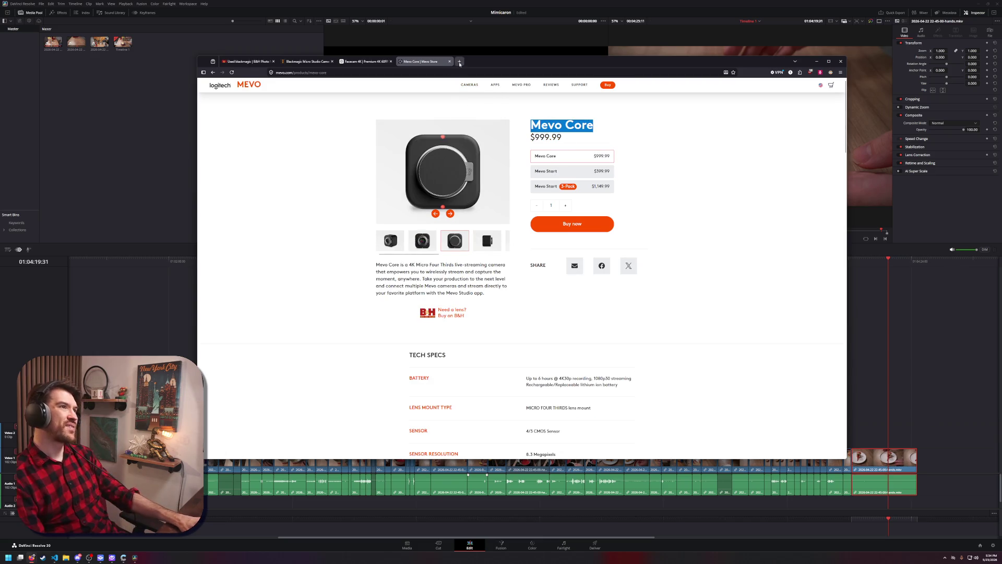
left_click(459, 62)
key("ctrl+v")
key("Return")
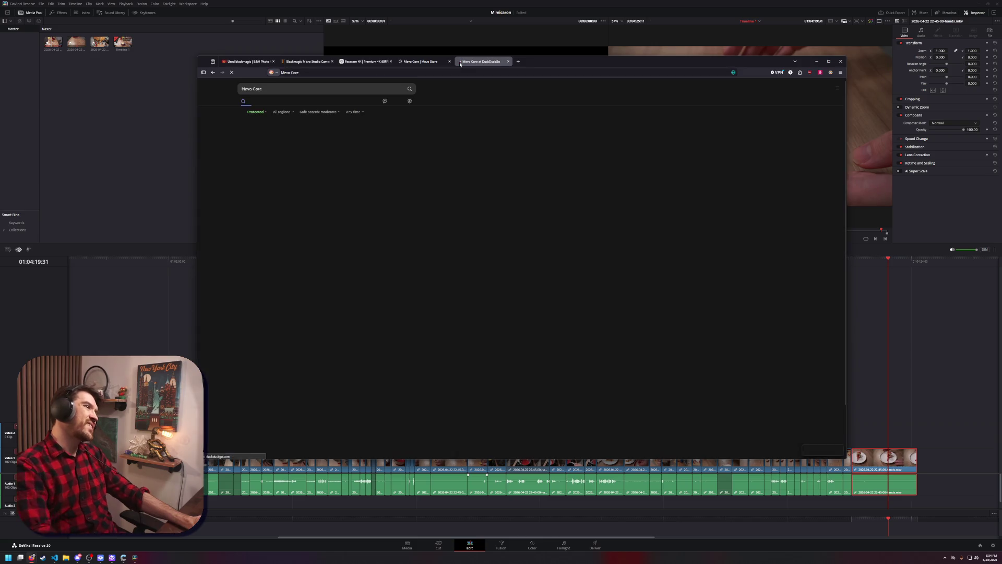
Open a Mevo Core YouTube review from video results and jump to its Specs and Gameplay Livestream chapters
left_click(297, 101)
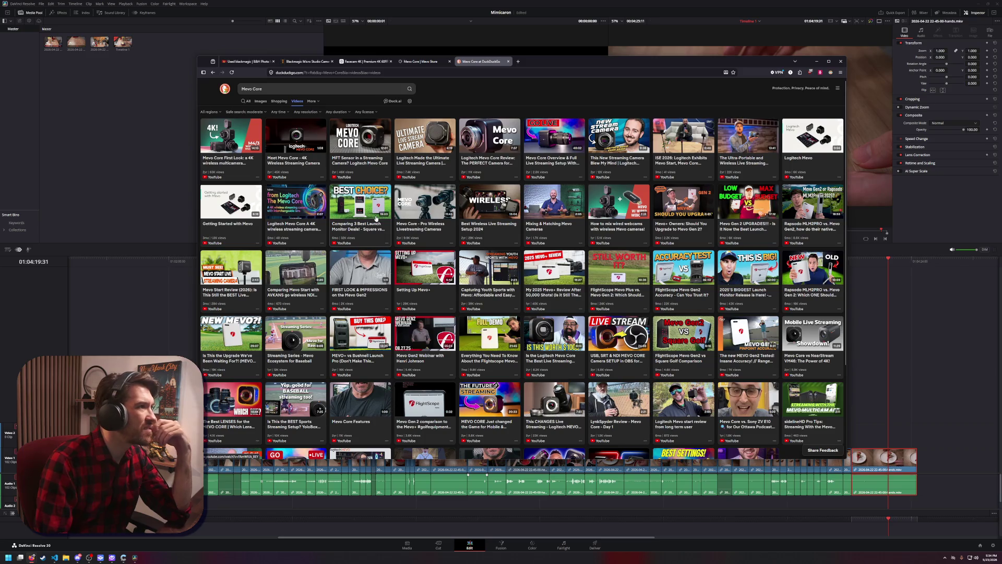
left_click(369, 163)
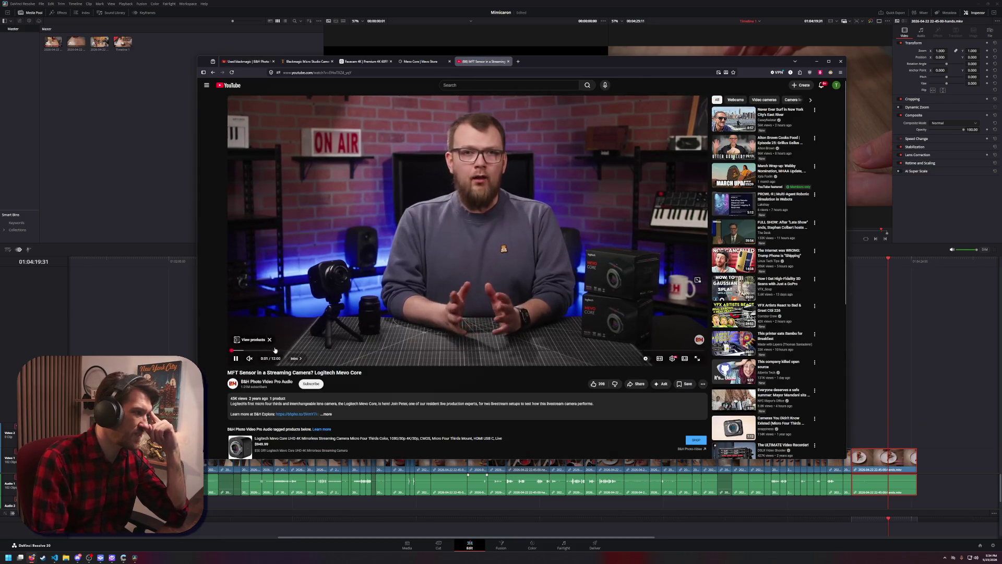
left_click(294, 351)
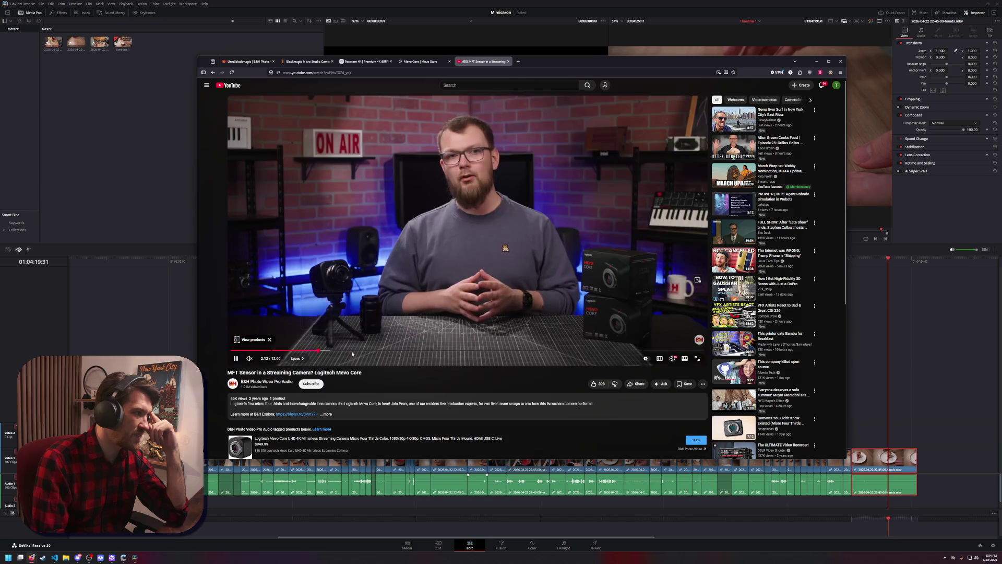
left_click(355, 351)
left_click(377, 350)
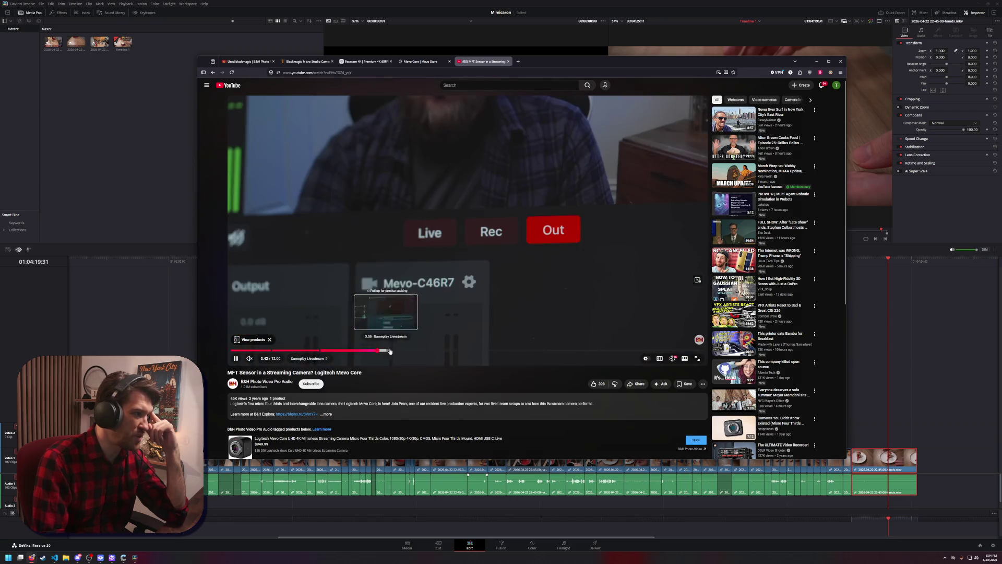
left_click(415, 350)
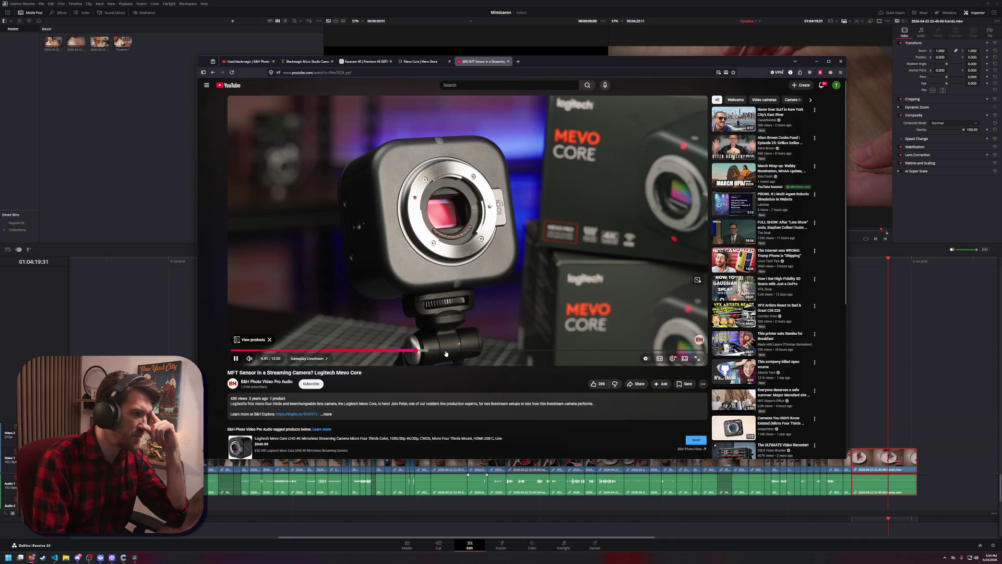
Skip further through the review's camera, desk and close-up shots, then play it full screen
left_click(398, 351)
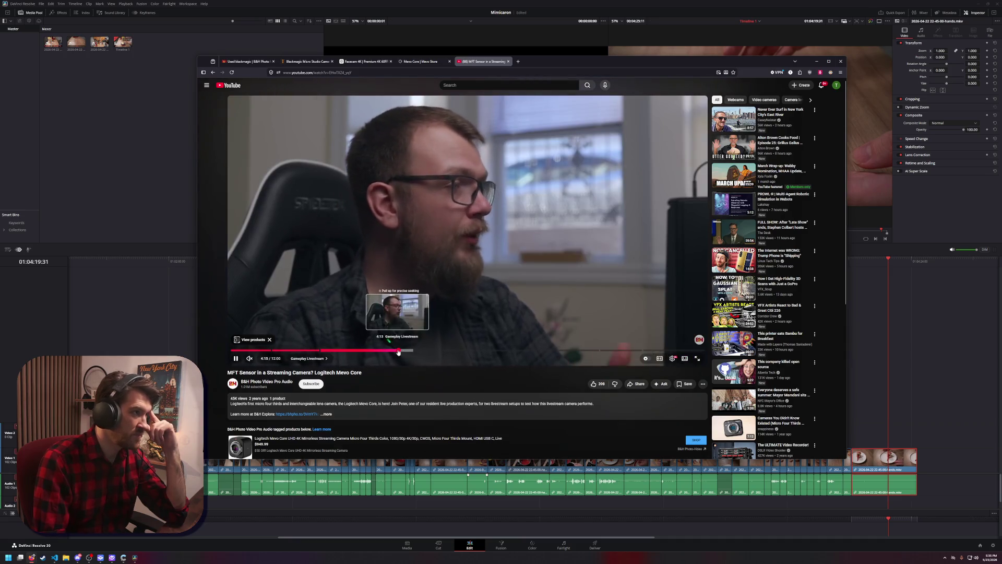
left_click(441, 350)
left_click(472, 351)
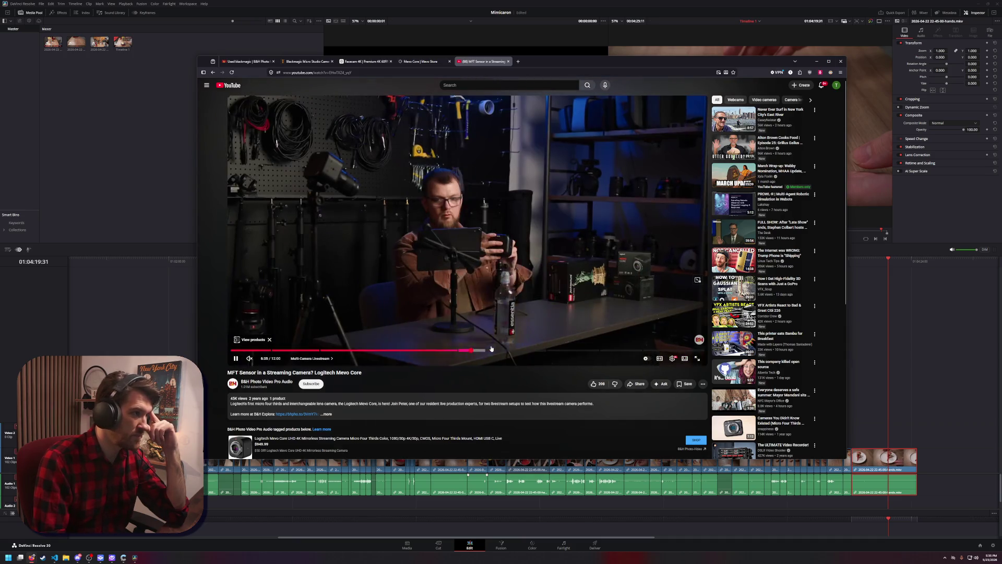
left_click(500, 350)
left_click(514, 350)
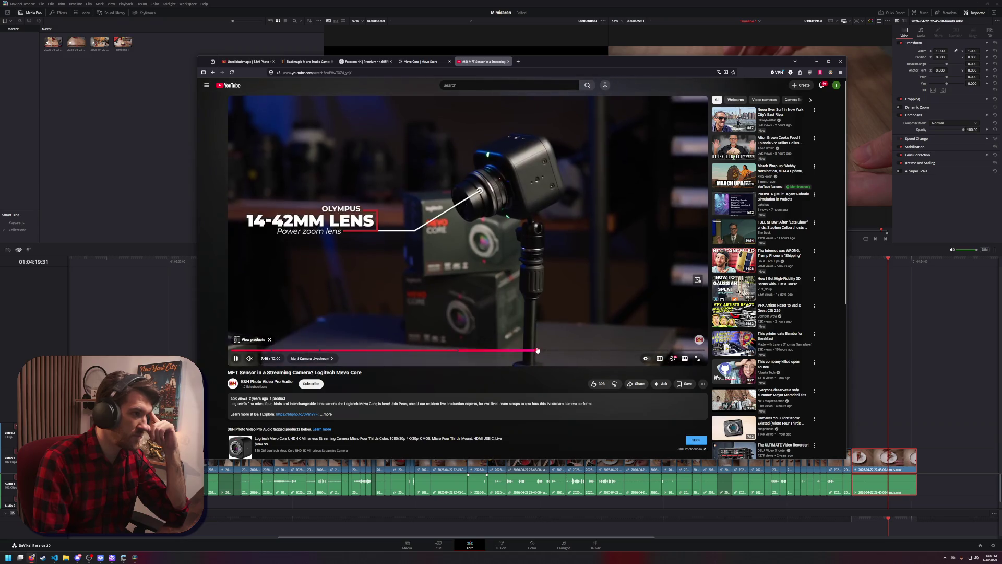
left_click(539, 350)
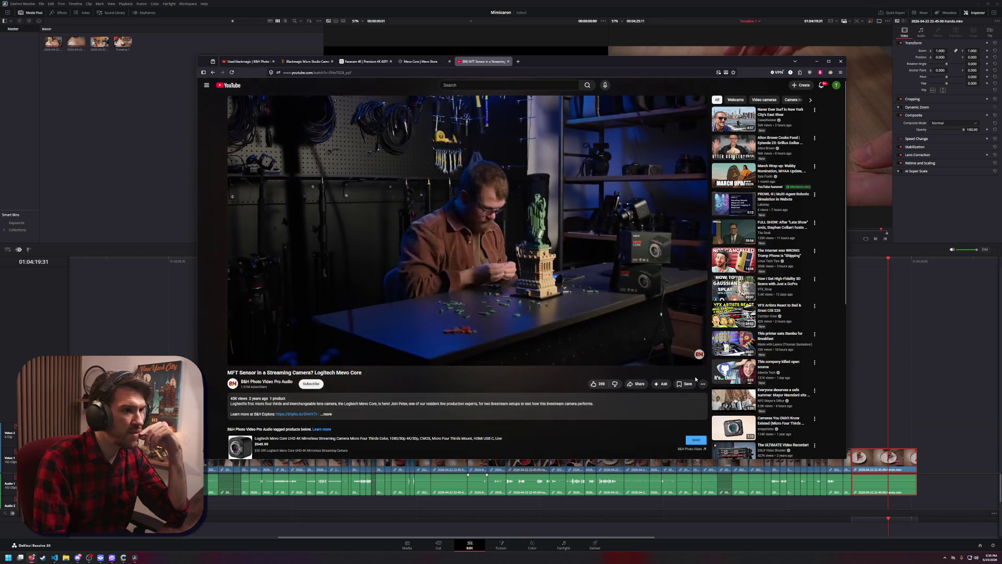
left_click(696, 359)
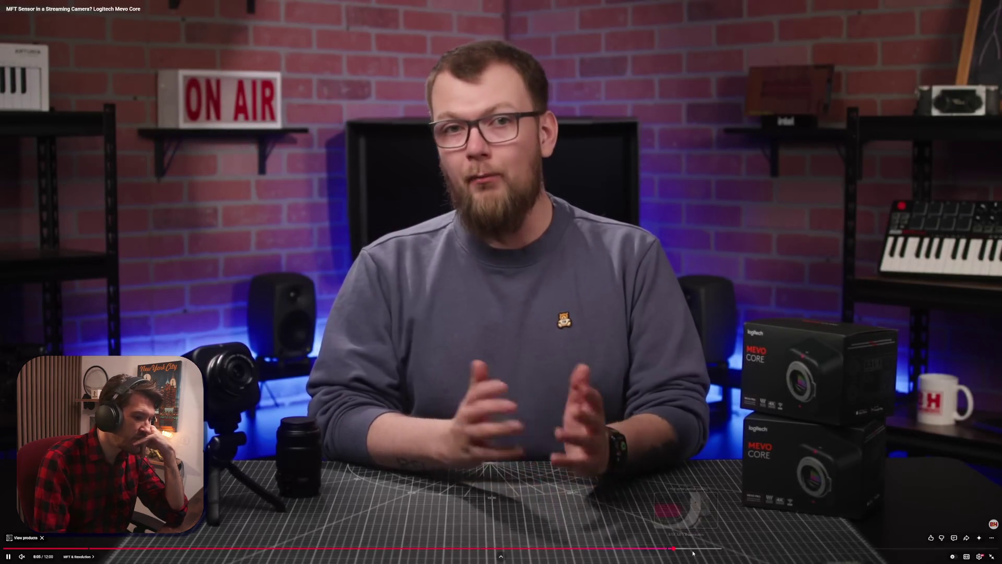
Seek through the LEGO, Professional Use Cases and NDI sections, rewind to about 7:14, and exit full screen
left_click(697, 548)
left_click(707, 547)
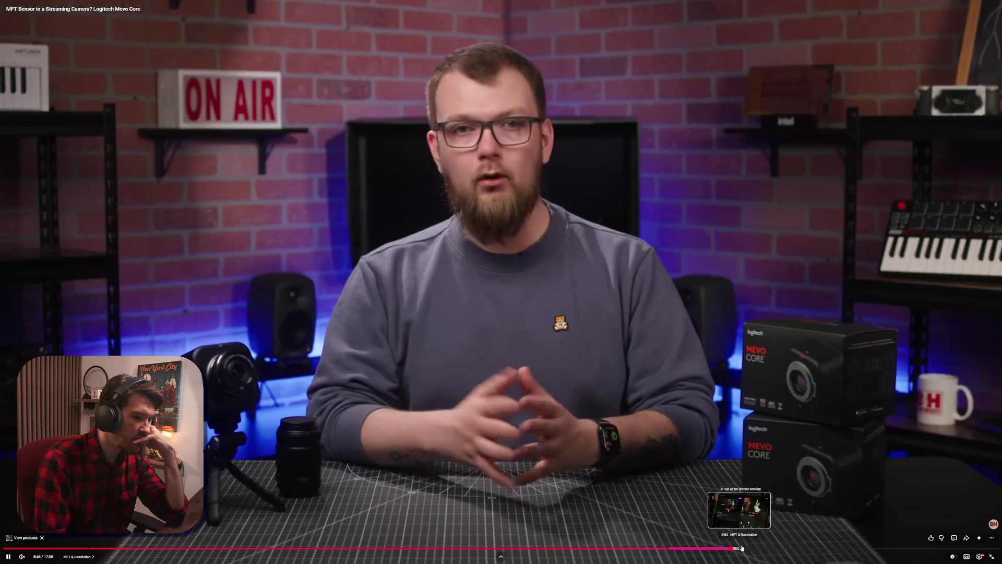
left_click(731, 547)
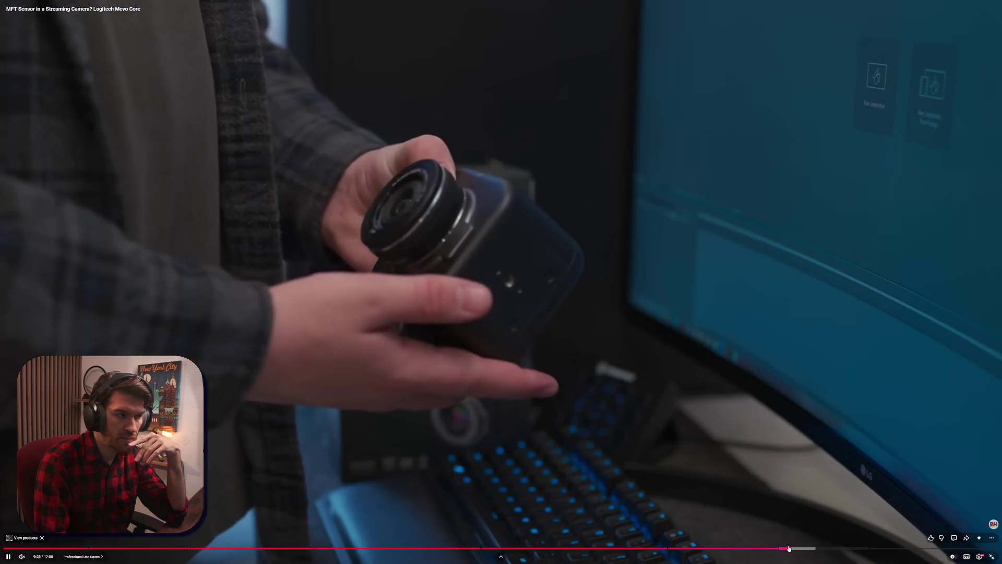
left_click(804, 548)
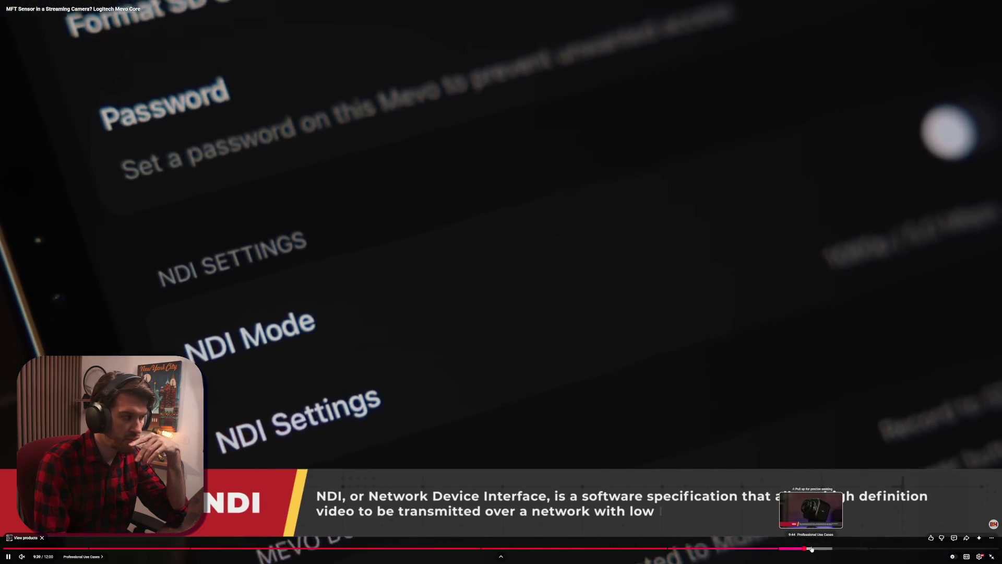
left_click(839, 549)
left_click(847, 549)
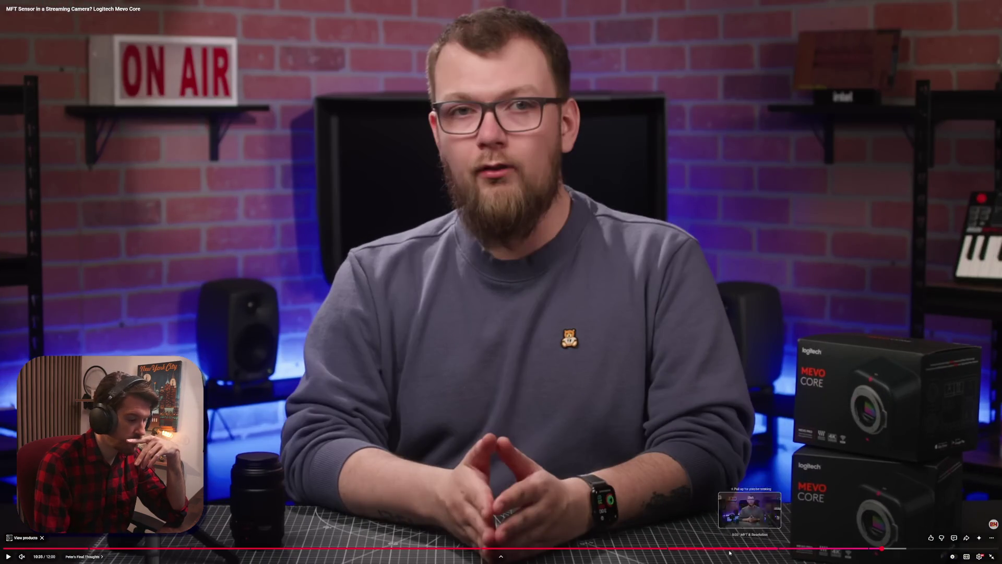
left_click(689, 548)
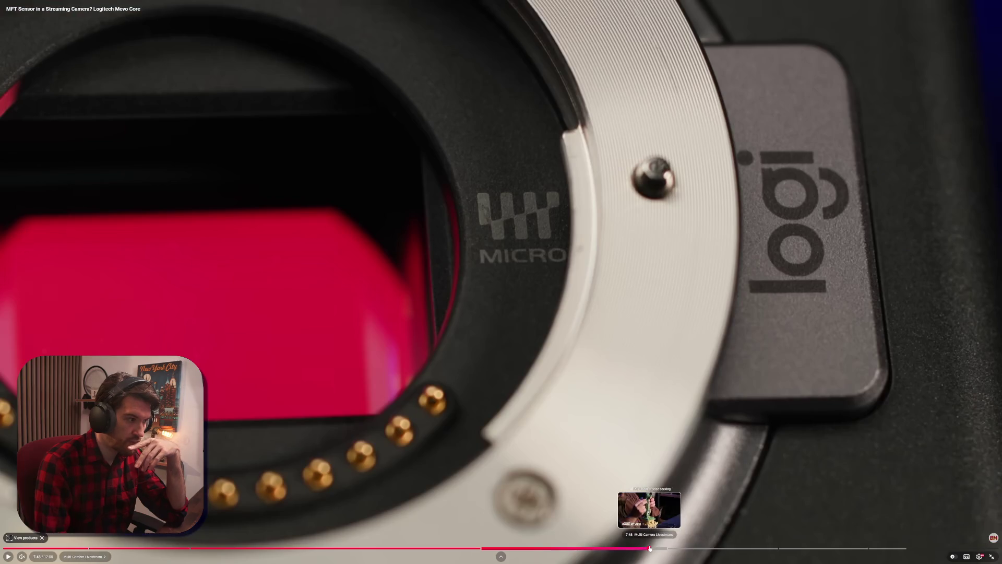
mouse_move(653, 548)
left_mouse_down()
mouse_move(432, 548)
mouse_move(461, 550)
left_mouse_up()
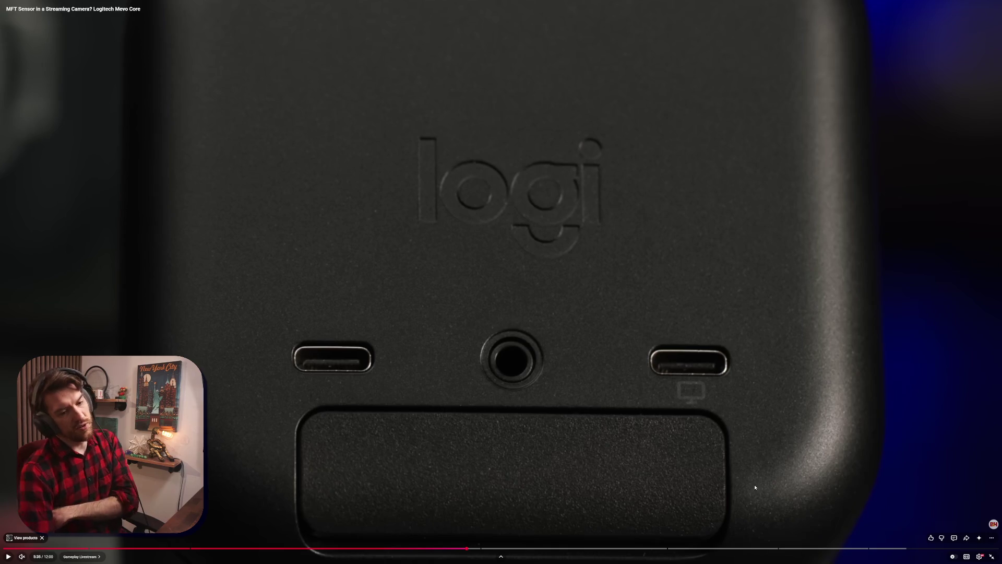
left_click(991, 558)
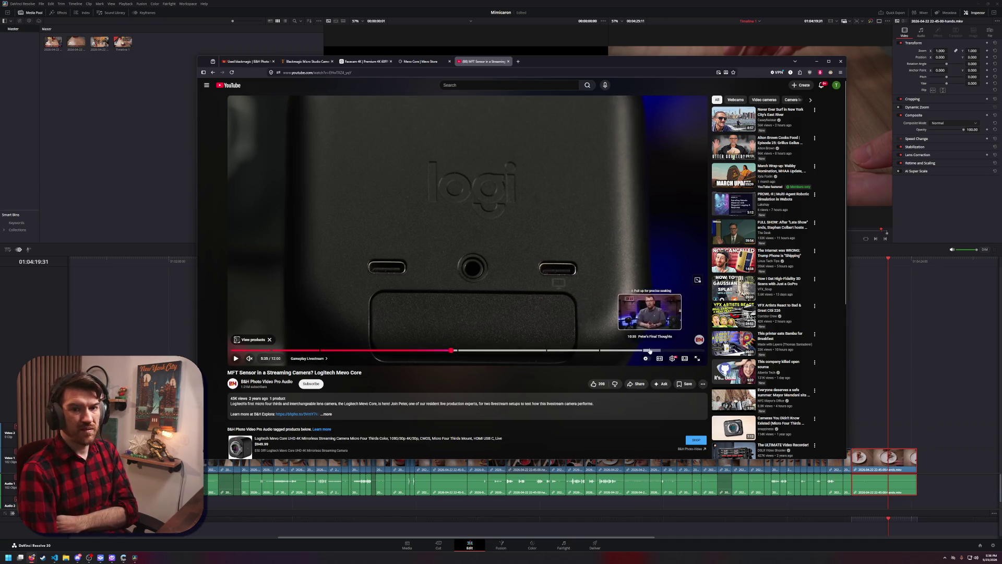
In a new tab, search 'gopro mission 1 pro ils' and open the B&H listing
left_click(389, 71)
left_click(440, 63)
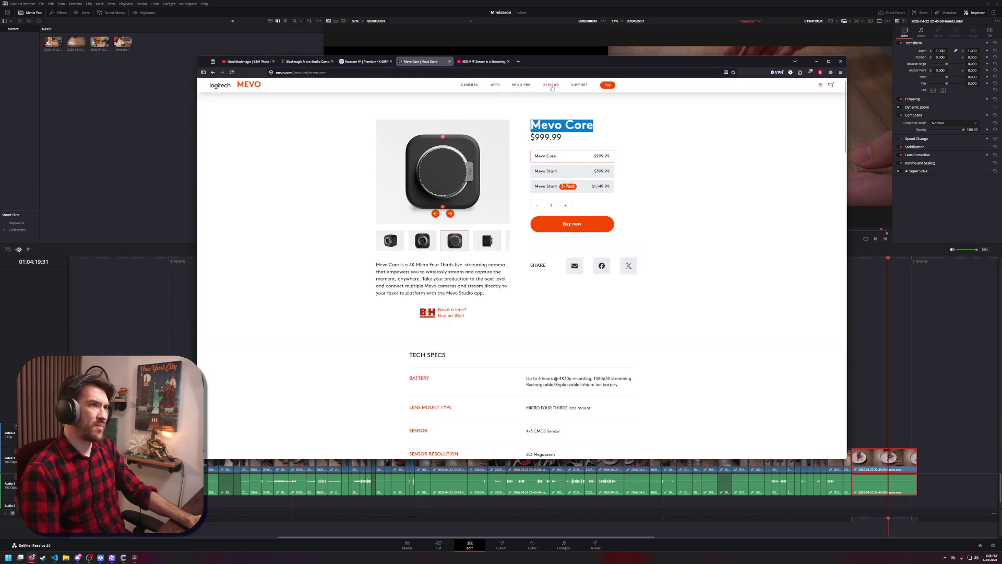
left_click(517, 61)
type("githubgopro missio")
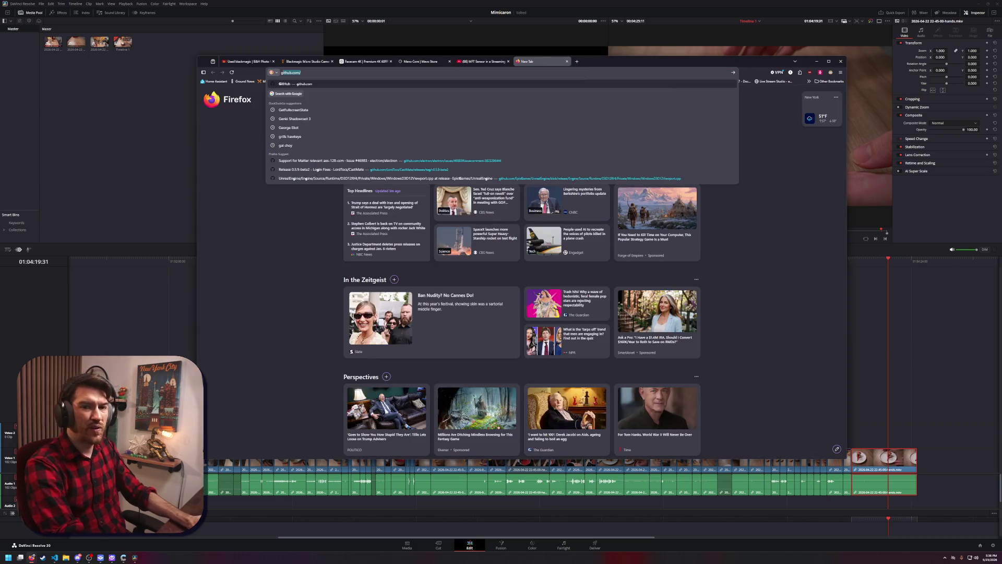
type("n 1 pro ils")
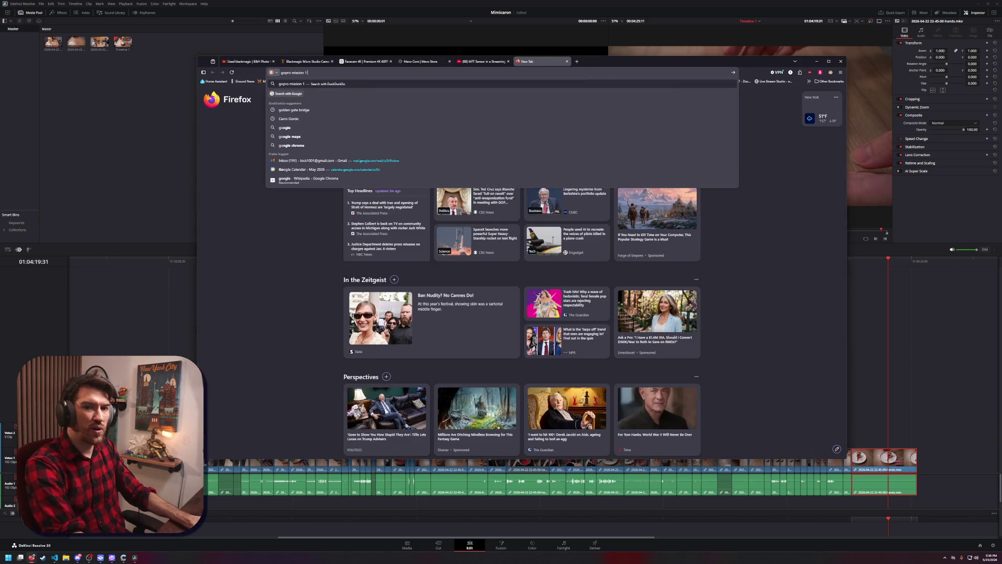
key("Return")
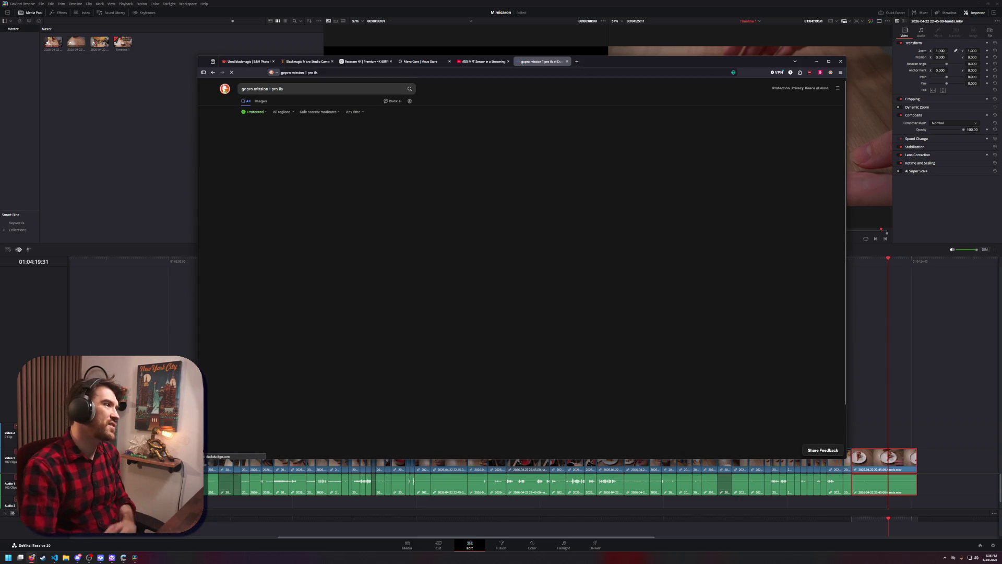
left_click(312, 187)
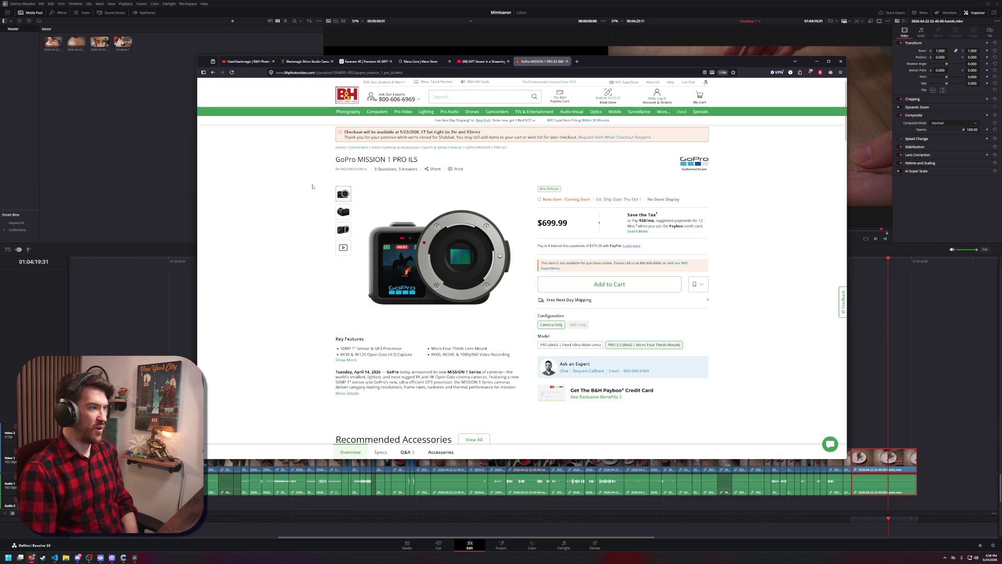
Browse the GoPro MISSION 1 PRO ILS gallery, including rear-view, lens-mount and rear-screen photos
left_click(343, 211)
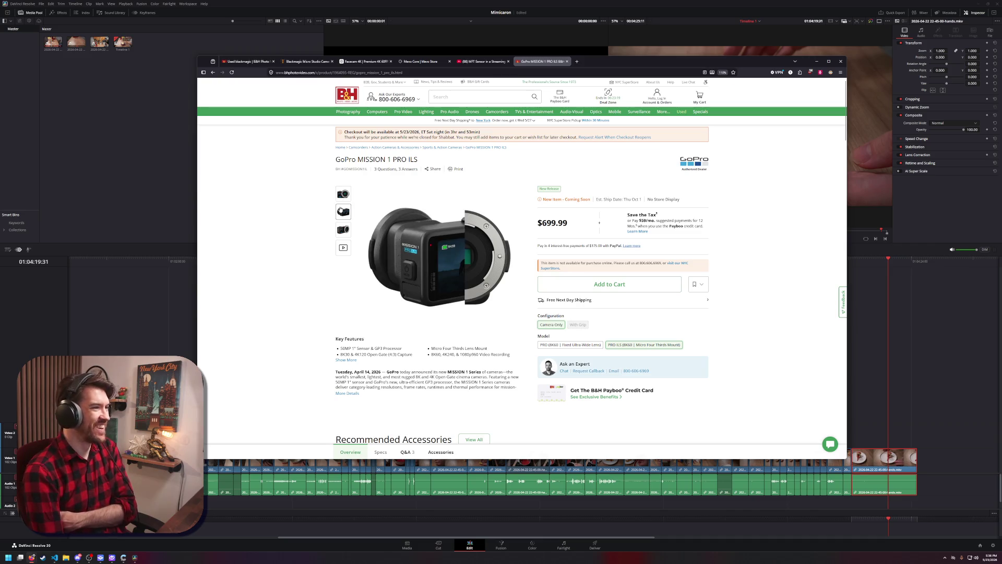
left_click(342, 229)
left_click(343, 211)
left_click(343, 194)
left_click(342, 212)
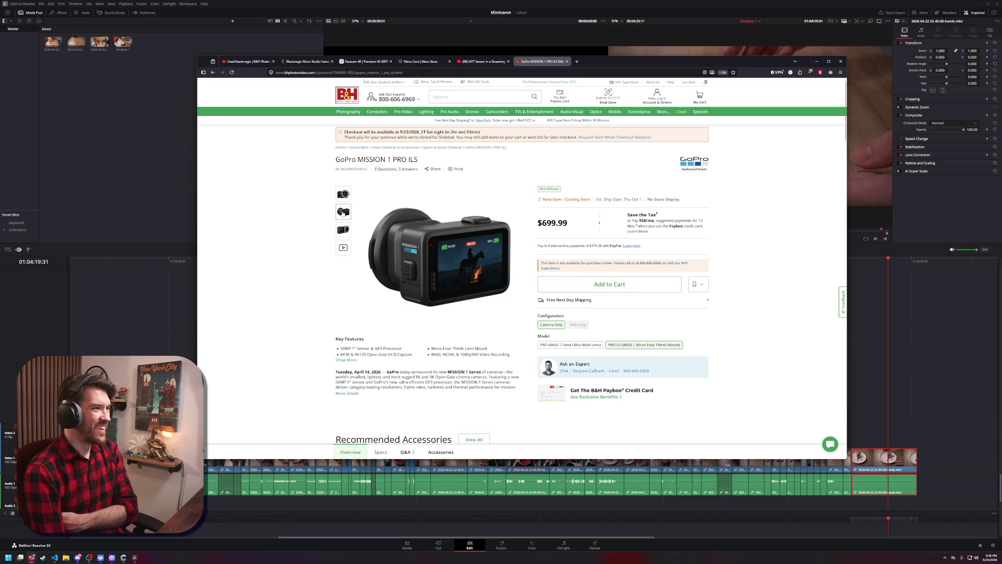
left_click(344, 229)
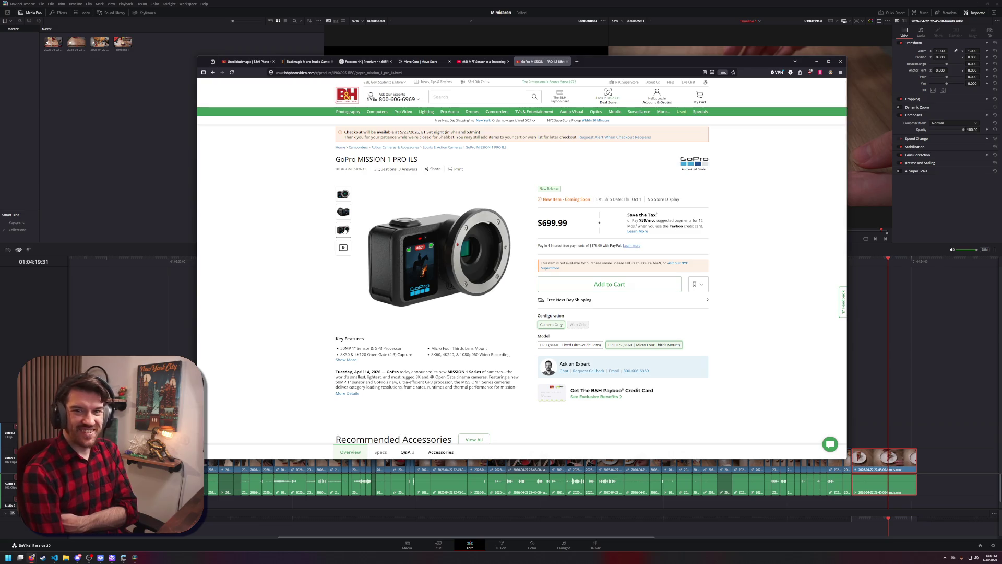
left_click(345, 217)
left_click(341, 229)
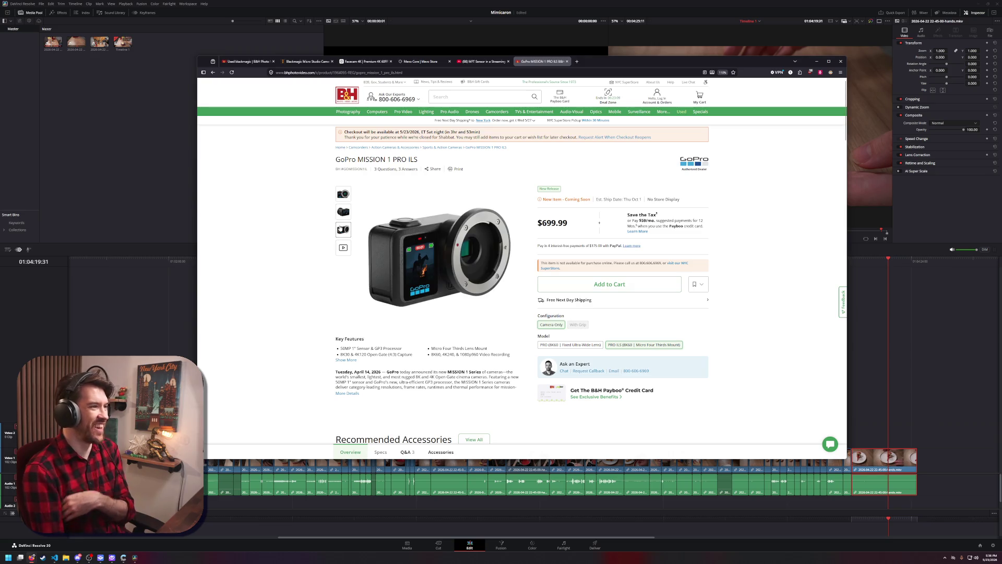
left_click(345, 193)
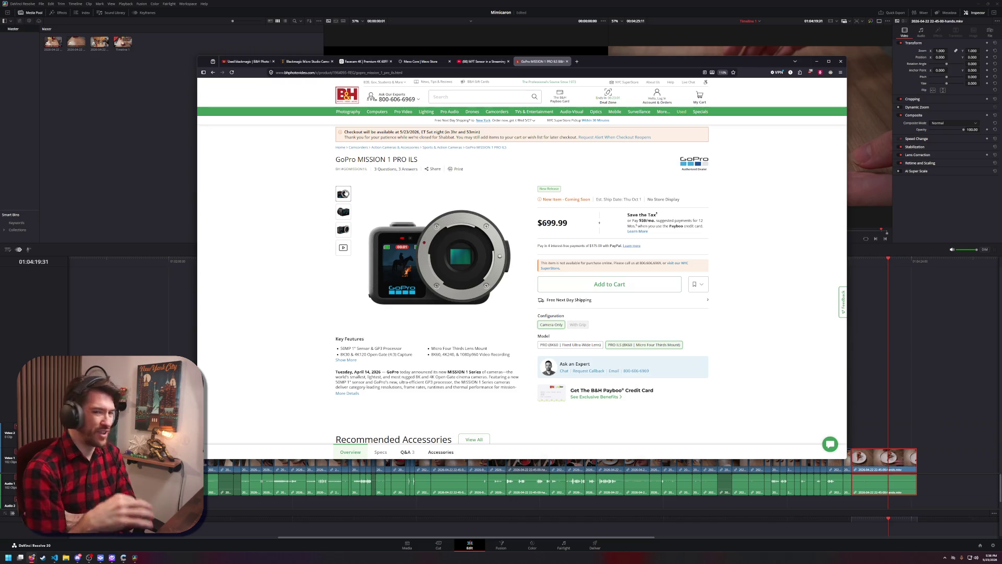
left_click(342, 211)
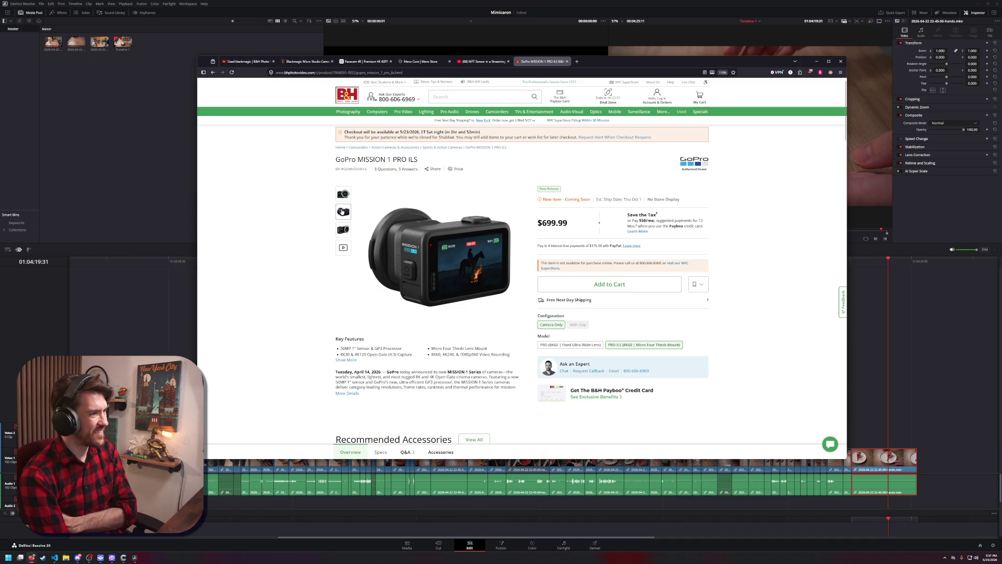
left_click(342, 228)
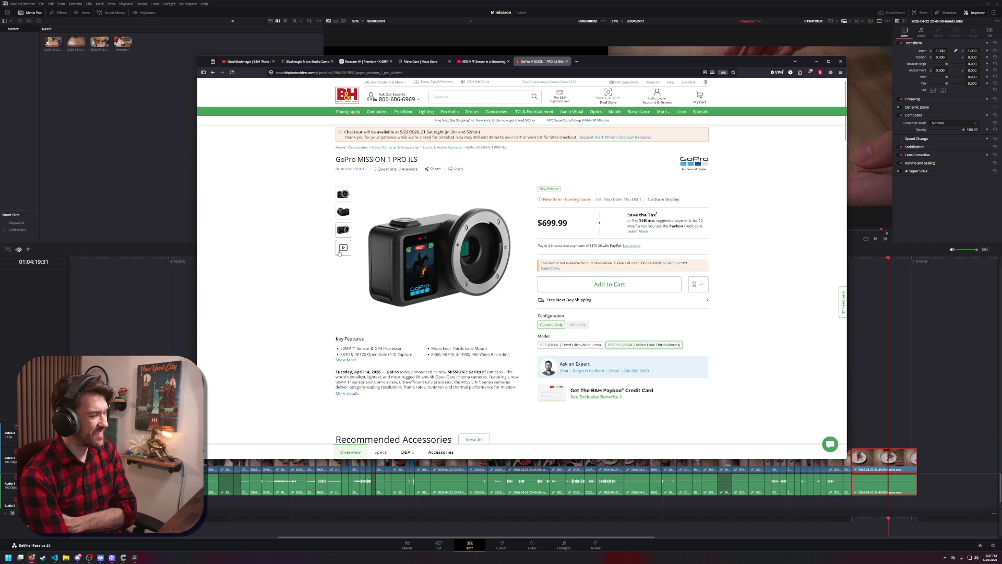
scroll(344, 271, "down", 4)
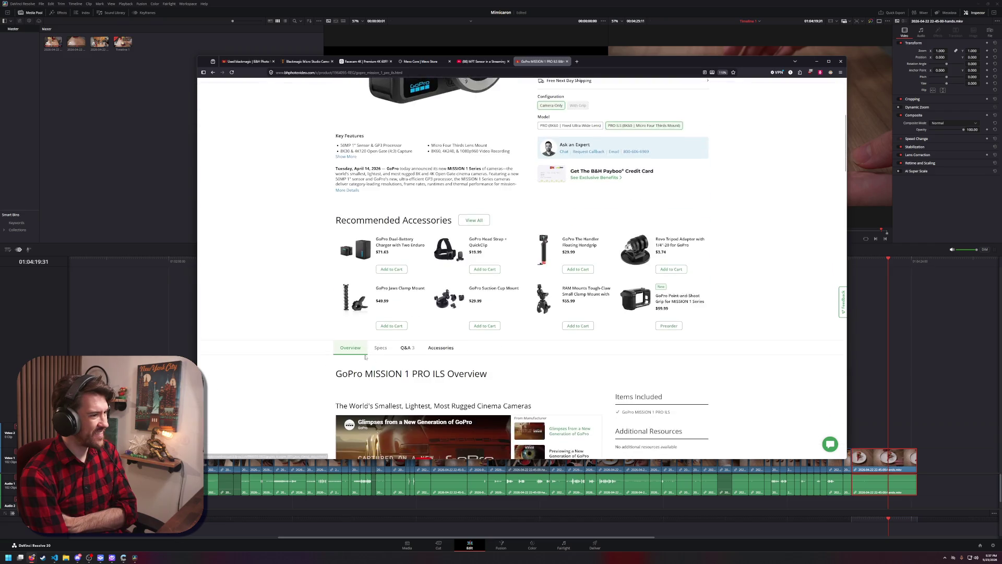
Play the embedded GoPro preview video and skip ahead to its end
scroll(366, 358, "down", 9)
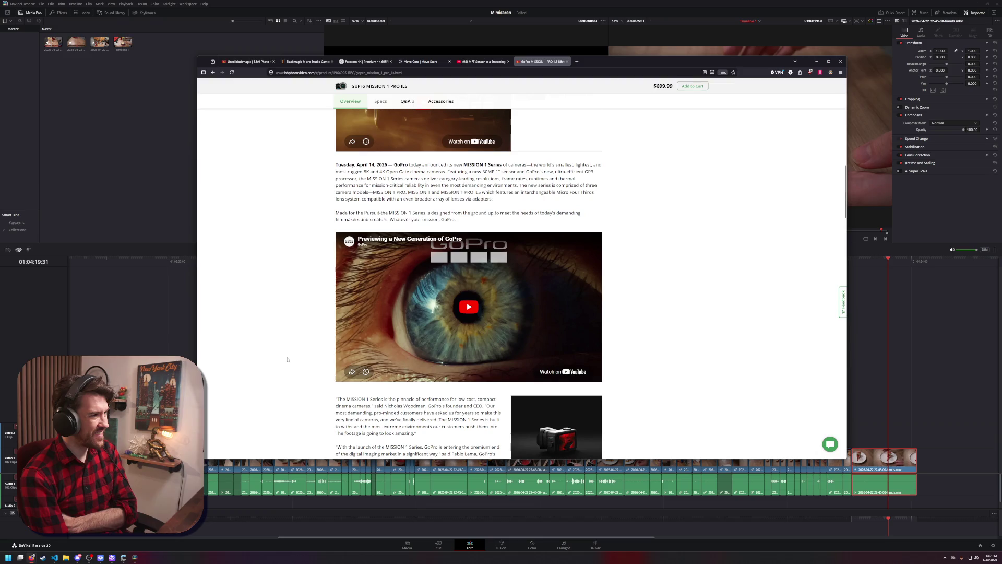
left_click(459, 327)
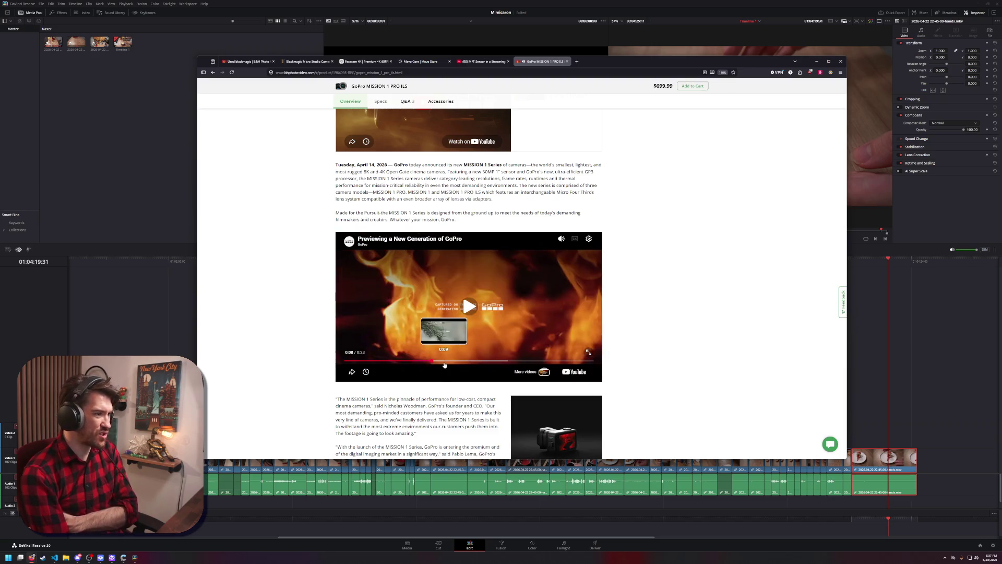
left_click(459, 362)
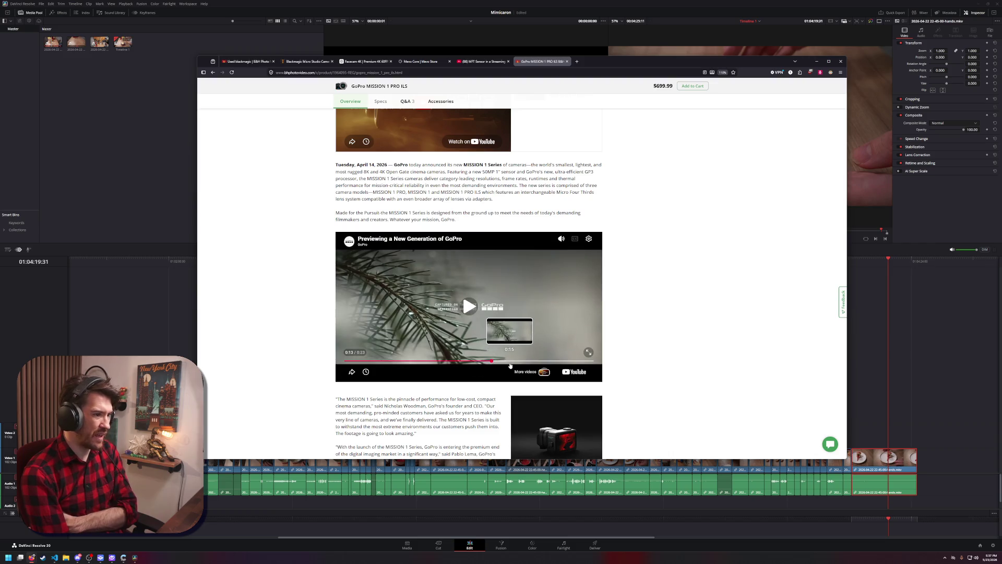
left_click(514, 362)
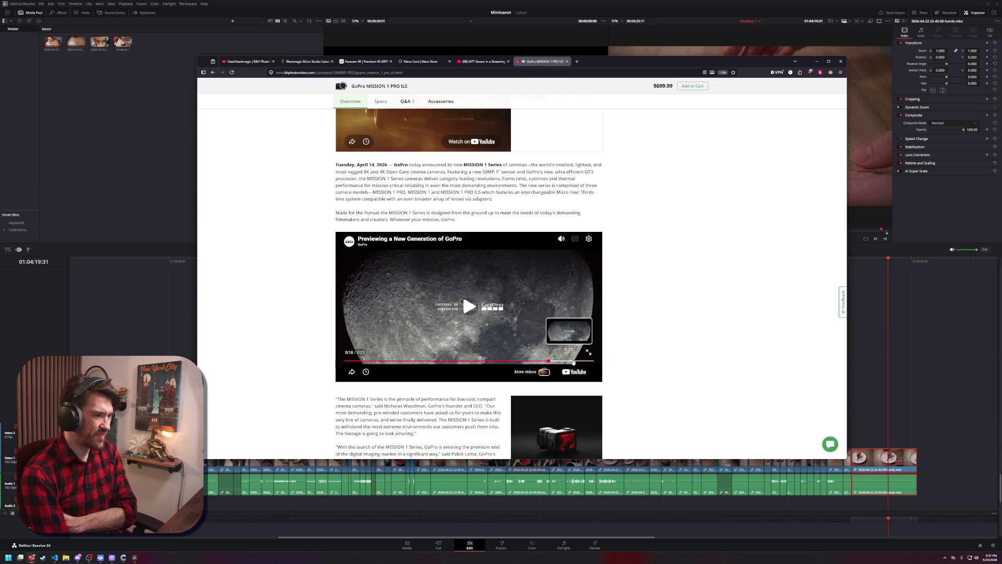
left_click(570, 360)
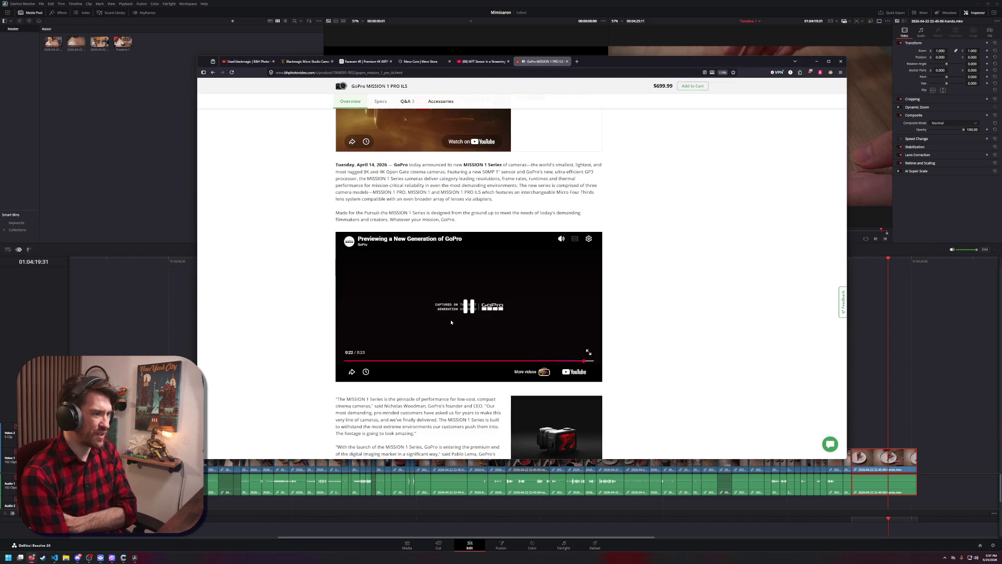
Open More Details and scroll through MISSION 1 Series features like 8K30 open gate and 66 ft waterproofing
scroll(451, 322, "up", 3)
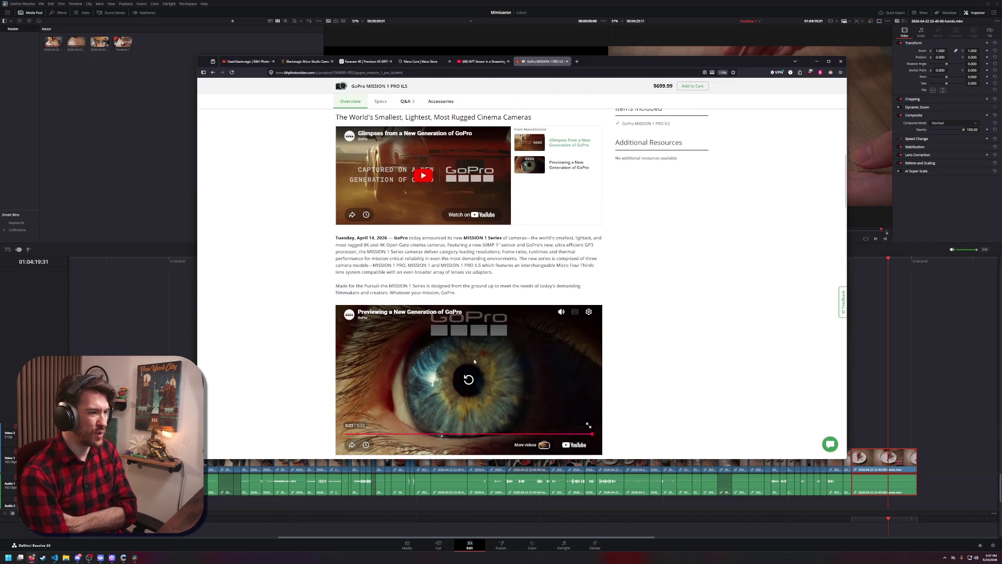
scroll(475, 360, "up", 5)
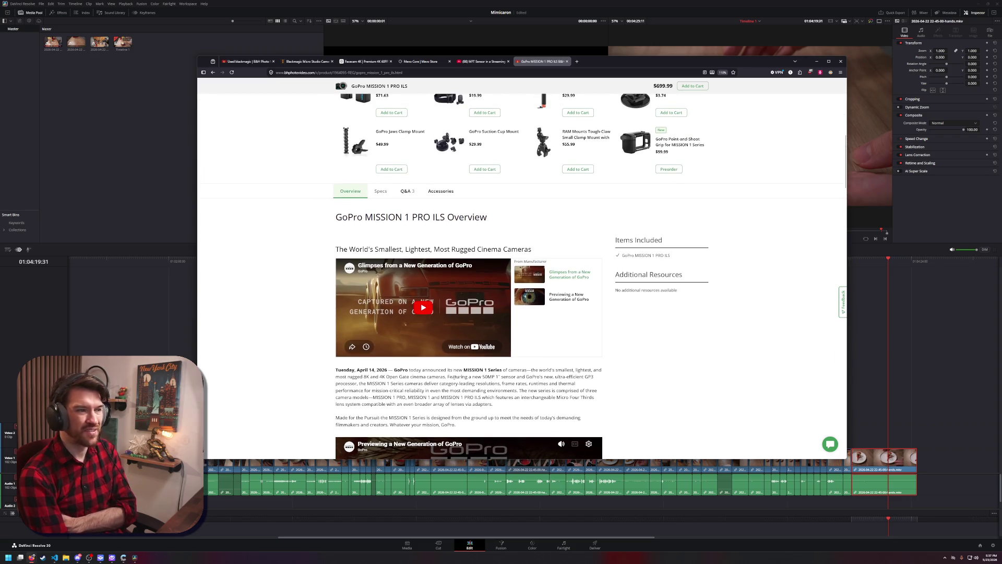
scroll(432, 385, "up", 10)
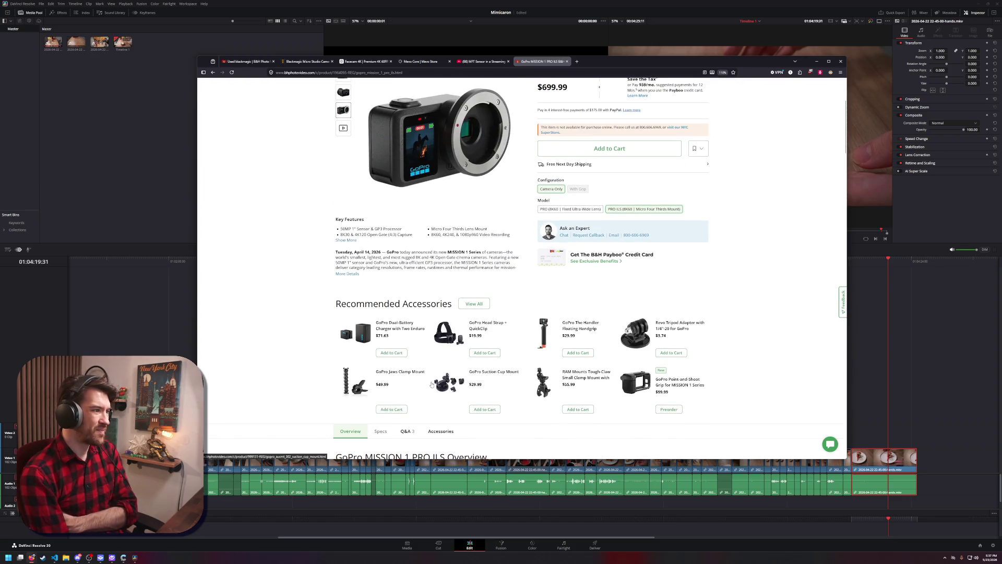
scroll(433, 383, "up", 4)
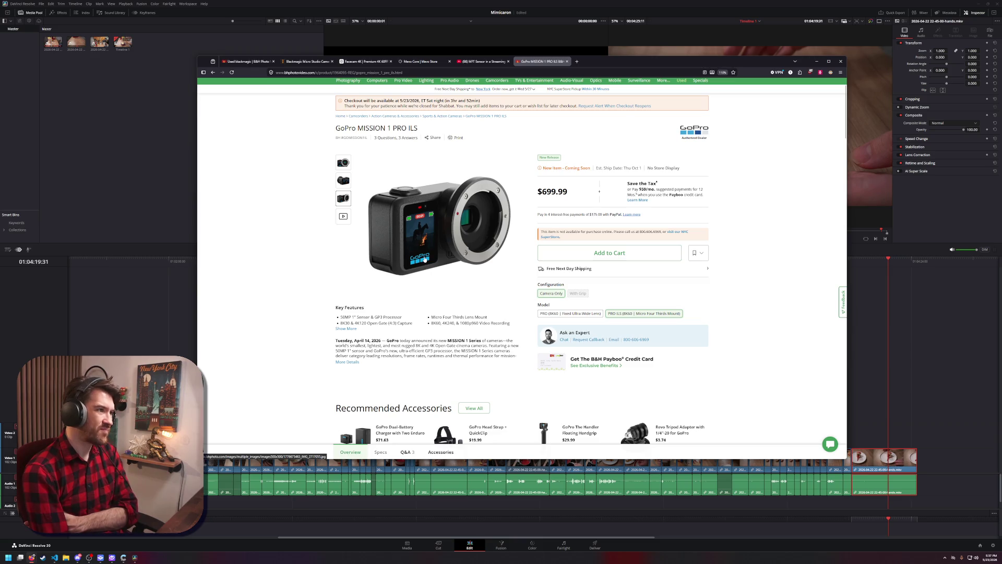
scroll(378, 249, "down", 3)
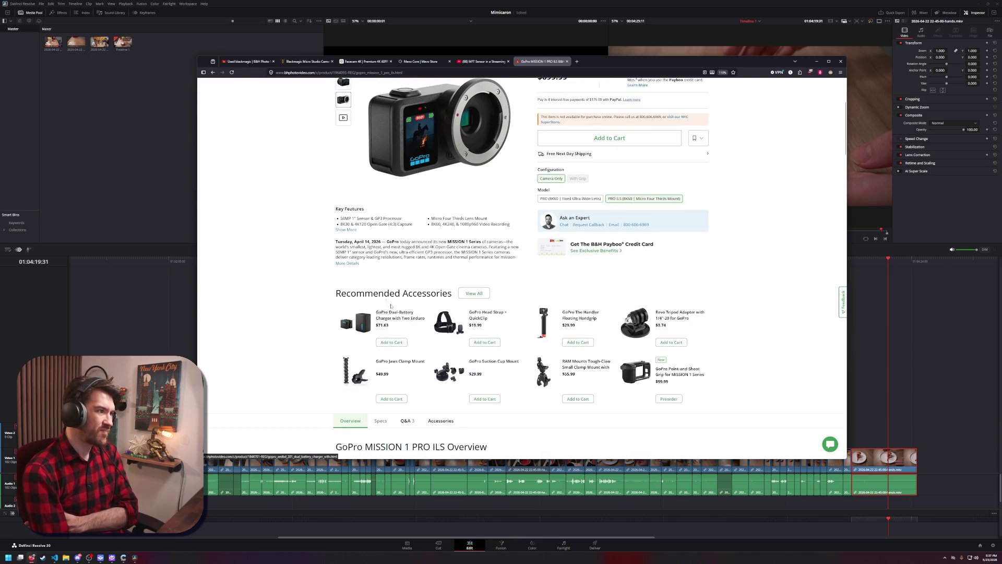
left_click(347, 263)
scroll(352, 269, "down", 5)
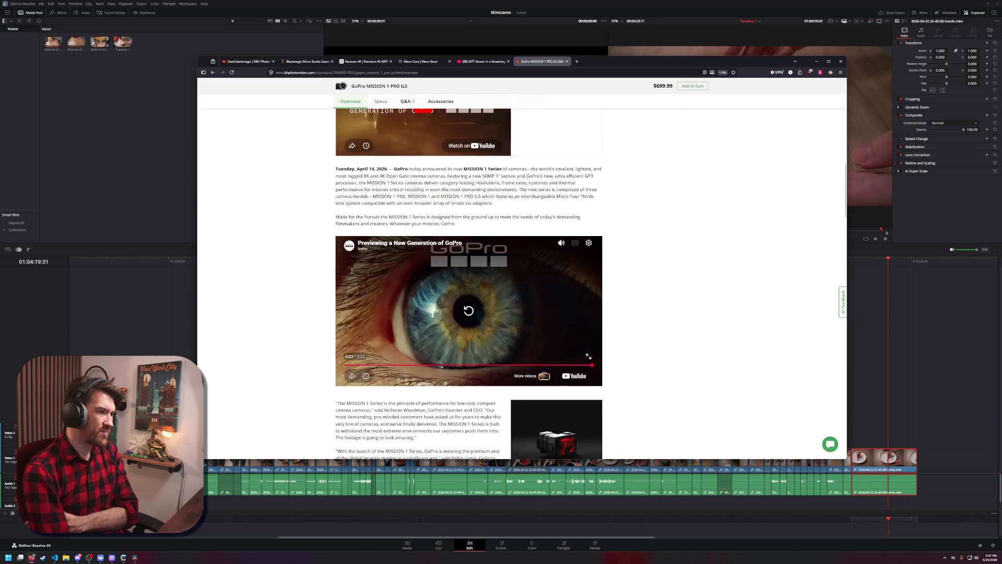
scroll(349, 273, "down", 3)
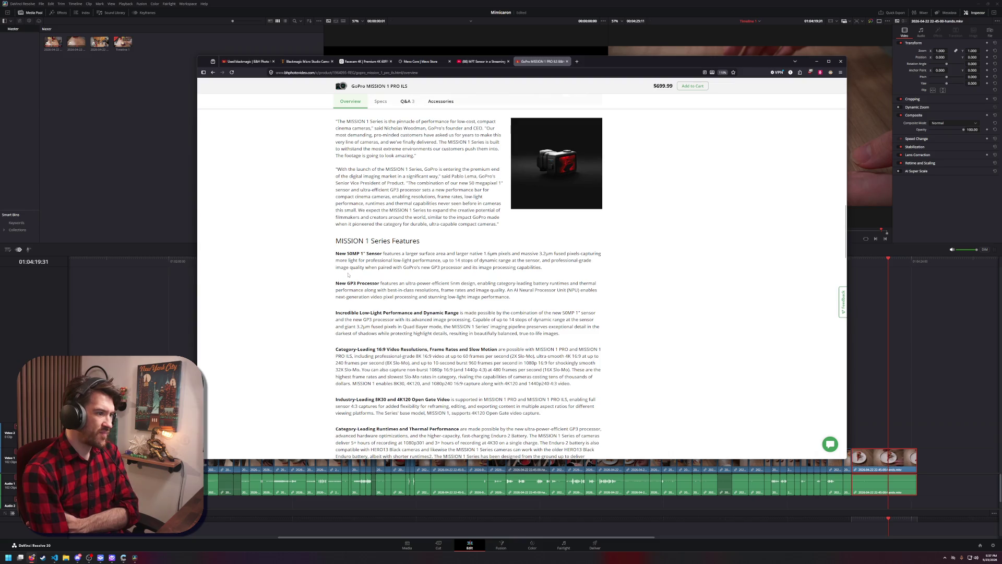
scroll(348, 274, "down", 1)
scroll(348, 274, "down", 8)
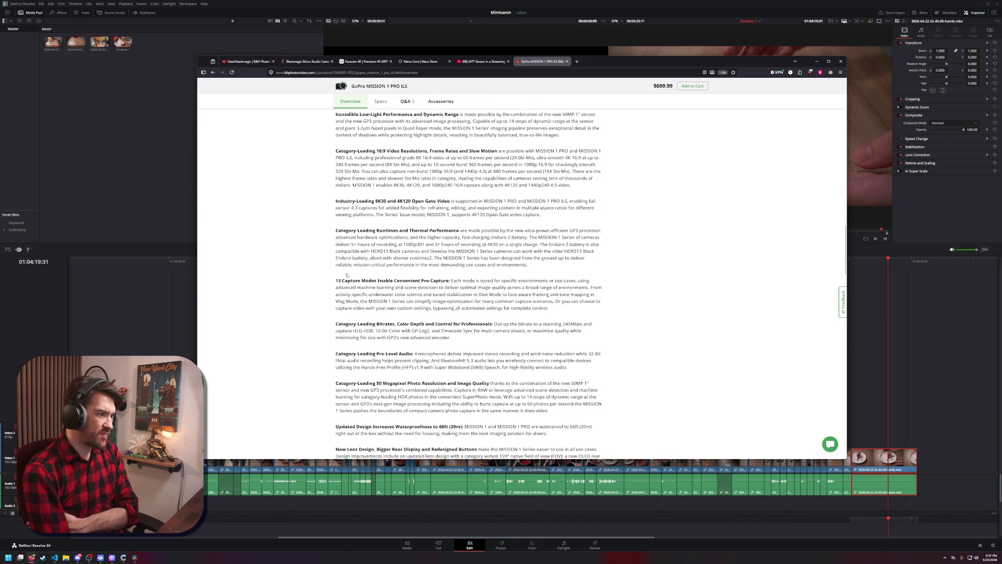
scroll(346, 274, "down", 2)
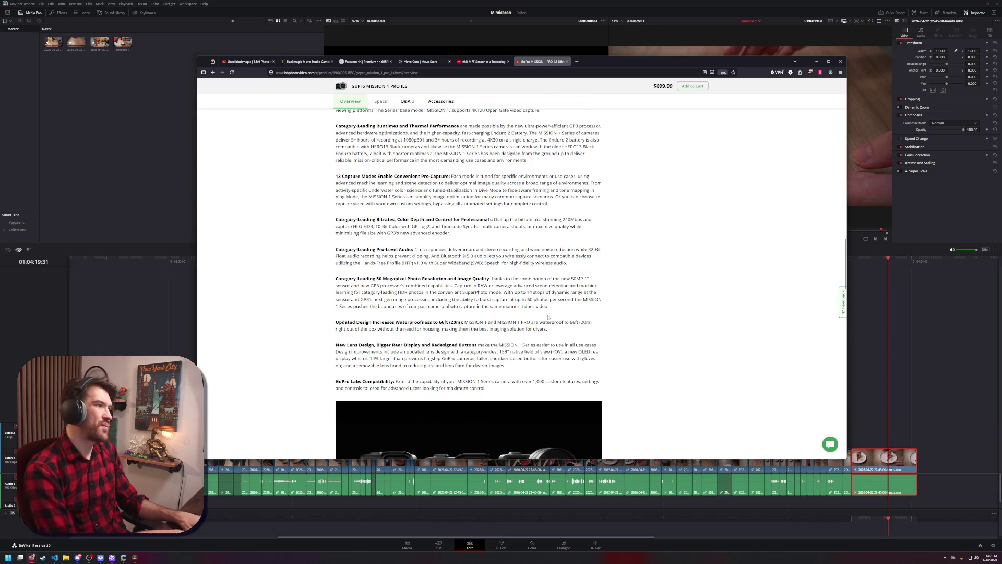
Find the single 'hdmi' match, scroll back up to Overview, then return to the DuckDuckGo results
key("ctrl+f")
type("hdmi")
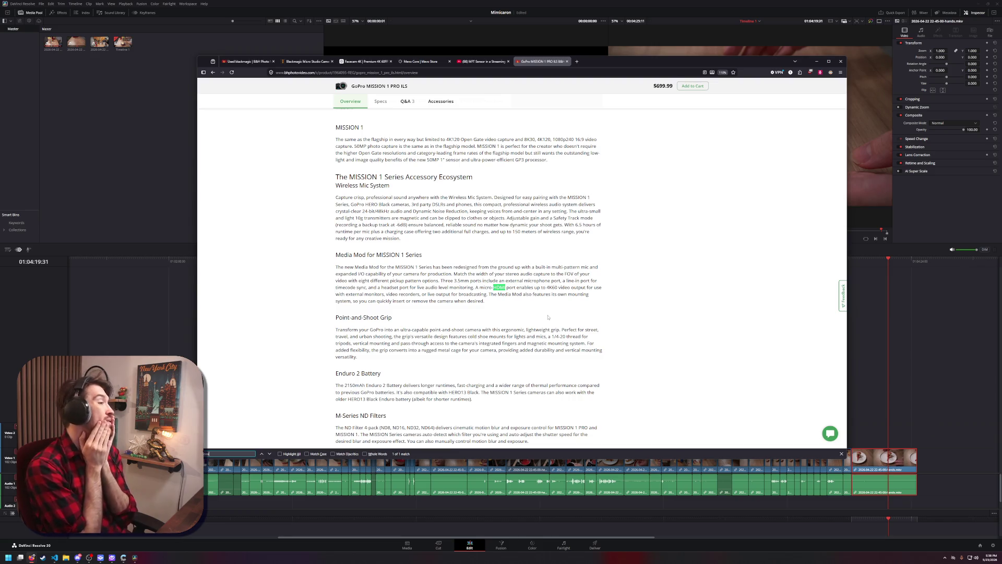
scroll(548, 317, "up", 10)
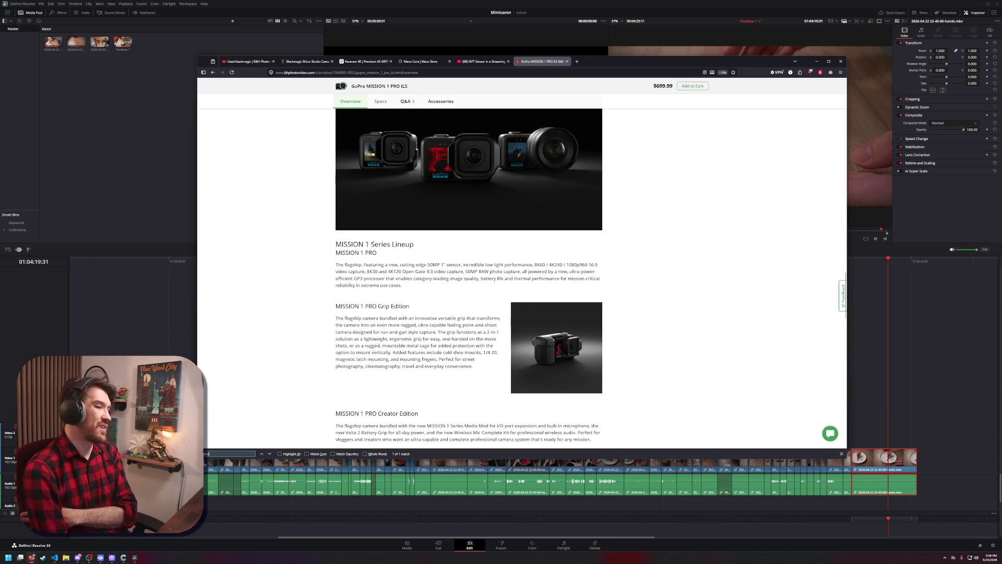
scroll(371, 358, "up", 5)
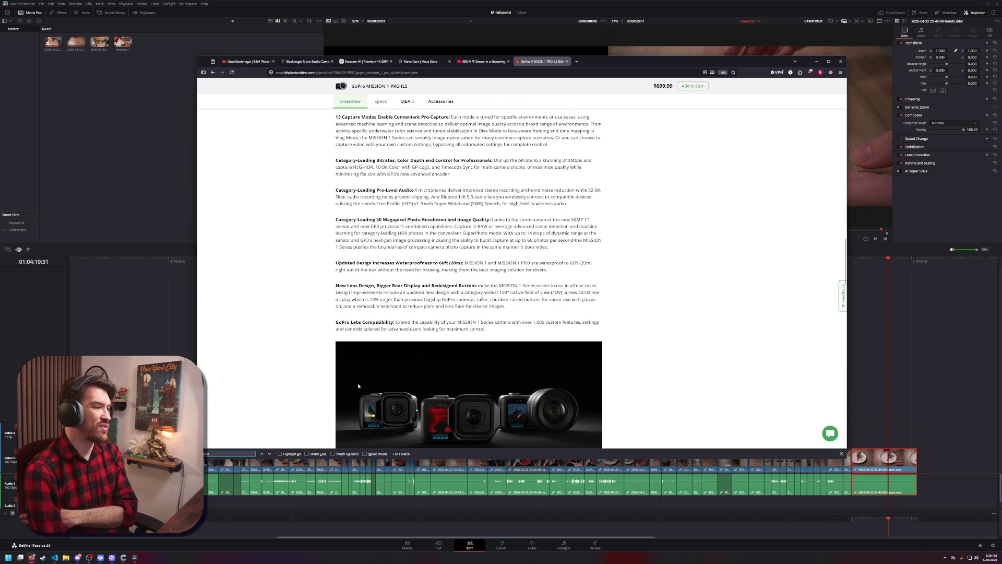
scroll(358, 389, "up", 10)
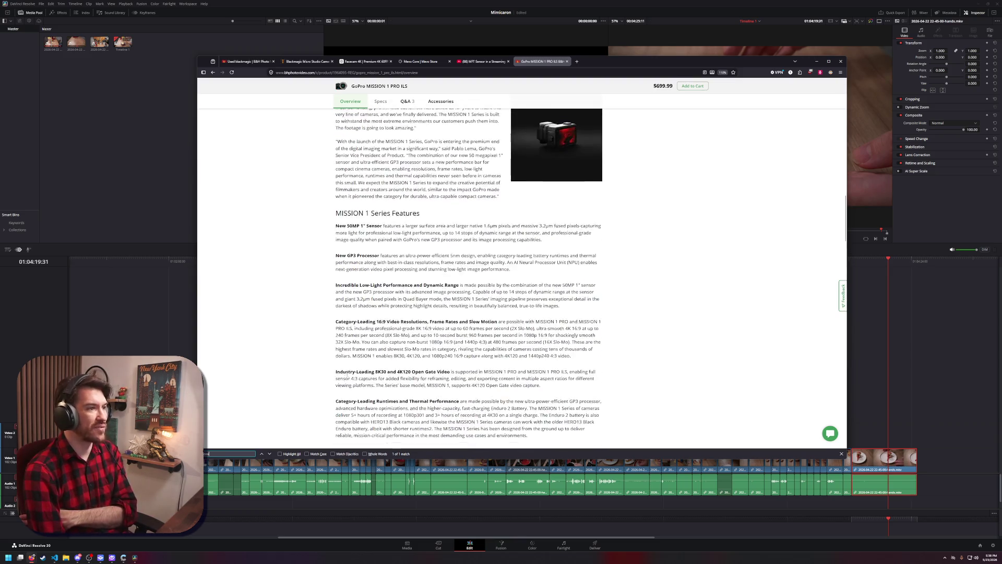
scroll(358, 358, "up", 10)
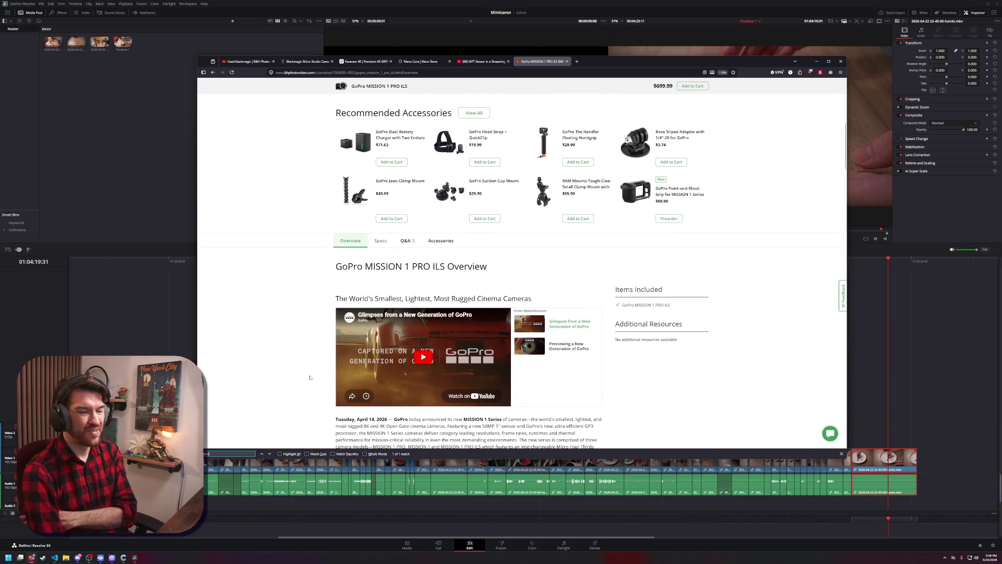
left_click(213, 73)
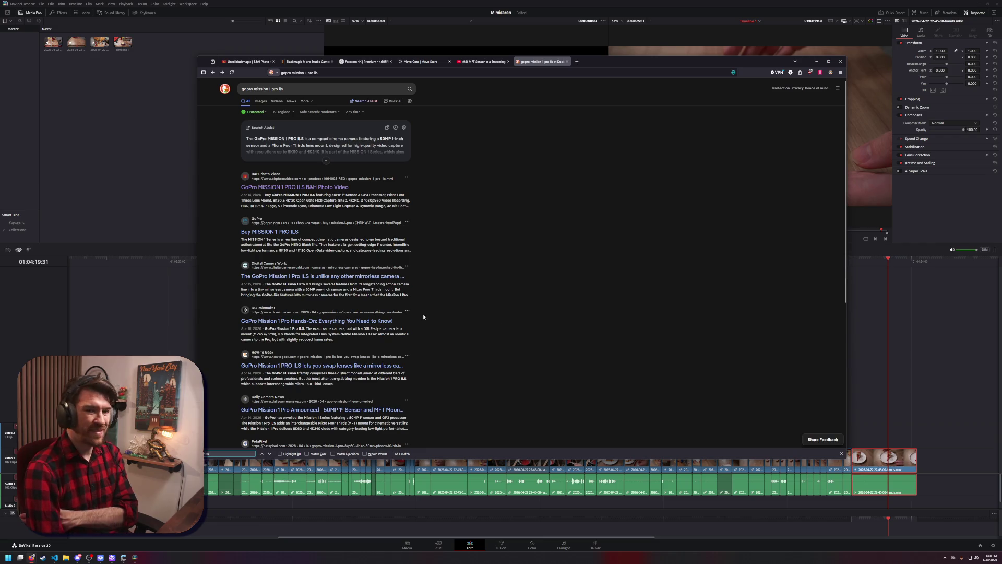
Scroll the 'gopro mission 1 pro ils' results, then switch to the Mevo Core streaming camera video
scroll(430, 345, "down", 1)
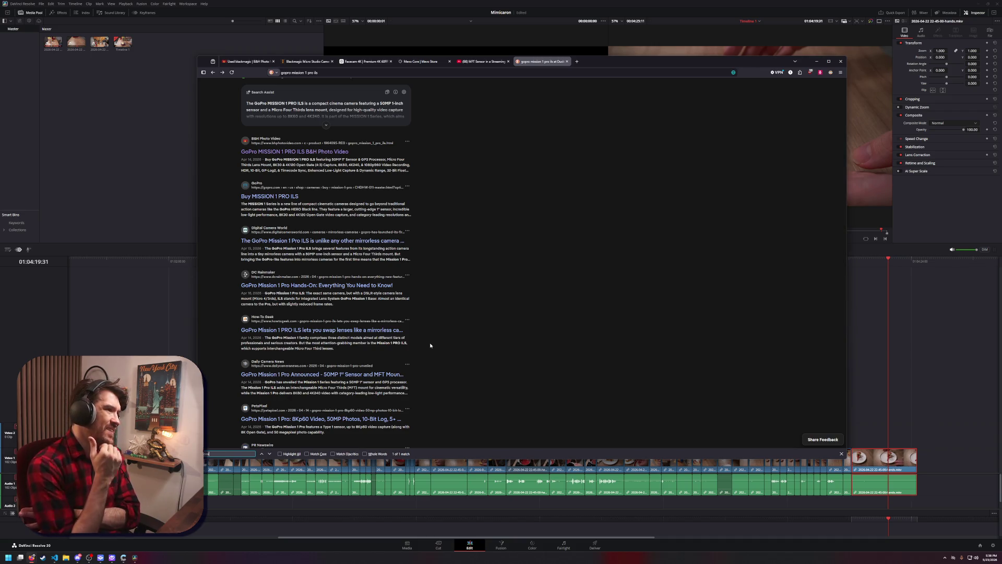
left_click(497, 63)
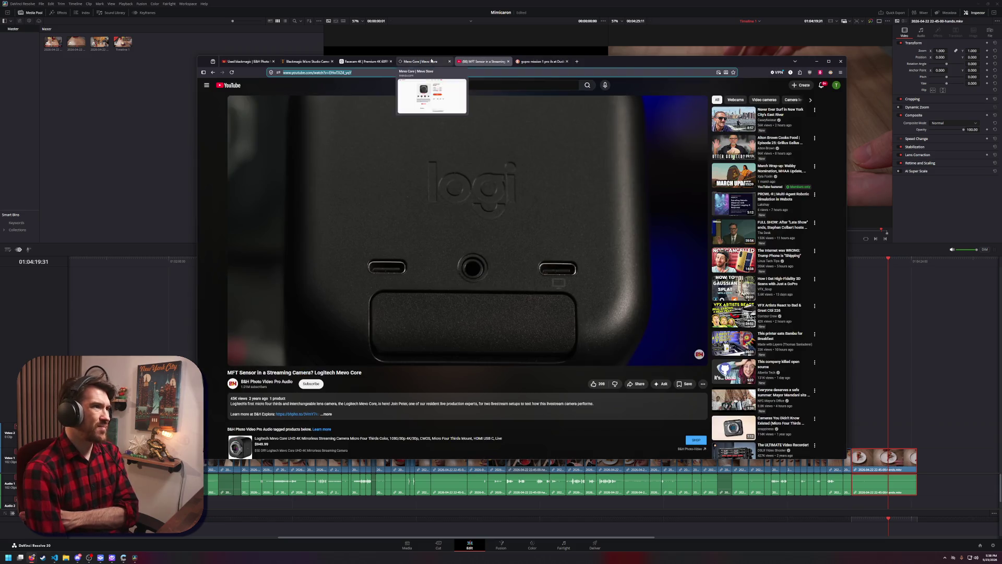
Open the Mevo Core store page and read through its product description
left_click(431, 61)
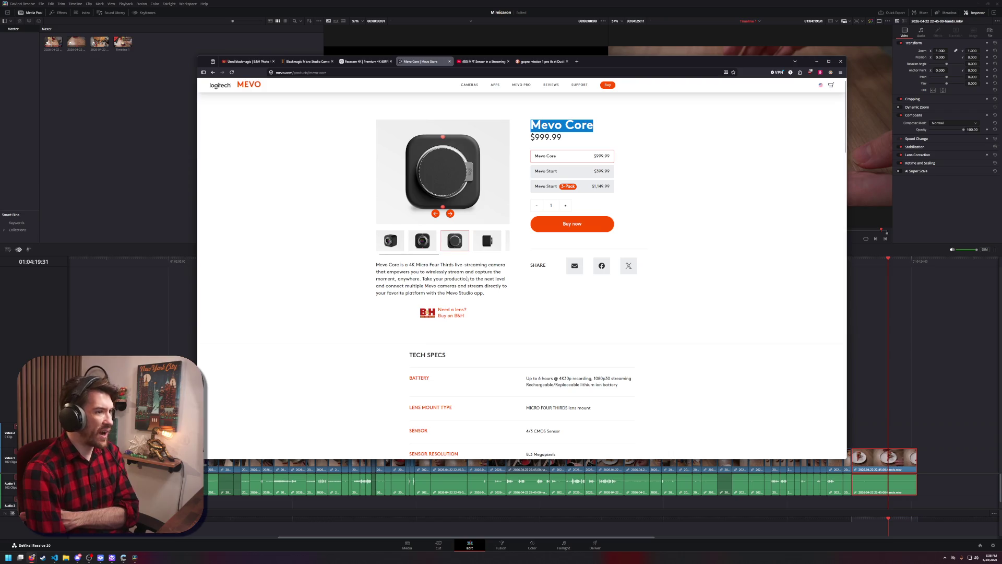
left_click_drag(429, 271, 447, 272)
left_click(452, 271)
scroll(520, 325, "down", 4)
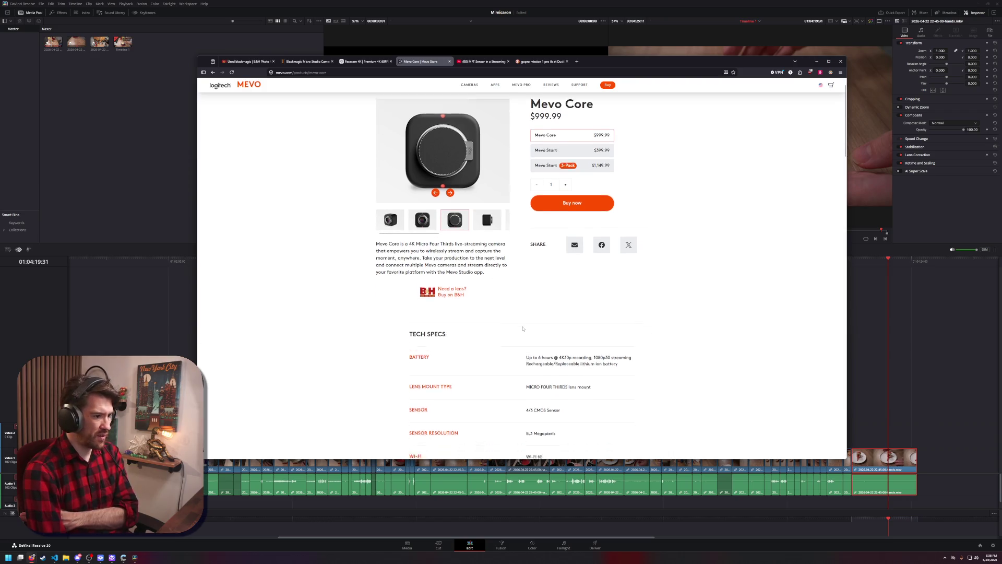
scroll(520, 325, "down", 4)
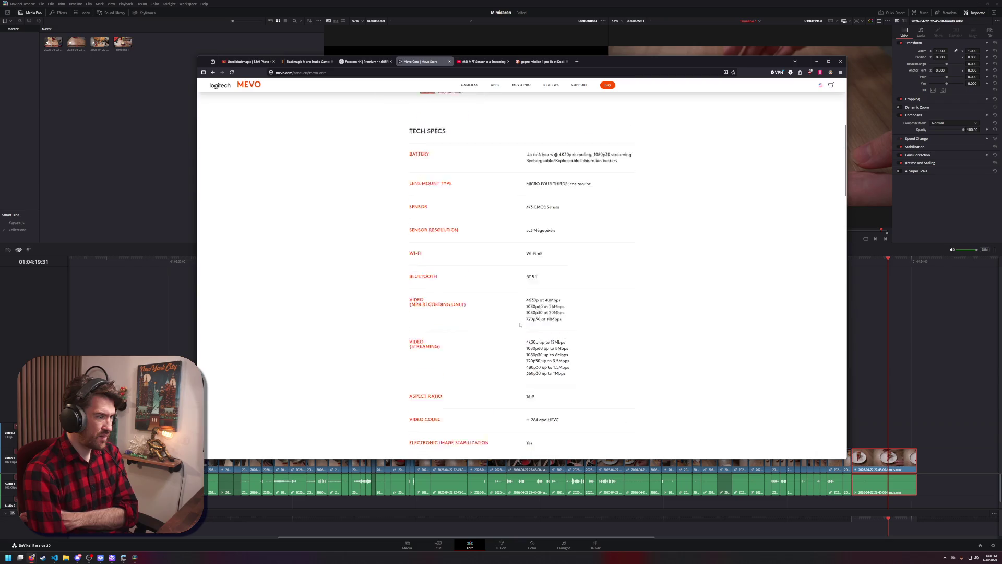
scroll(519, 324, "down", 4)
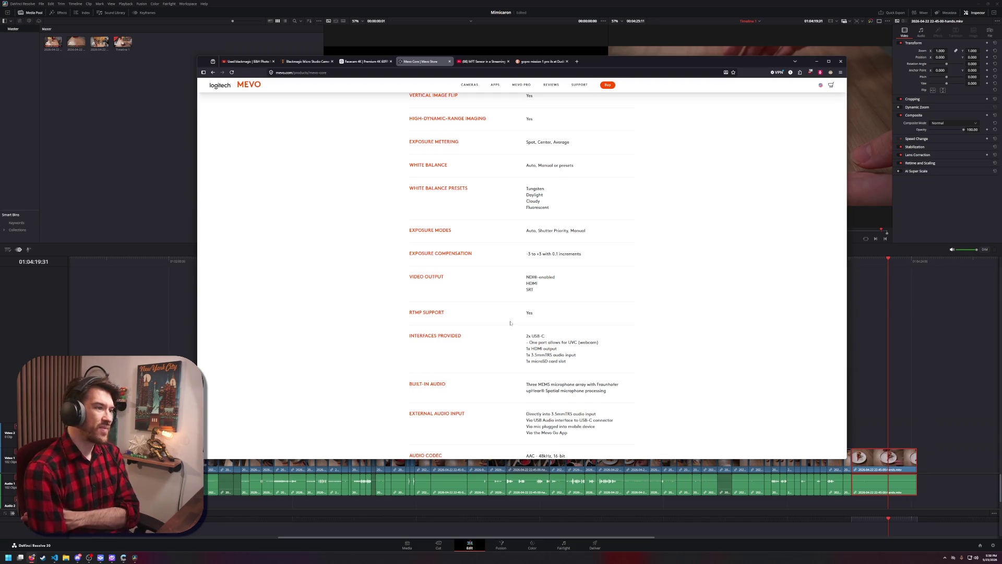
scroll(509, 324, "up", 5)
scroll(525, 247, "up", 7)
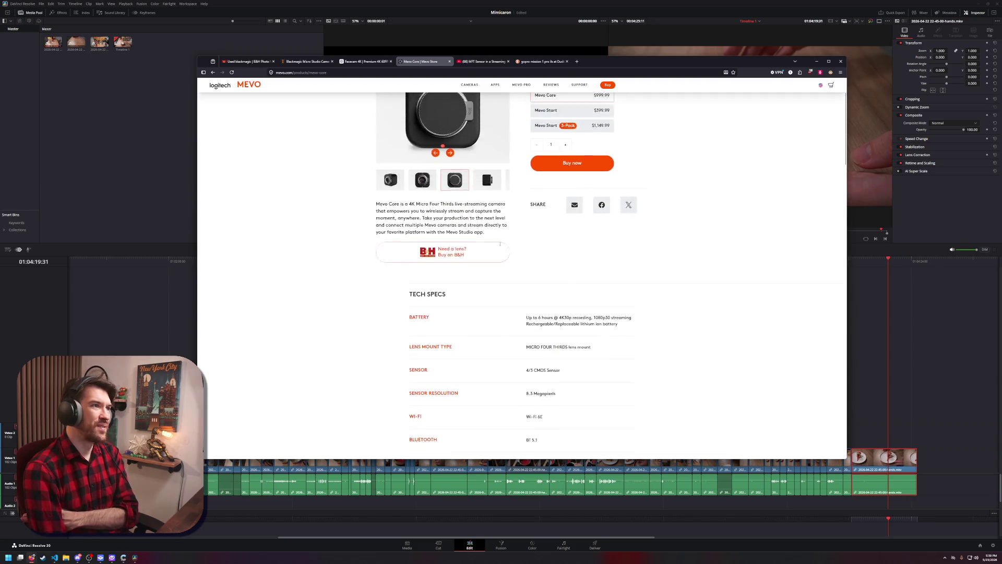
Browse the Mevo Core gallery photos, including the front lens and side views
left_click(416, 240)
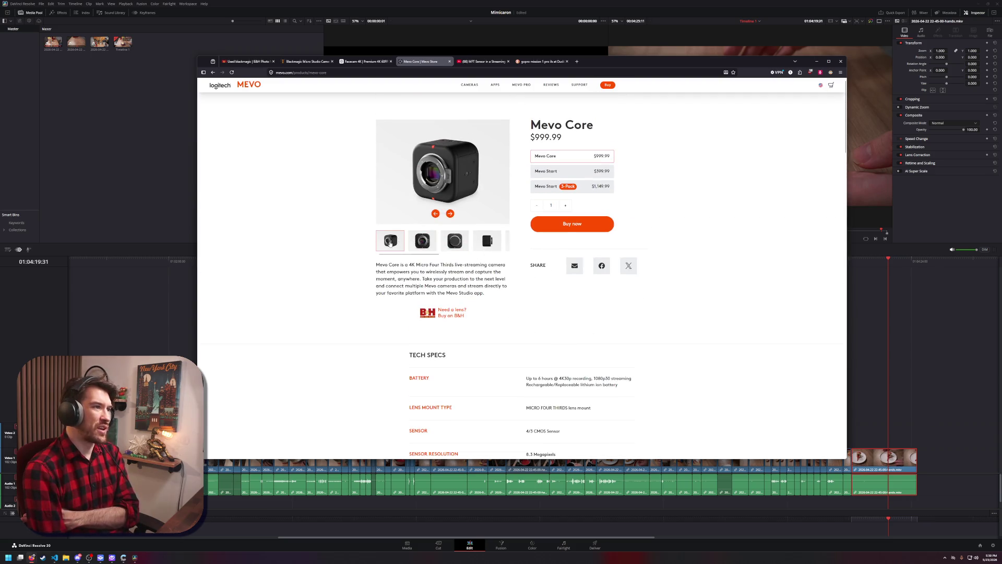
mouse_move(642, 63)
left_mouse_down()
mouse_move(468, 399)
mouse_move(649, 34)
mouse_move(639, 73)
left_mouse_up()
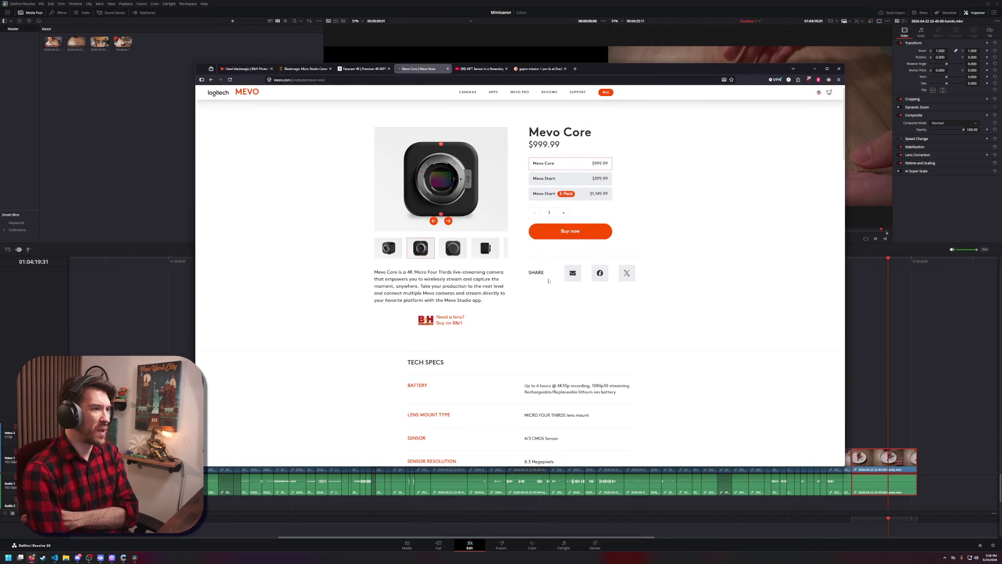
left_click(453, 248)
left_click(484, 254)
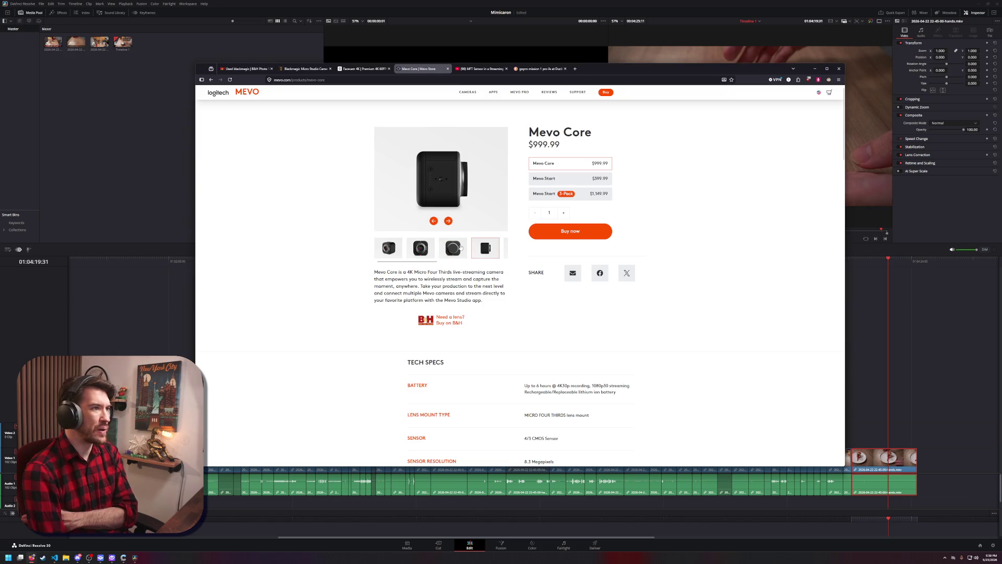
left_click(459, 249)
left_click(427, 251)
left_click(393, 251)
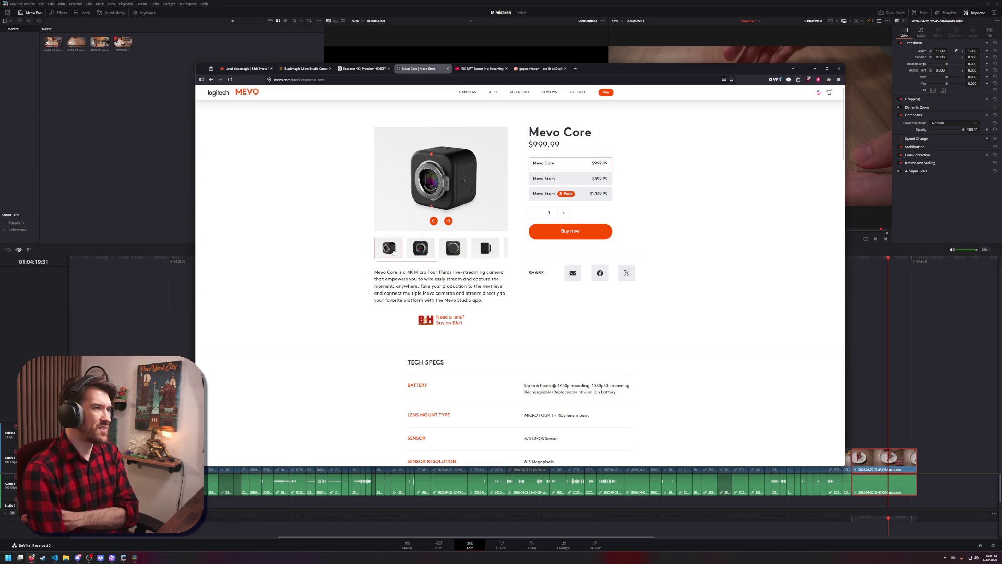
left_click(410, 252)
left_click(453, 249)
left_click(484, 250)
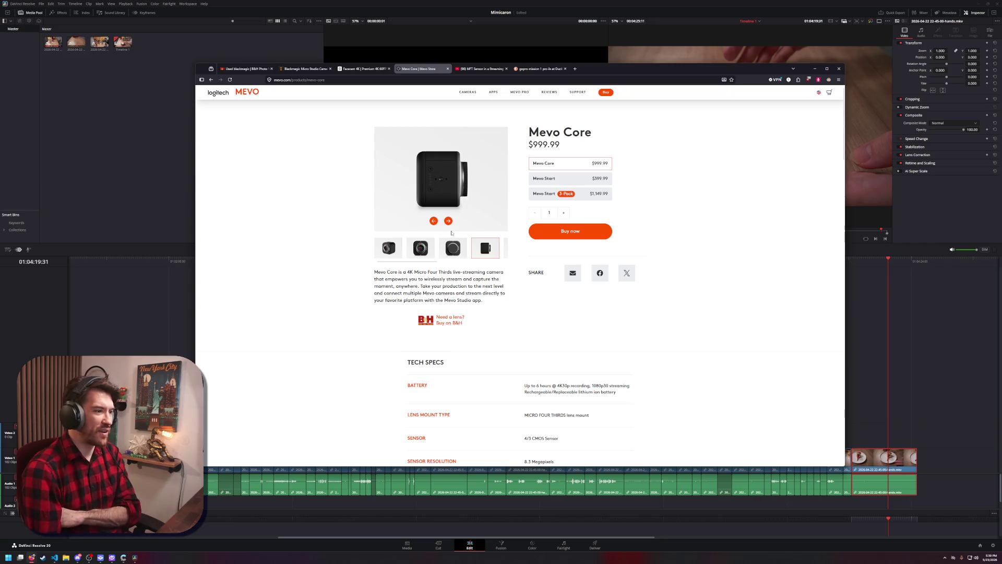
Scroll down to the Mevo Core tech specs, then minimize Firefox
scroll(468, 344, "down", 3)
scroll(468, 345, "down", 1)
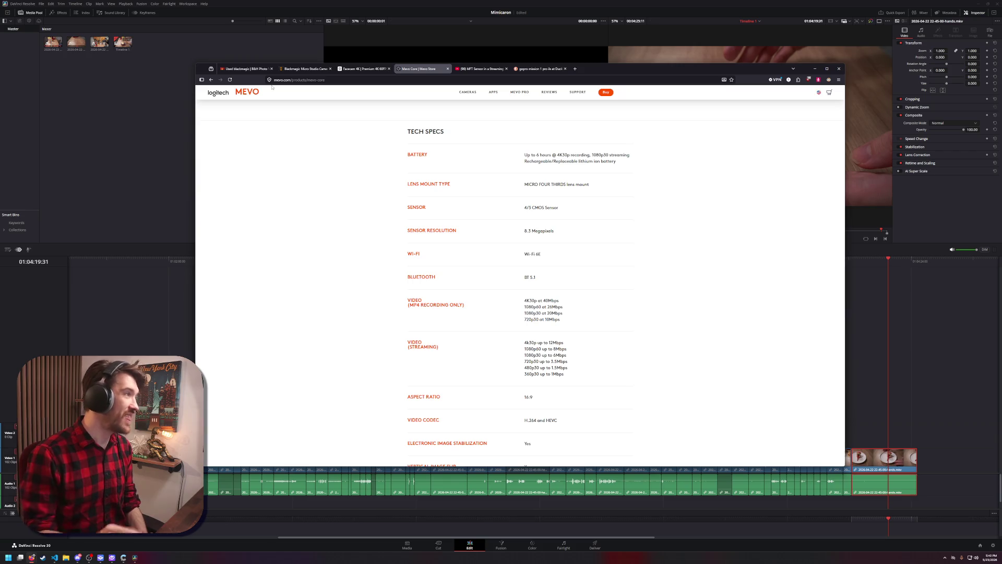
left_click(96, 143)
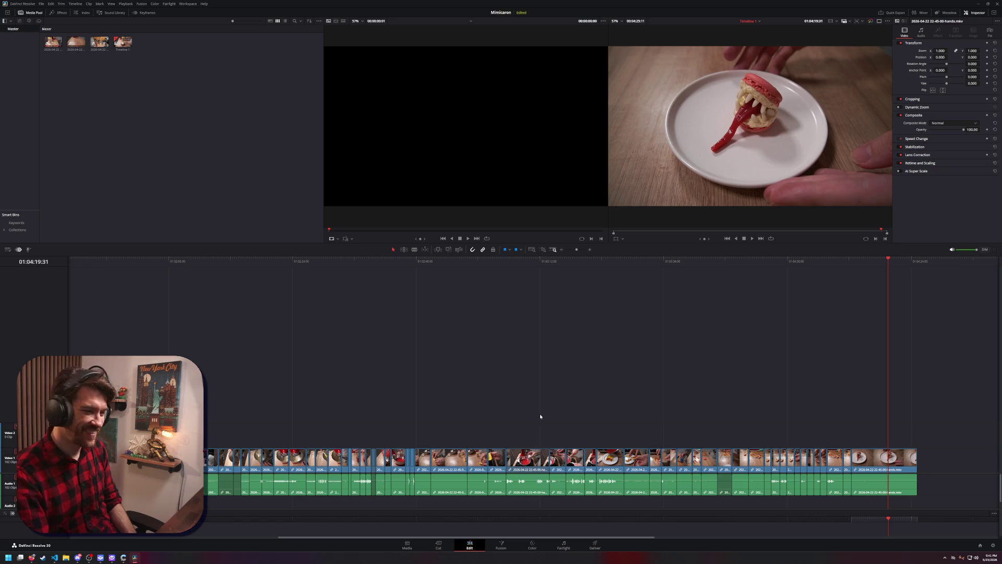
Select and play back the clips near the end of the timeline to review the cut
left_click(446, 461)
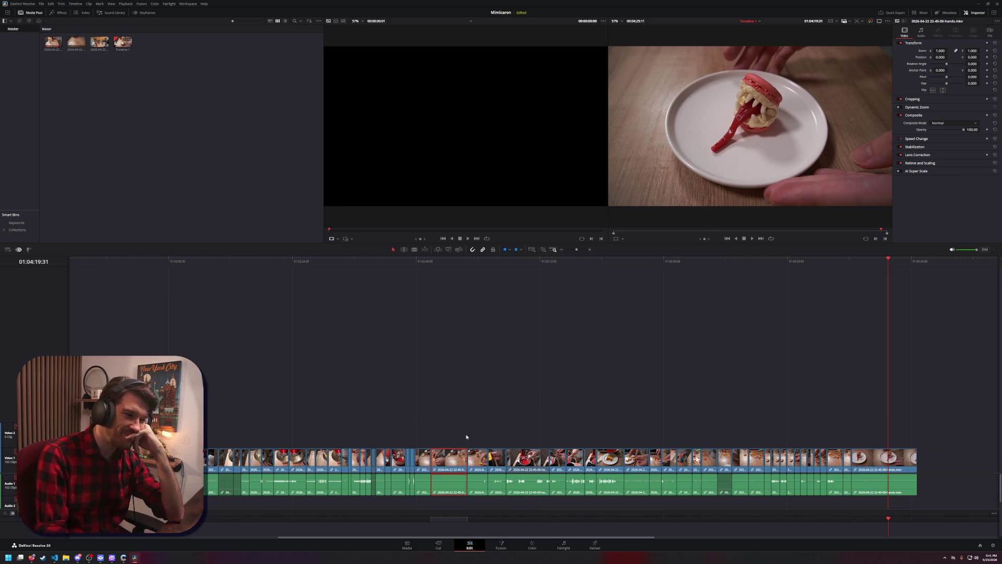
left_click(480, 456)
left_click(502, 464)
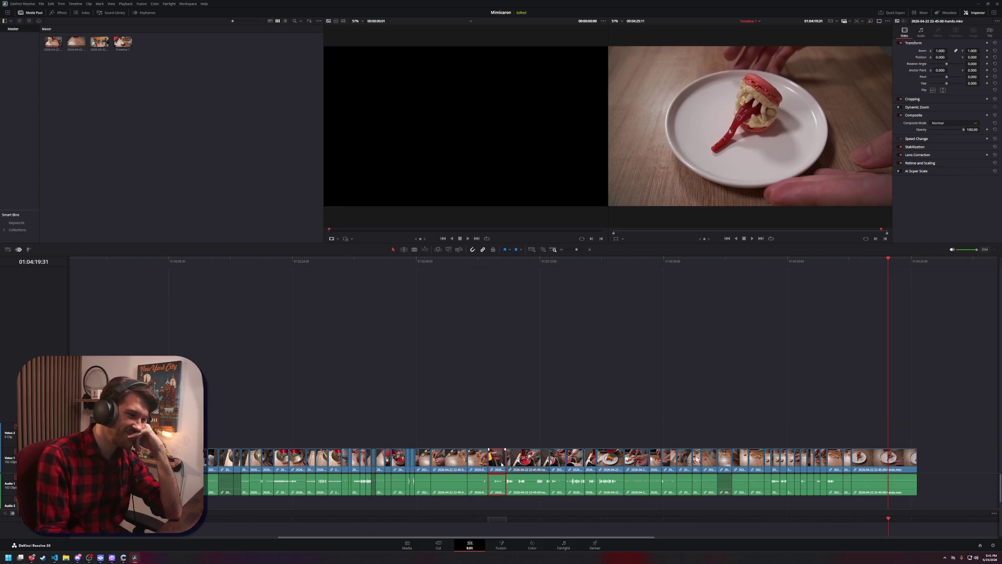
left_click_drag(473, 260, 433, 274)
key("space")
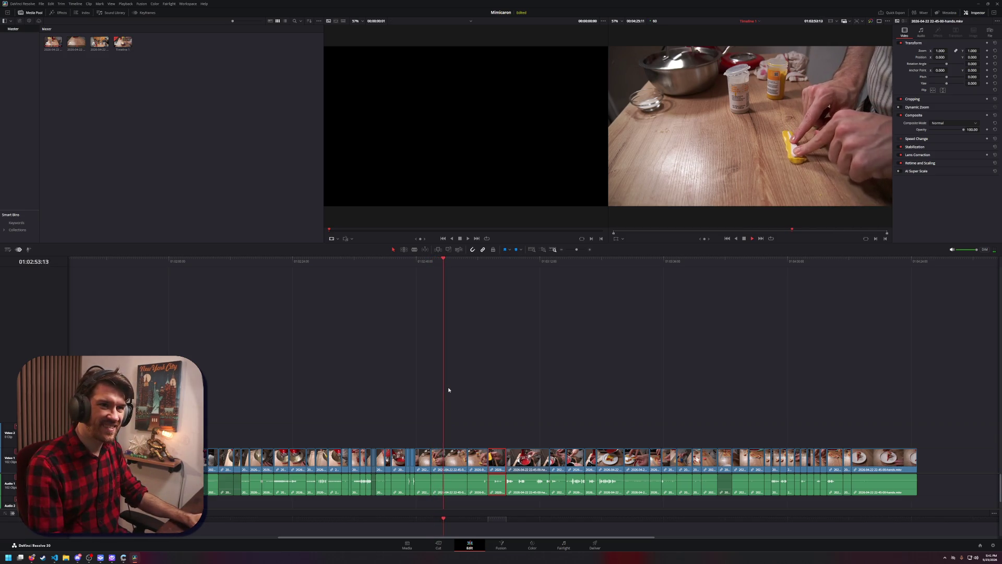
key("space")
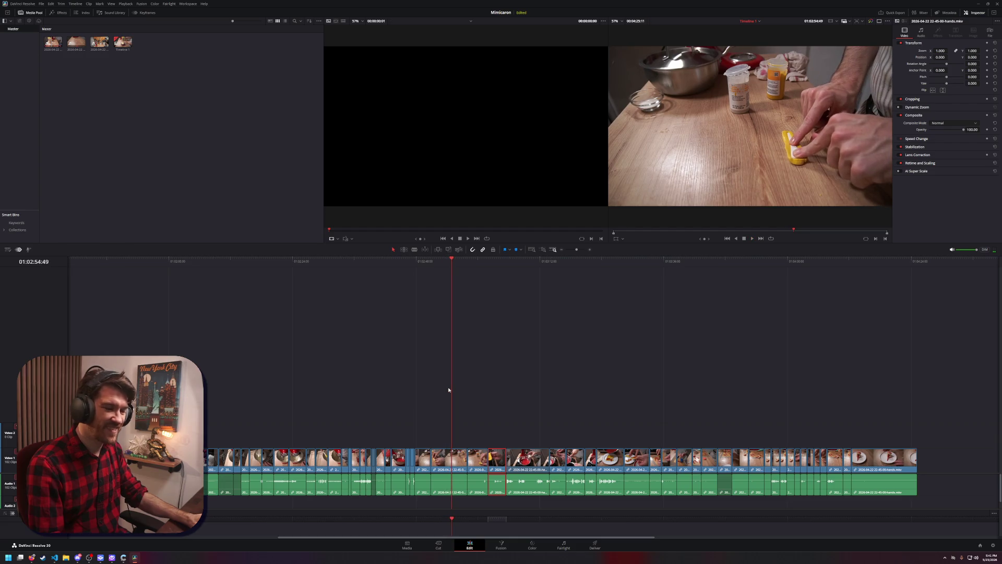
Ripple-delete the unwanted hands-camera clip and scrub the shots around the closed gap
left_click(455, 461)
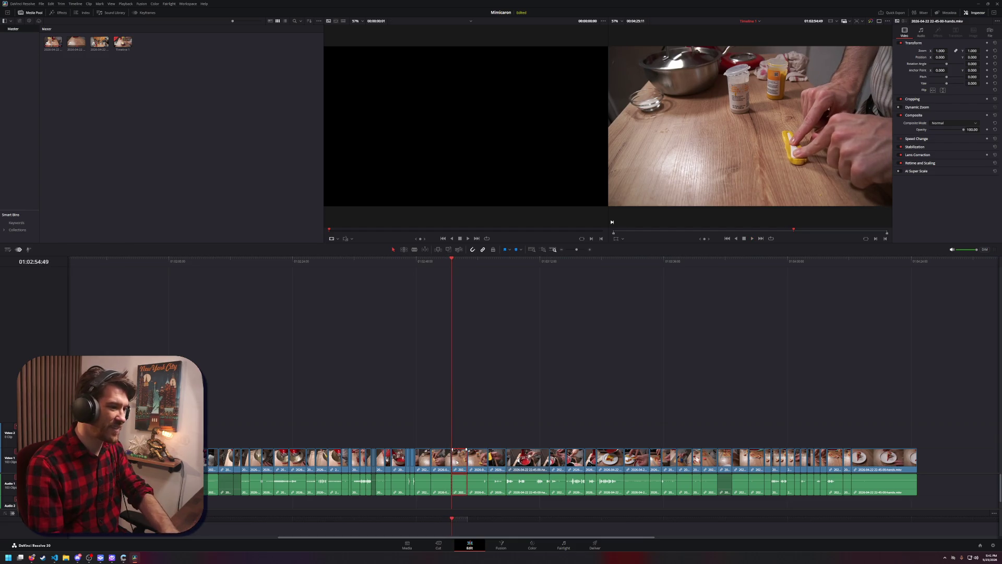
key("Delete")
key("End")
left_click(441, 459)
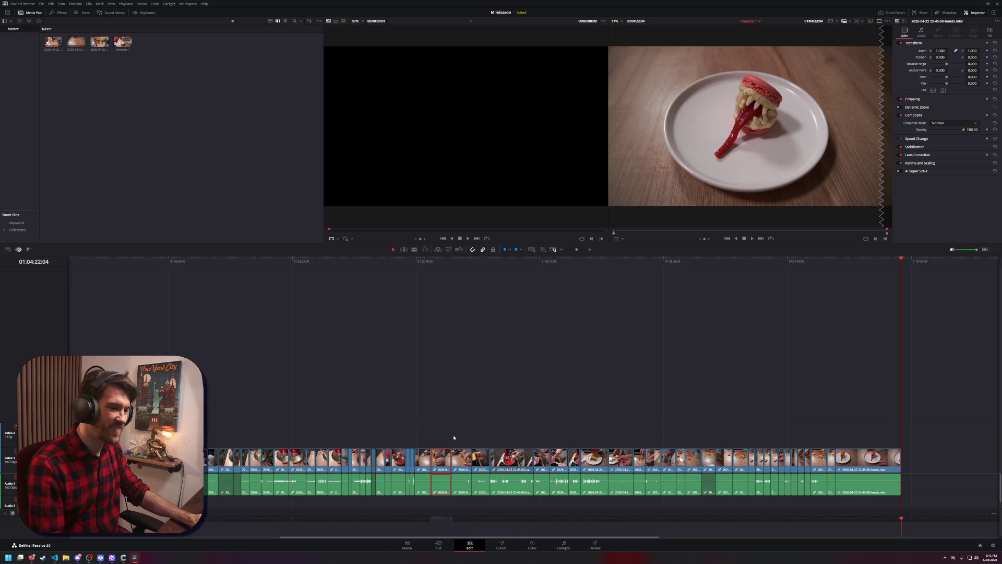
mouse_move(433, 266)
left_mouse_down()
mouse_move(476, 276)
mouse_move(460, 277)
left_mouse_up()
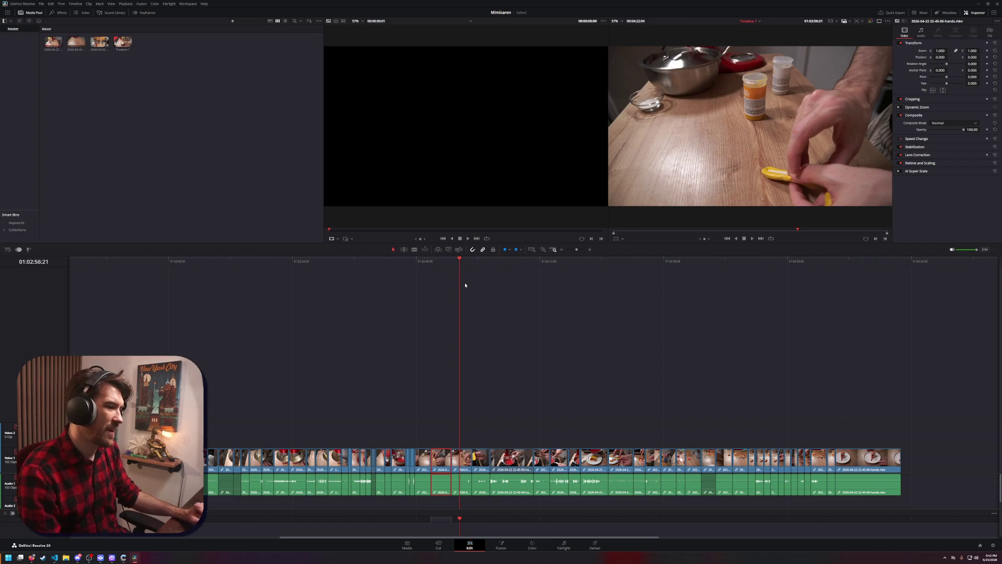
left_click(428, 312)
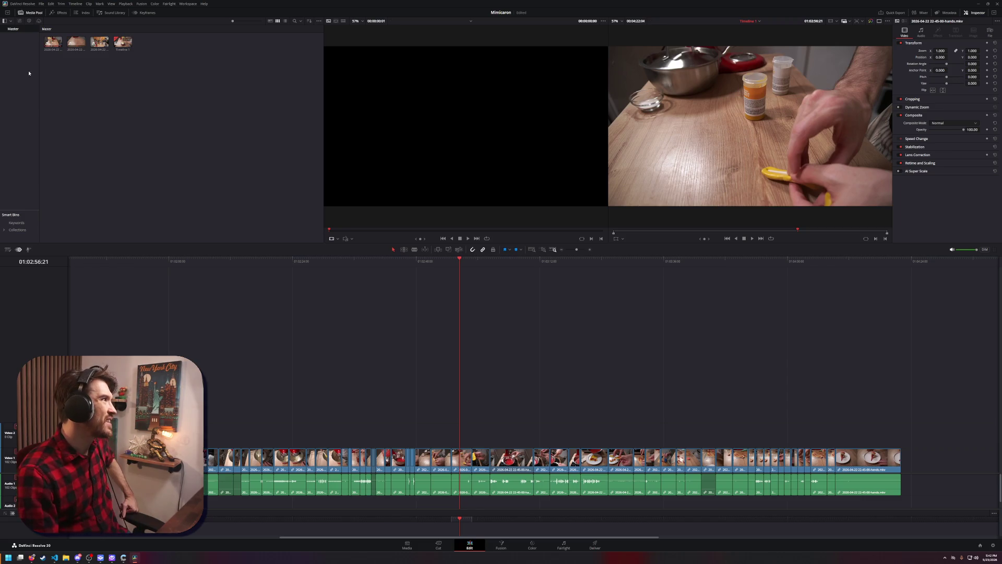
left_click(247, 151)
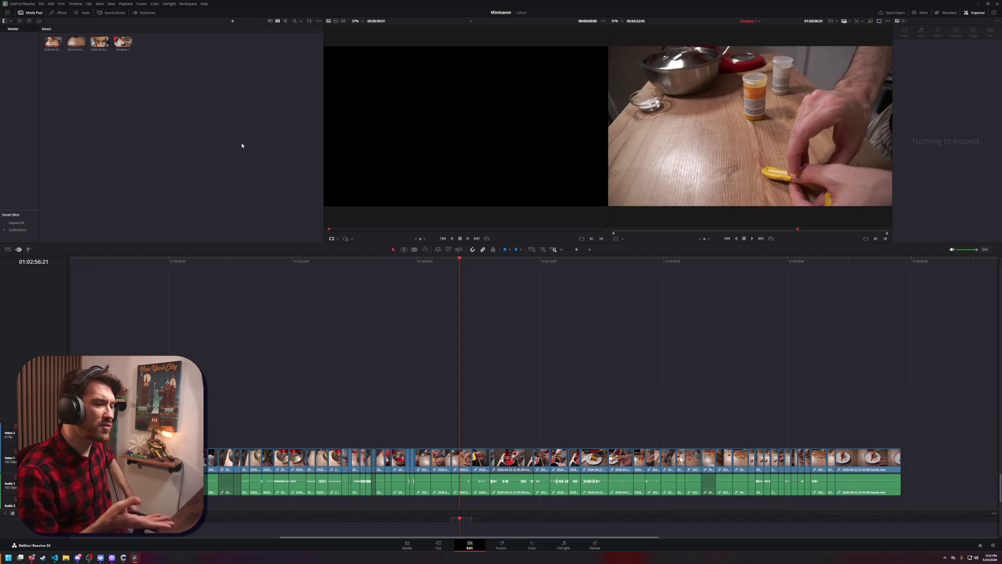
Preview the macaron clip, then load hands.mkv into the source viewer and scrub its footage
double_click(90, 49)
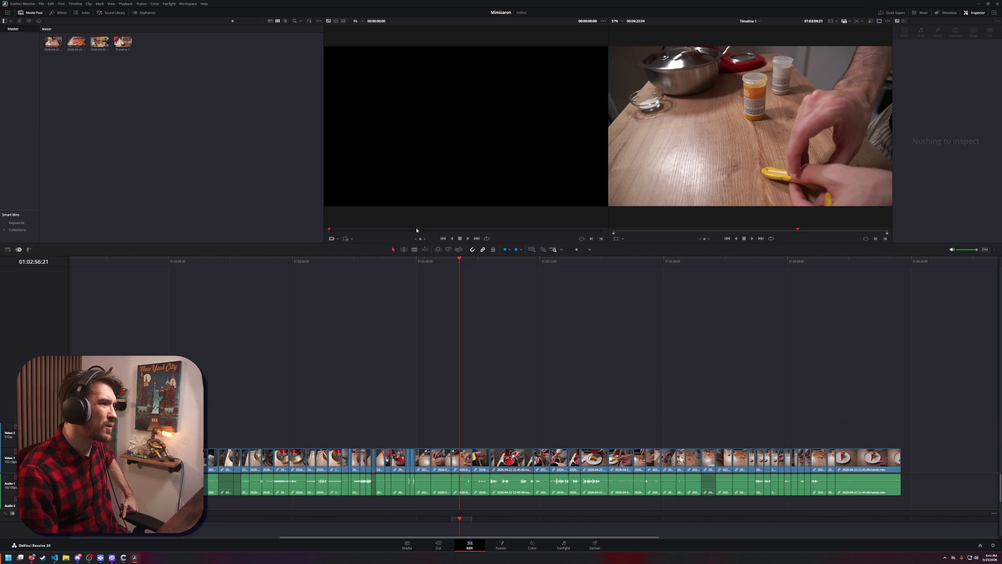
left_click(75, 42)
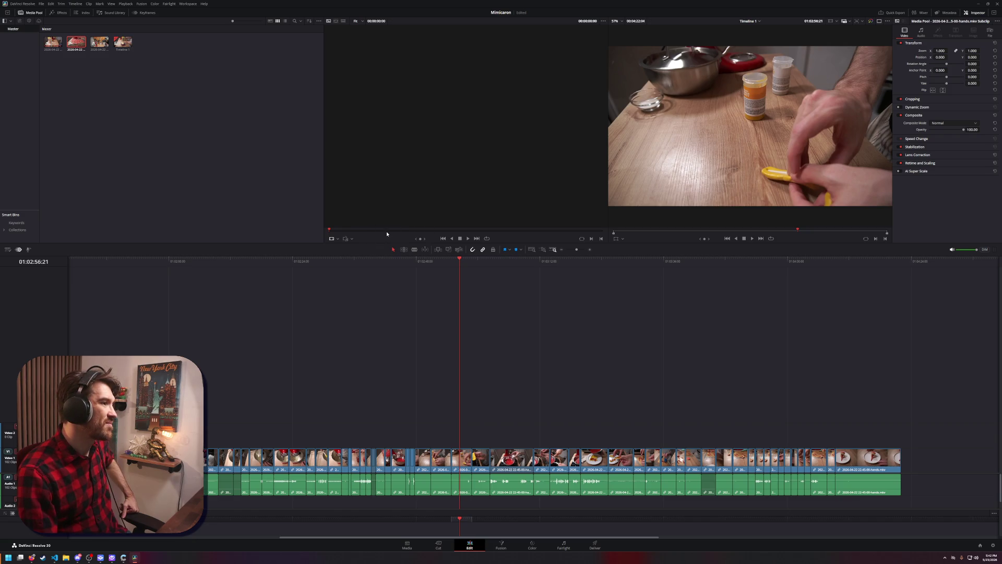
left_click(53, 43)
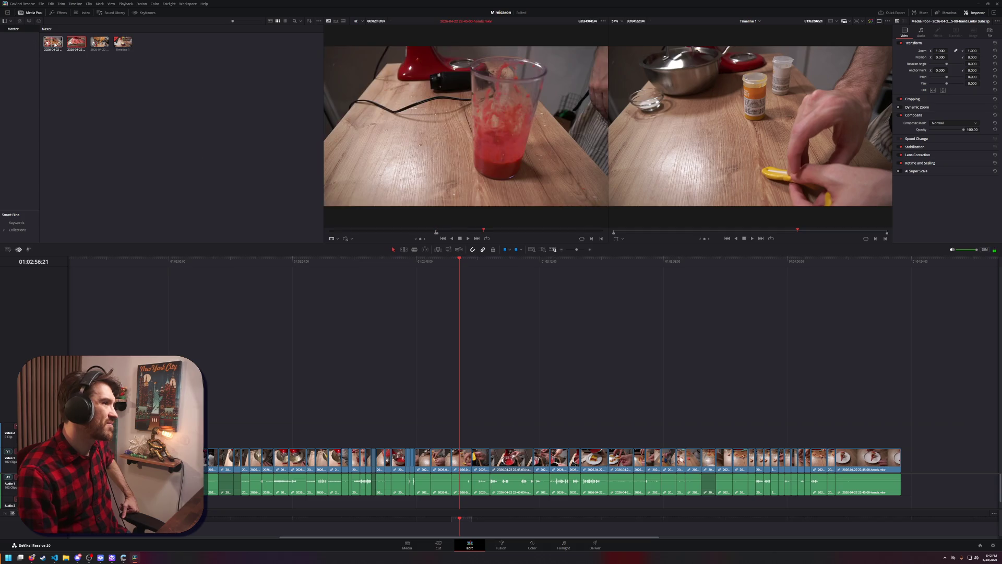
left_click_drag(365, 231, 504, 235)
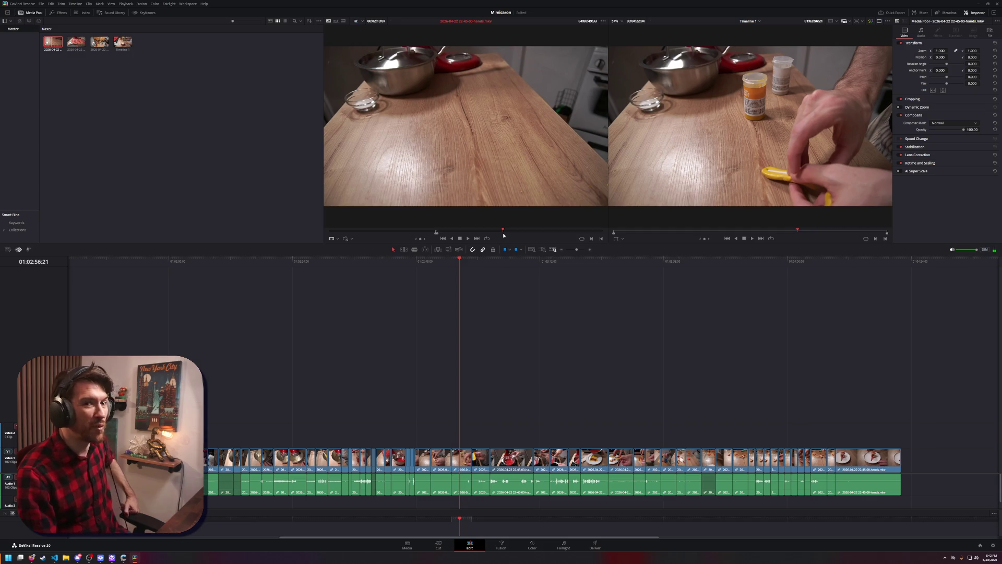
right_click(503, 232)
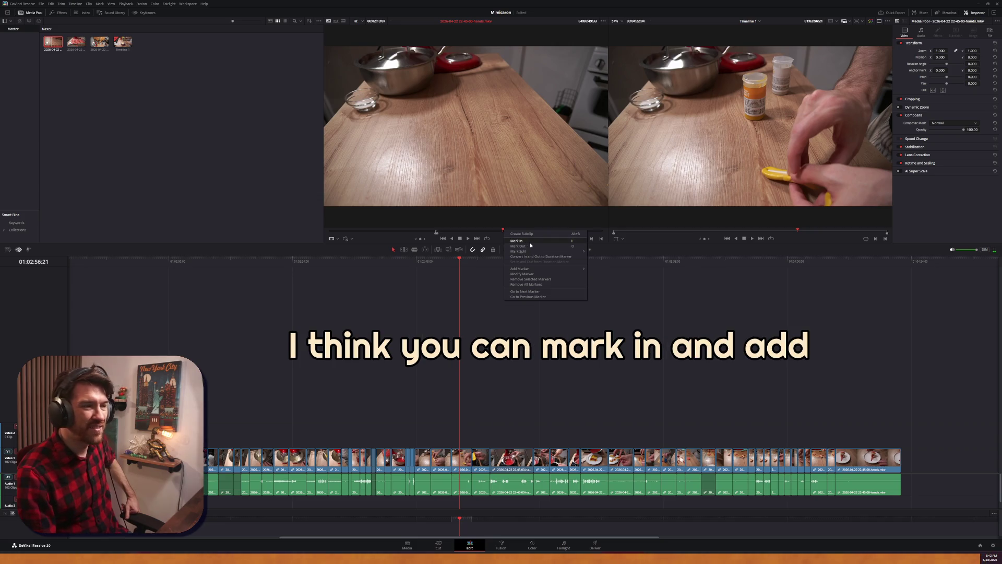
left_click(450, 331)
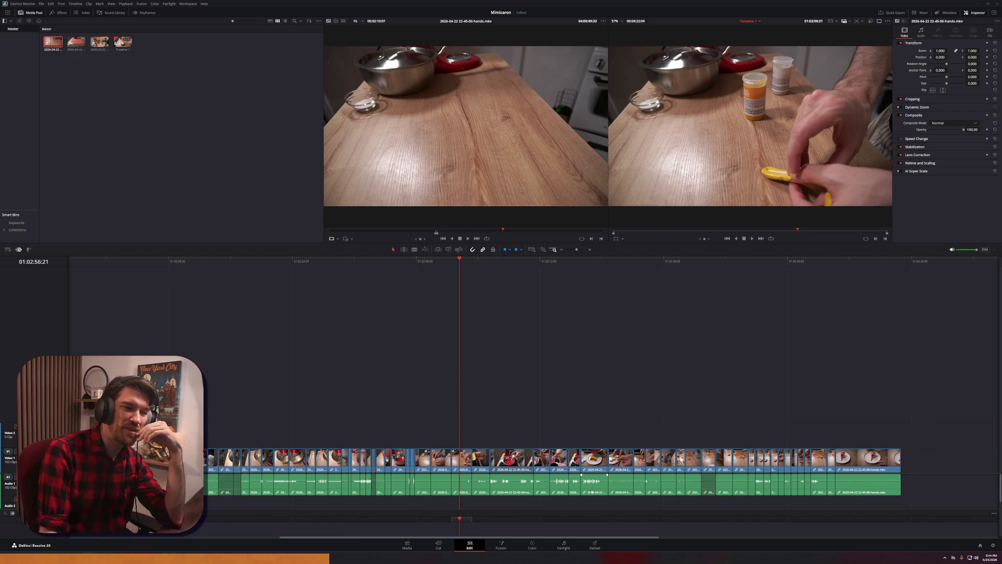
Move the timeline playhead to 01:03:21:33
mouse_move(581, 260)
left_mouse_down()
mouse_move(666, 287)
mouse_move(893, 323)
left_mouse_up()
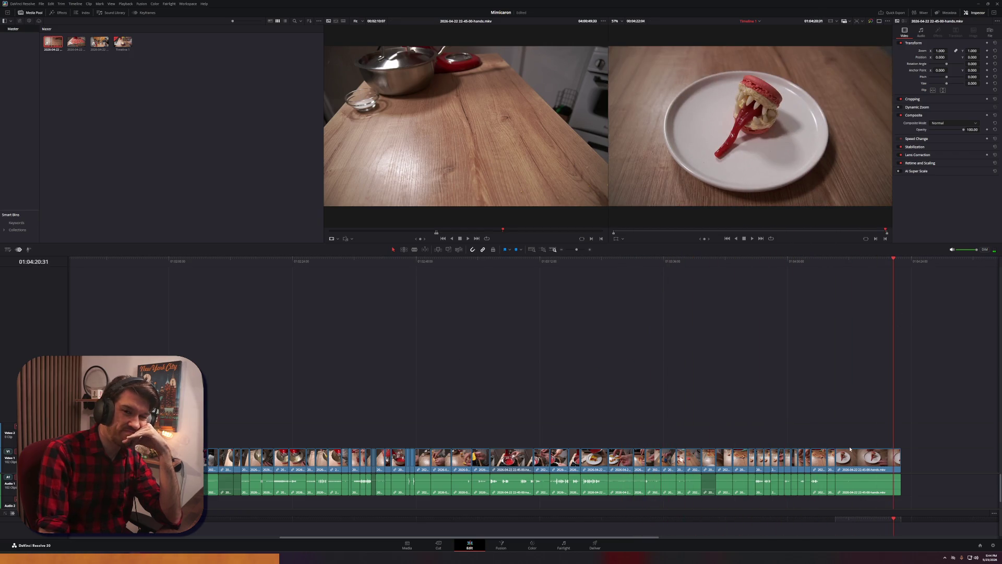
scroll(557, 392, "left", 8)
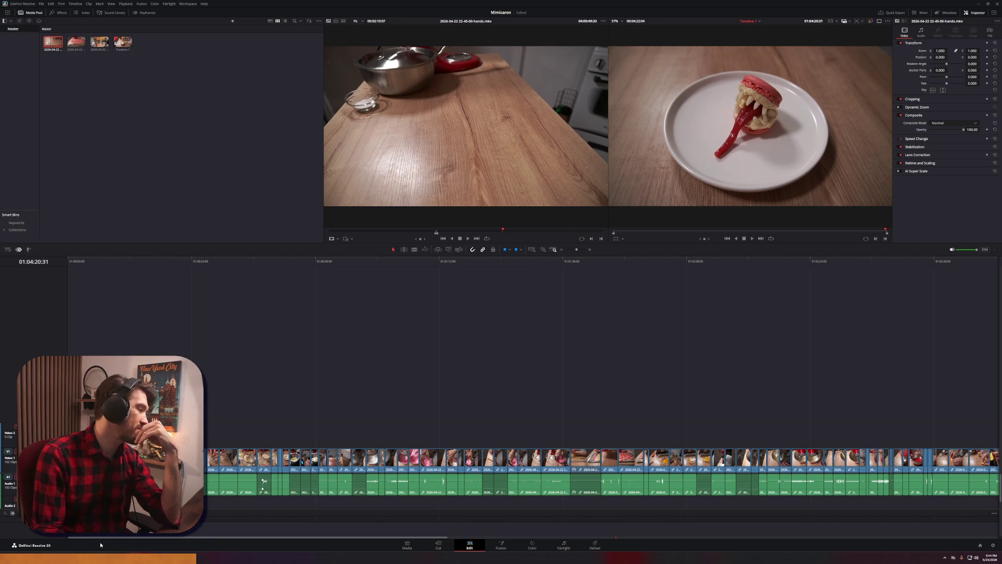
mouse_move(55, 558)
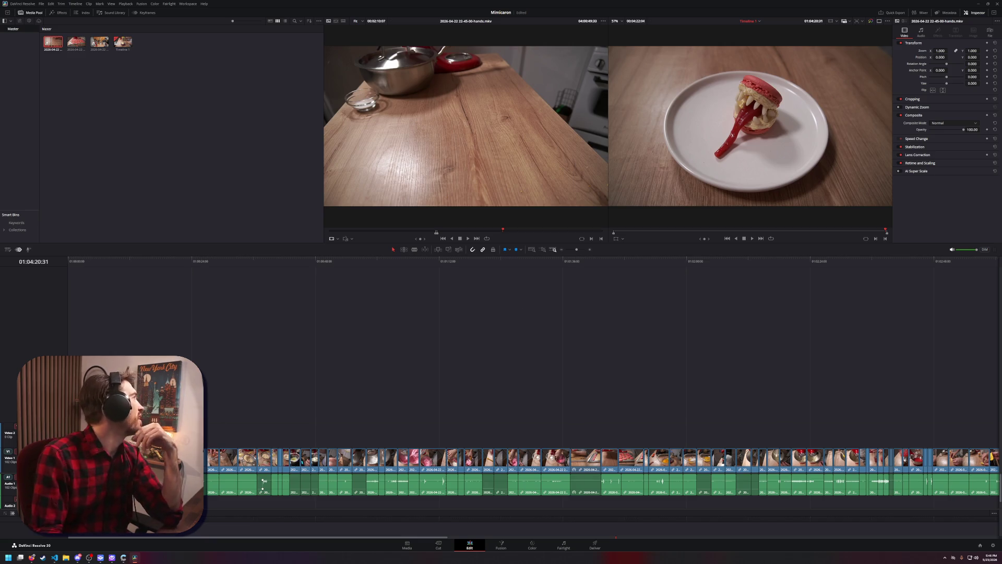
left_click(32, 557)
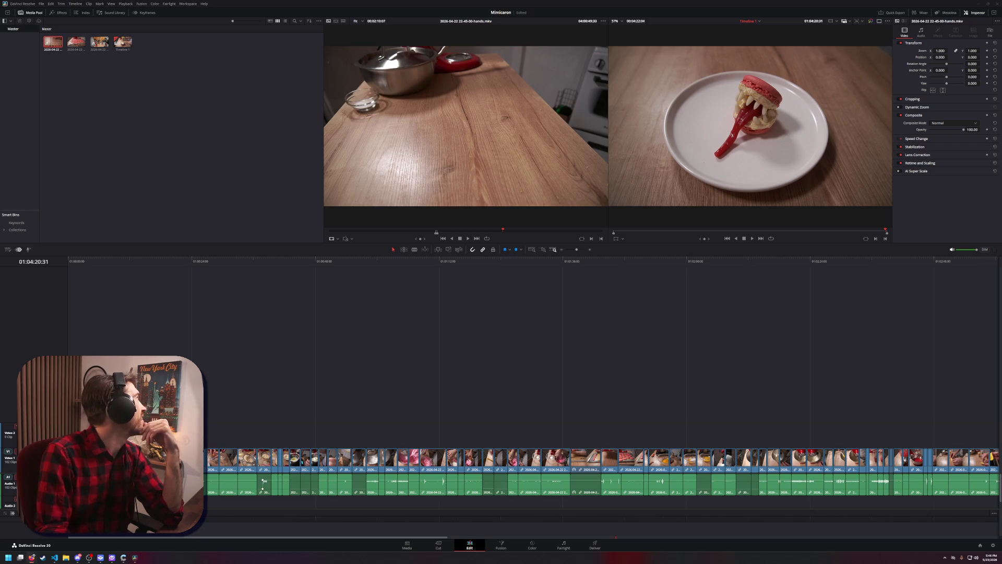
key("alt+Tab")
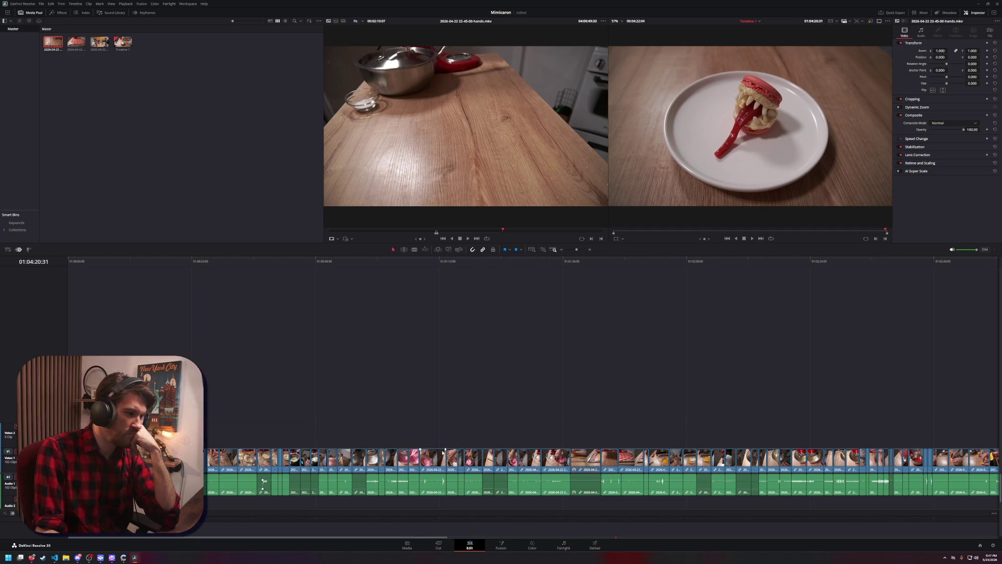
Scrub the timeline to 01:01:37:28 to review the cuts, then switch to Visual Studio Code
mouse_move(434, 263)
left_mouse_down()
mouse_move(396, 270)
mouse_move(570, 266)
left_mouse_up()
scroll(513, 375, "right", 3)
scroll(512, 376, "right", 10)
scroll(244, 399, "left", 15)
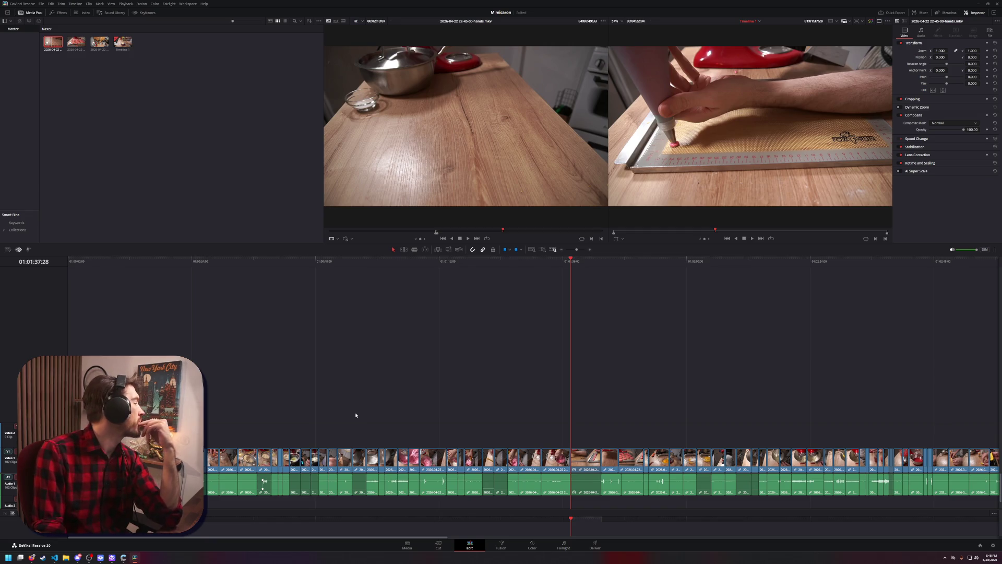
key("alt+Tab")
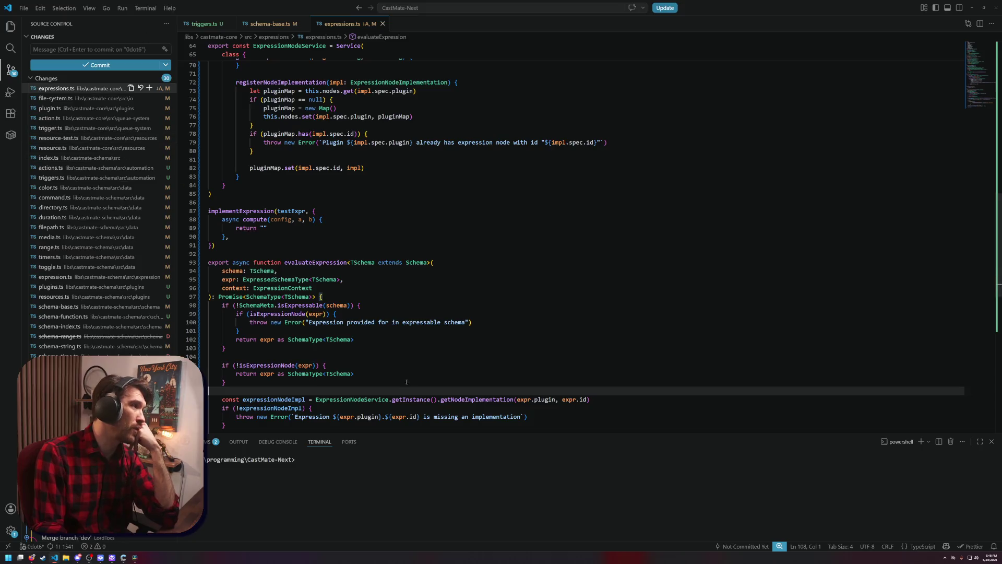
Shrink the terminal, close source control, and place the cursor at the end of line 112
left_click_drag(418, 433, 424, 463)
scroll(395, 392, "down", 3)
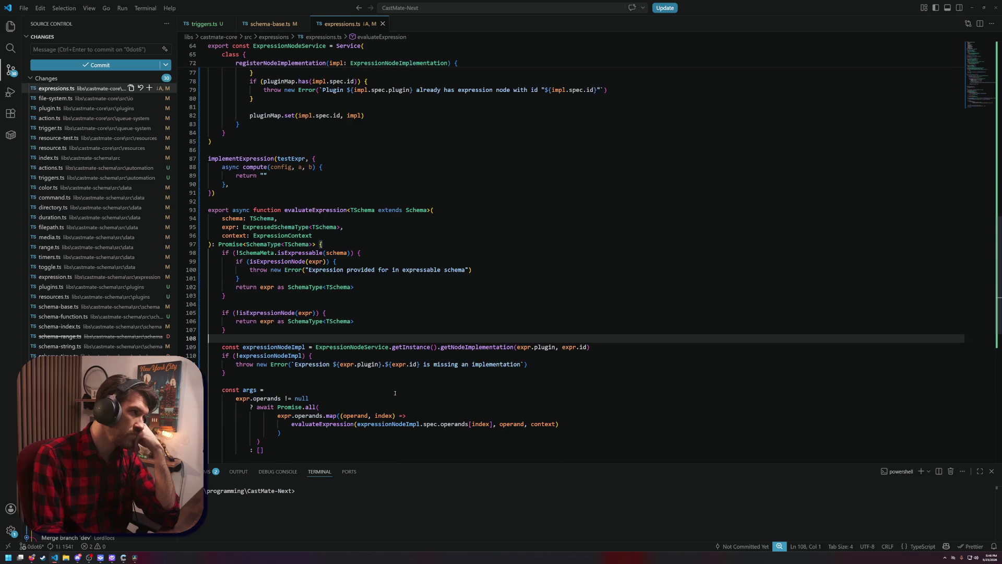
scroll(395, 392, "down", 2)
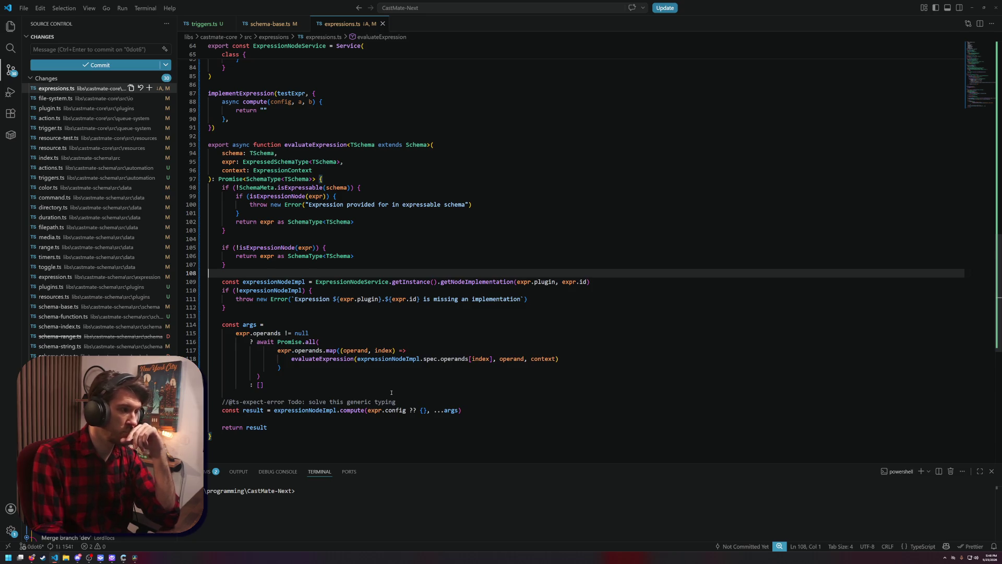
left_click(10, 69)
left_click(266, 305)
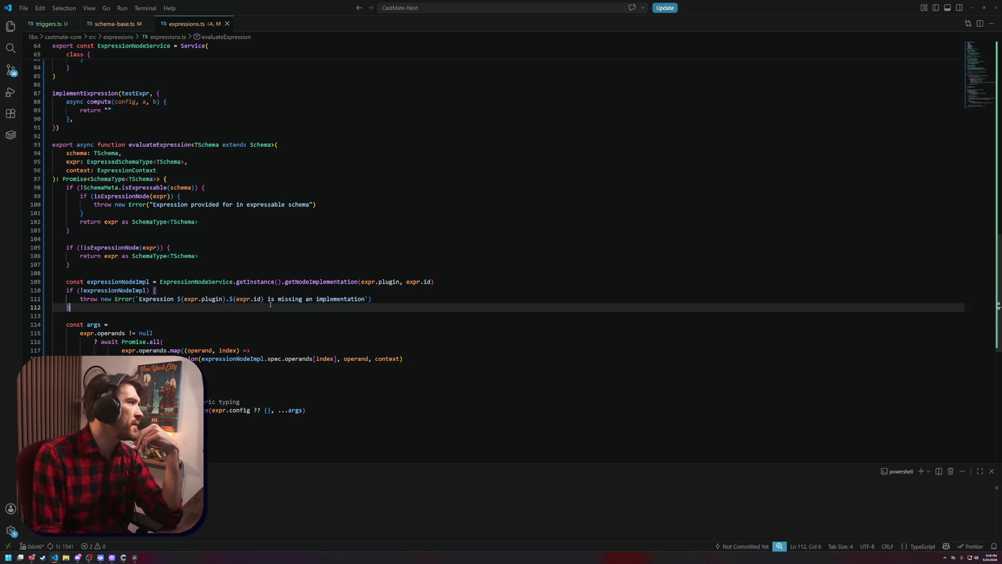
scroll(180, 106, "up", 9)
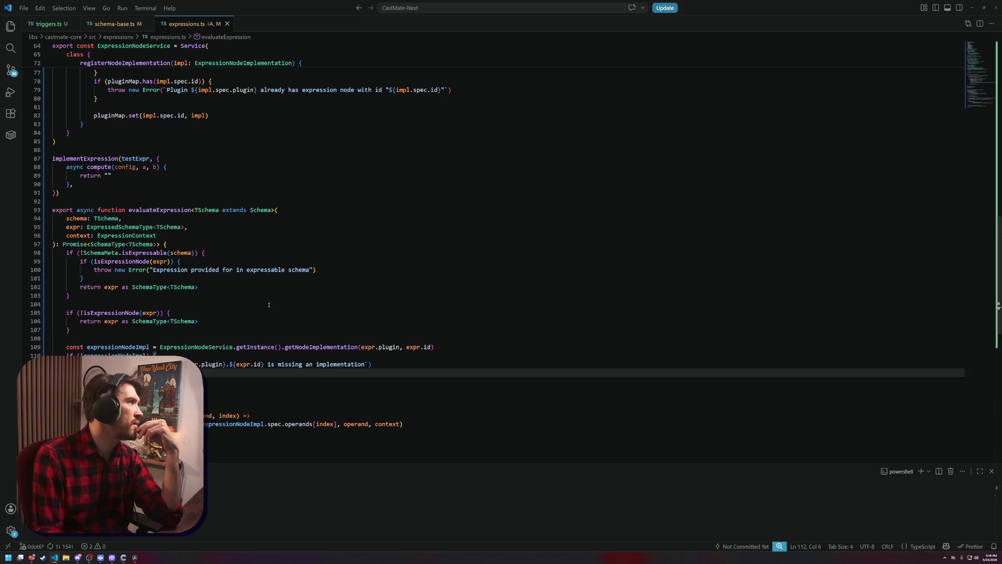
Switch to triggers.ts and review the return object of defineTransformTrigger
left_click(49, 23)
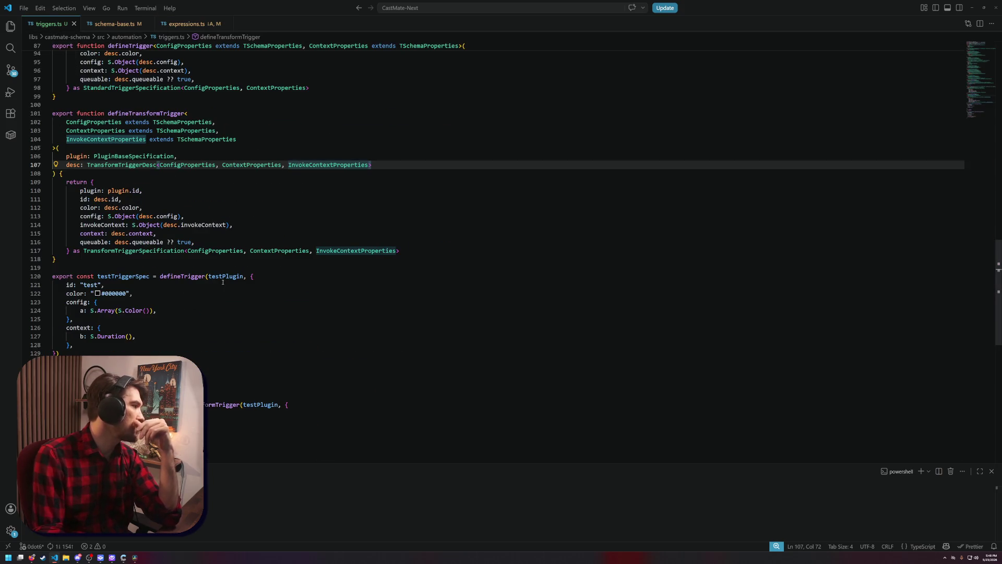
scroll(222, 283, "down", 3)
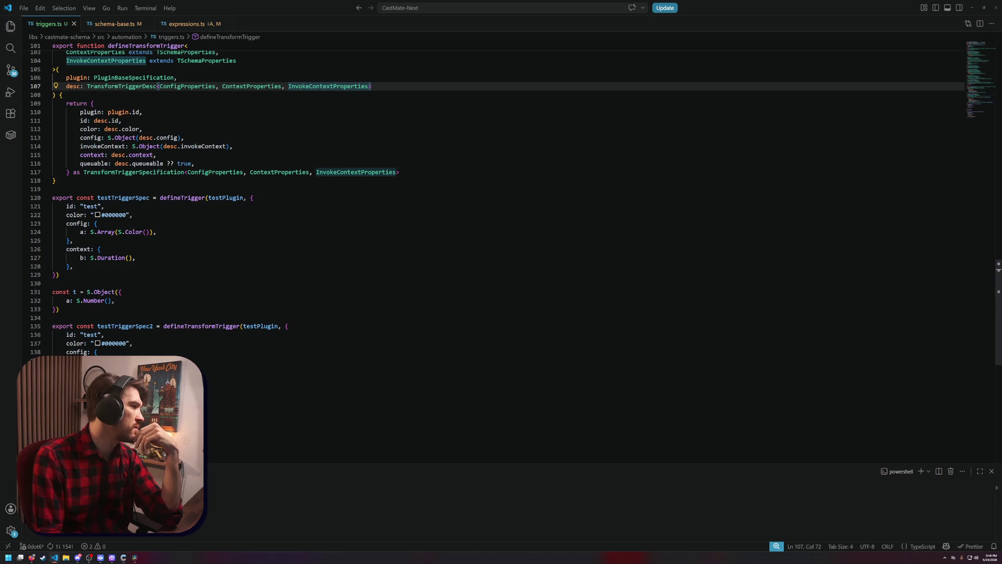
mouse_move(135, 404)
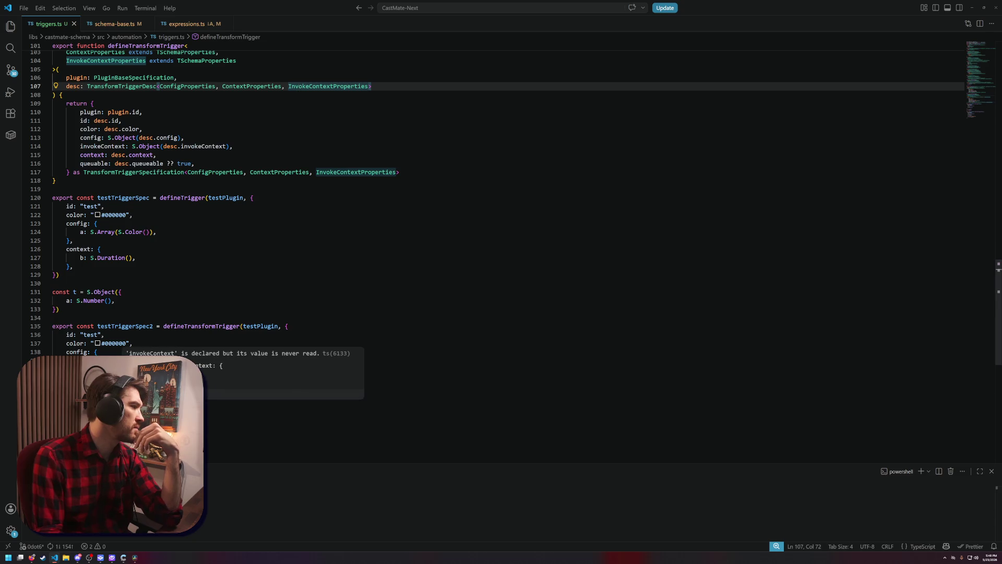
left_click(121, 277)
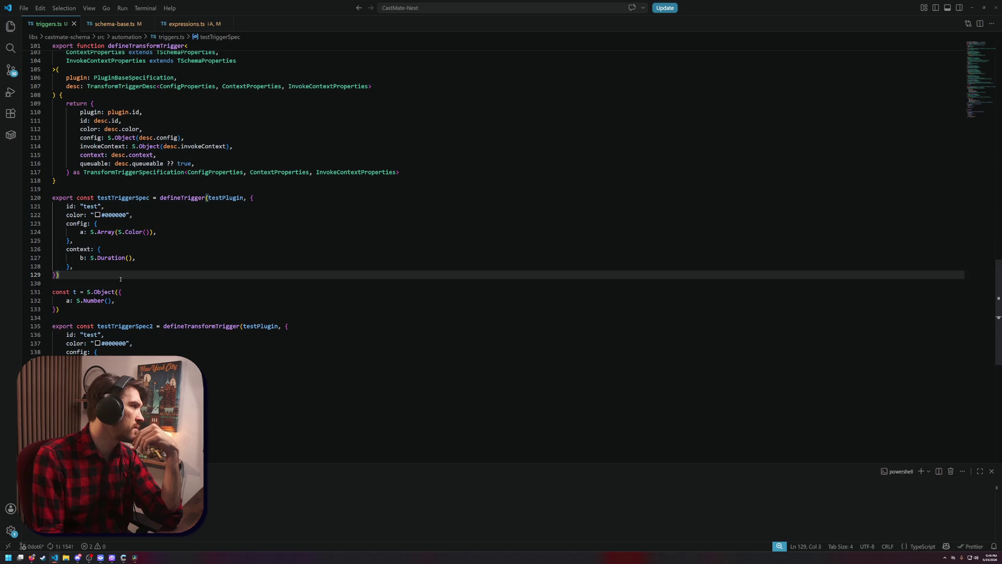
left_click(343, 158)
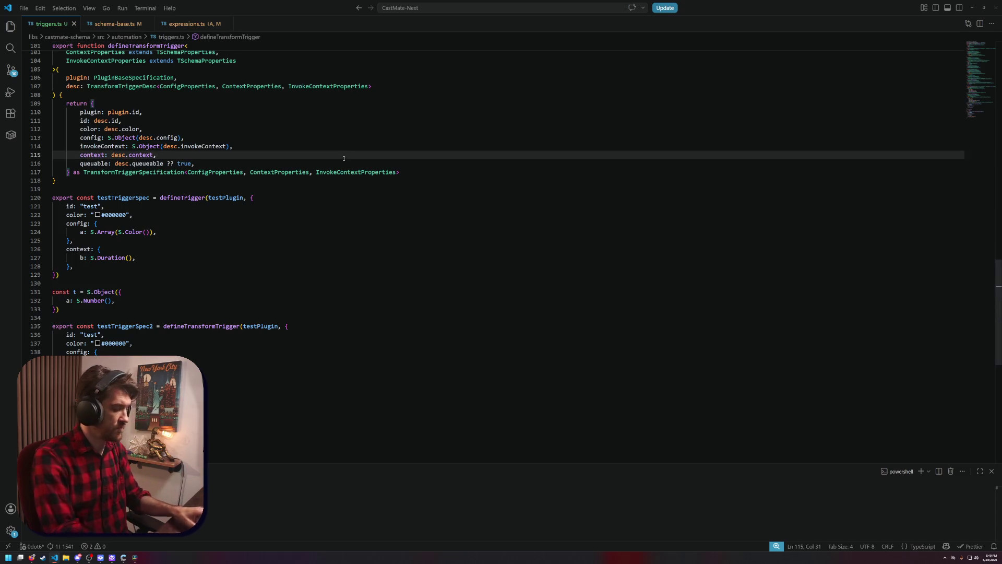
Close the expressions.ts comparison and search Quick Open for 'triggers'
key("alt+Left")
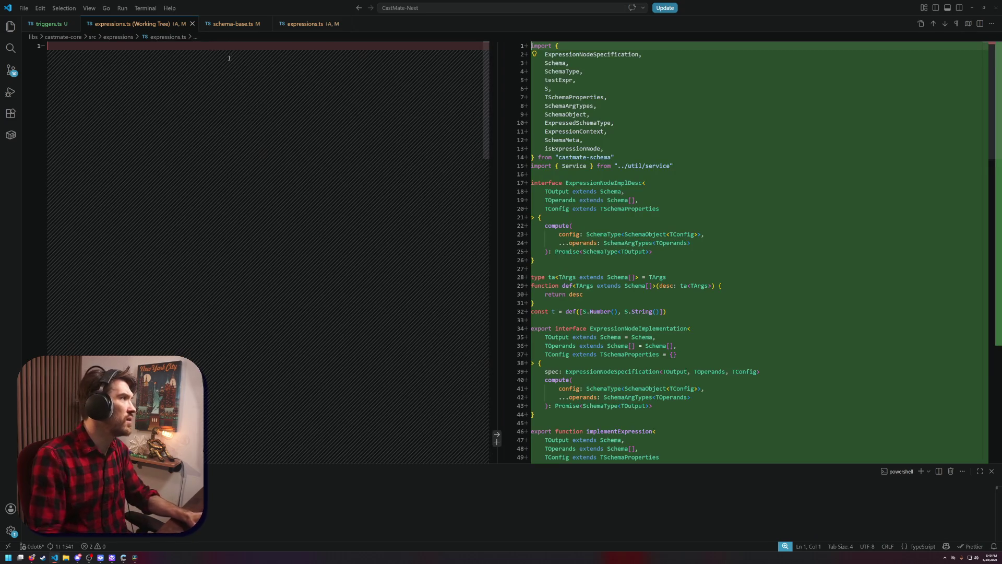
key("ctrl+w")
left_click(238, 148)
key("ctrl+p")
type("triggers")
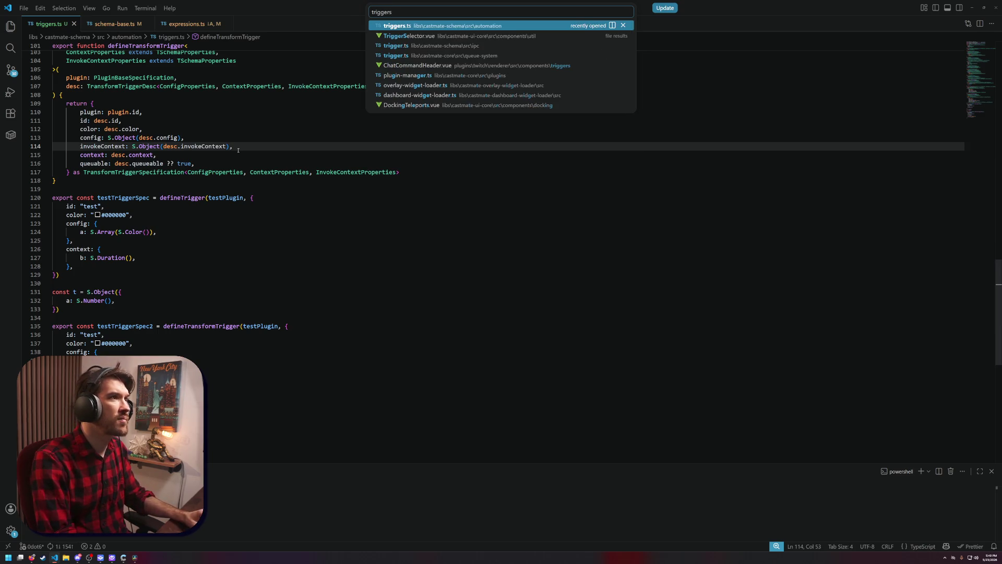
Open trigger.ts from castmate-core\src\queue-system via Quick Open, then bring DaVinci Resolve back
key("Escape")
key("ctrl+p")
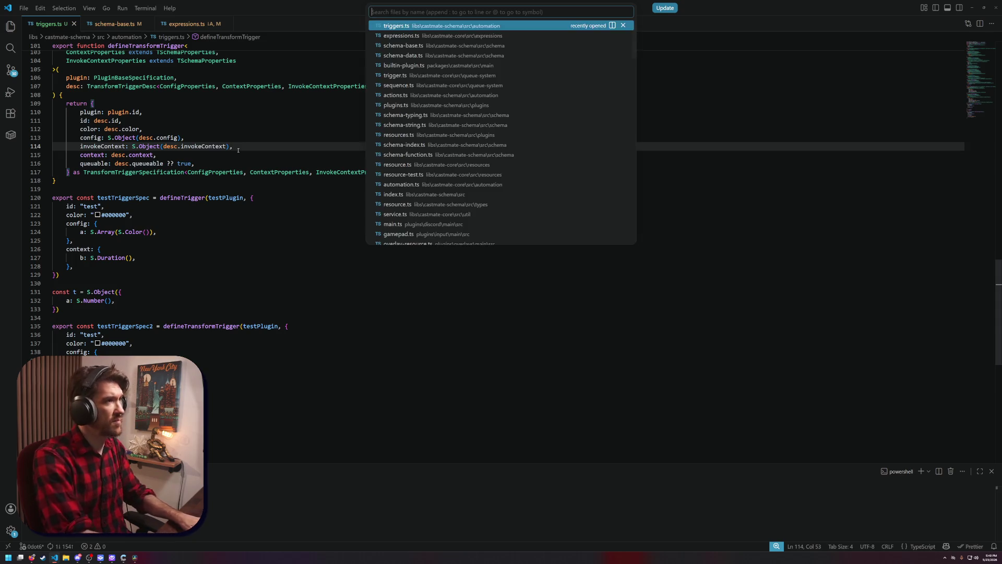
type("triggers")
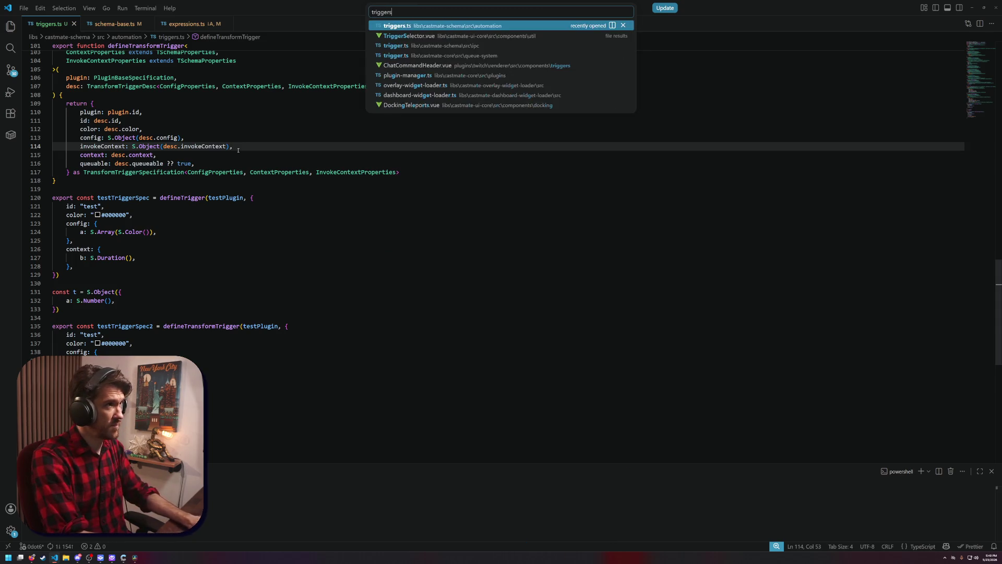
key("Down")
key("Down")
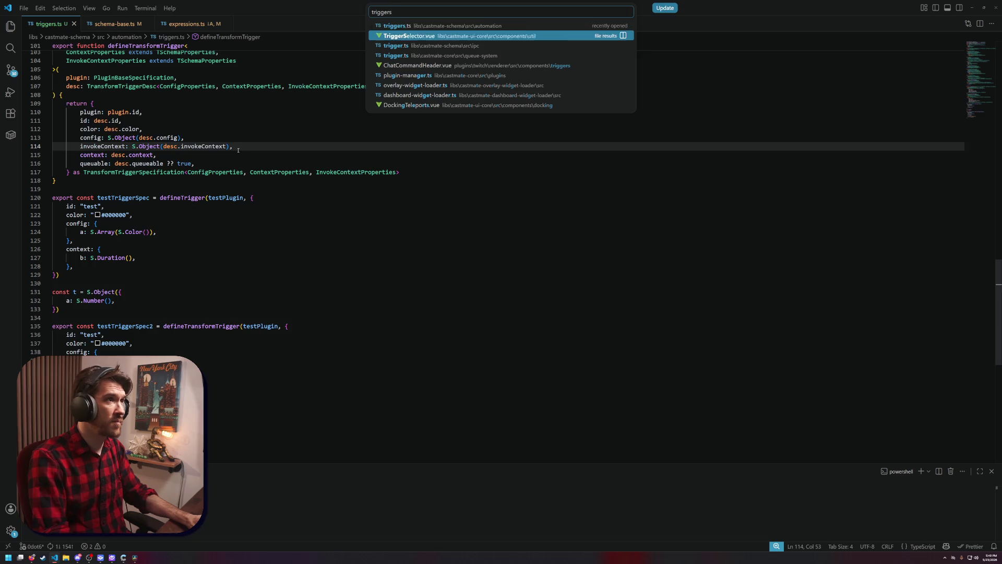
key("Down")
key("Return")
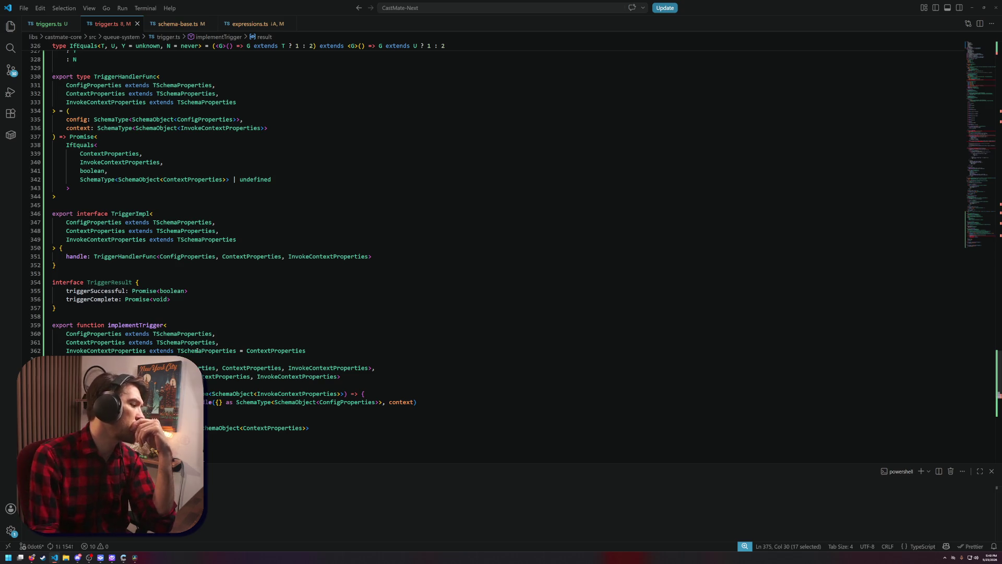
left_click(135, 558)
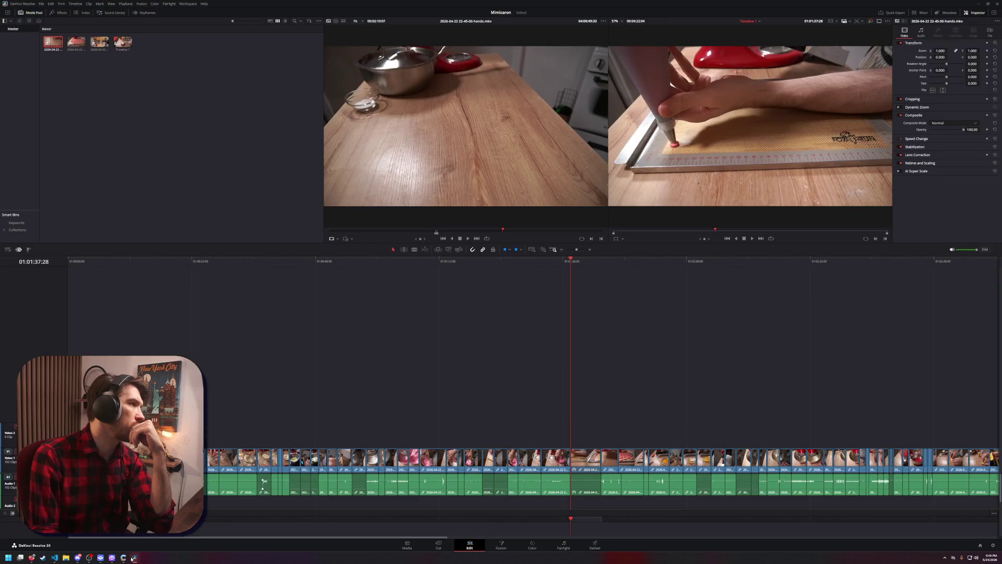
Load the third Media Pool clip (main kitchen camera) into the source viewer and scrub to the batter mixing
left_click(483, 221)
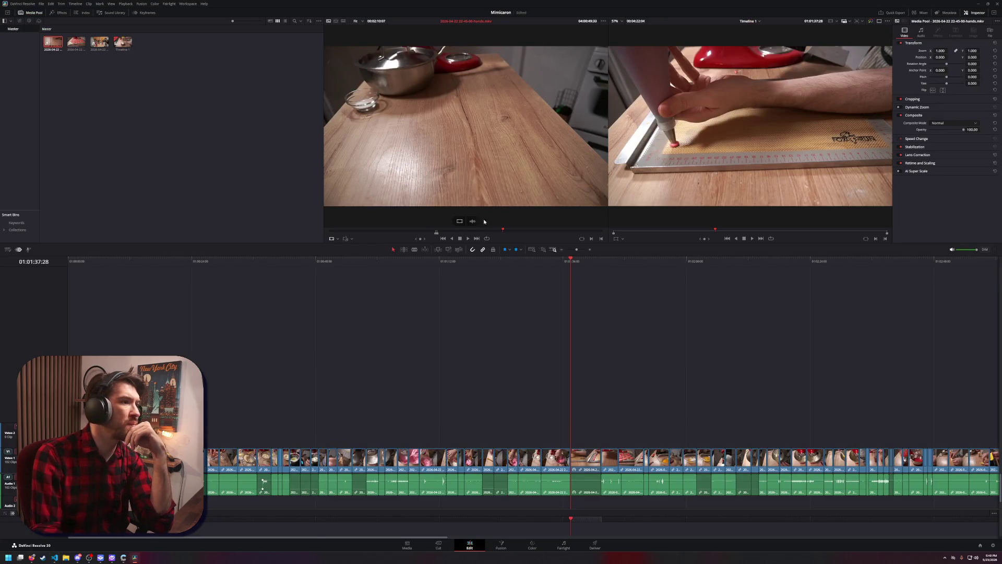
left_click_drag(503, 230, 498, 230)
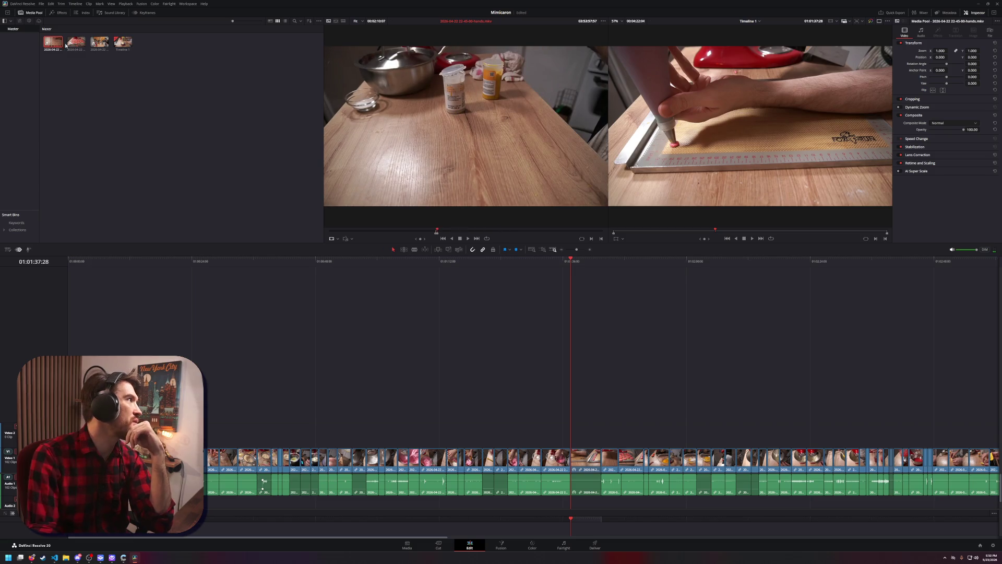
left_click(104, 46)
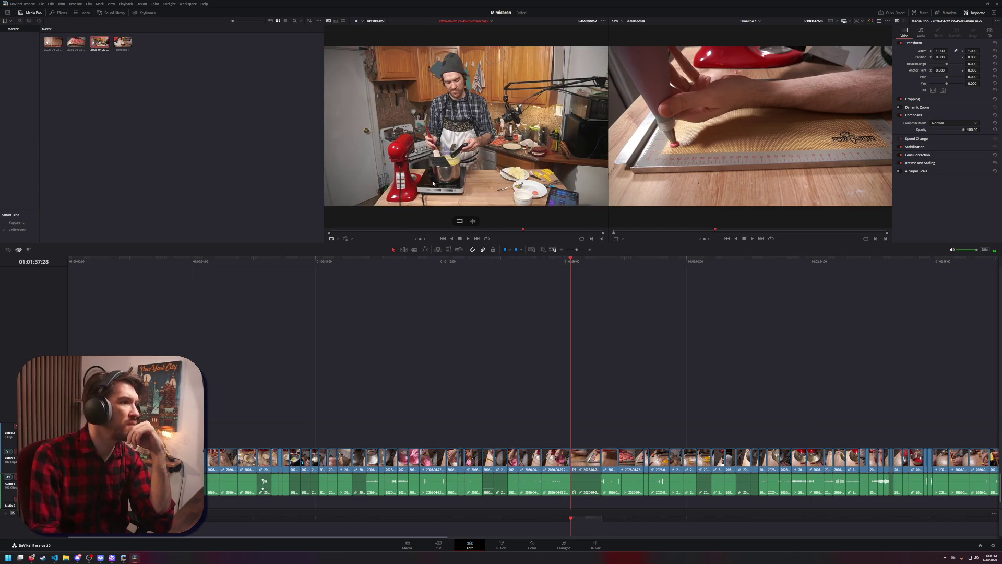
mouse_move(523, 230)
left_mouse_down()
mouse_move(460, 233)
mouse_move(480, 234)
left_mouse_up()
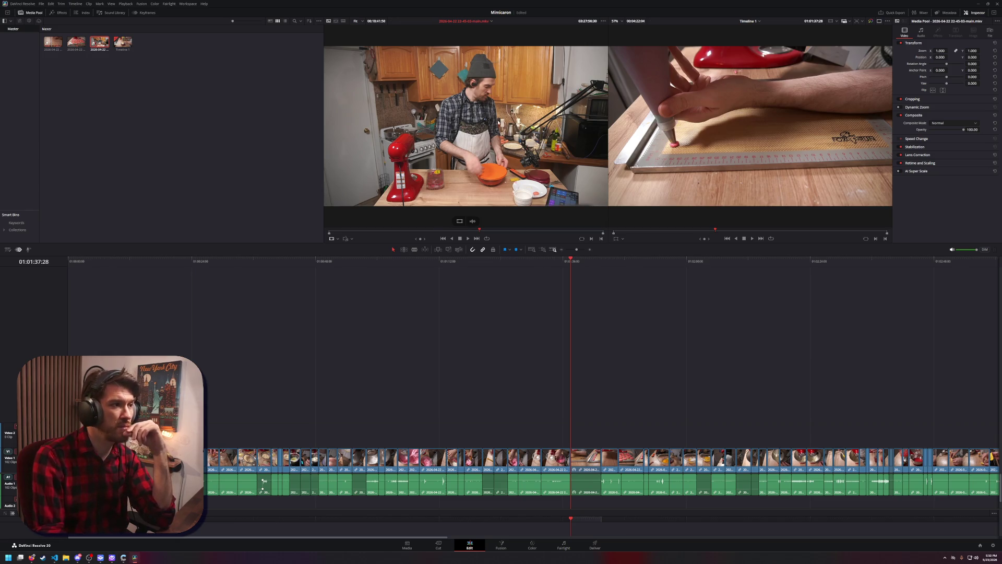
right_click(479, 232)
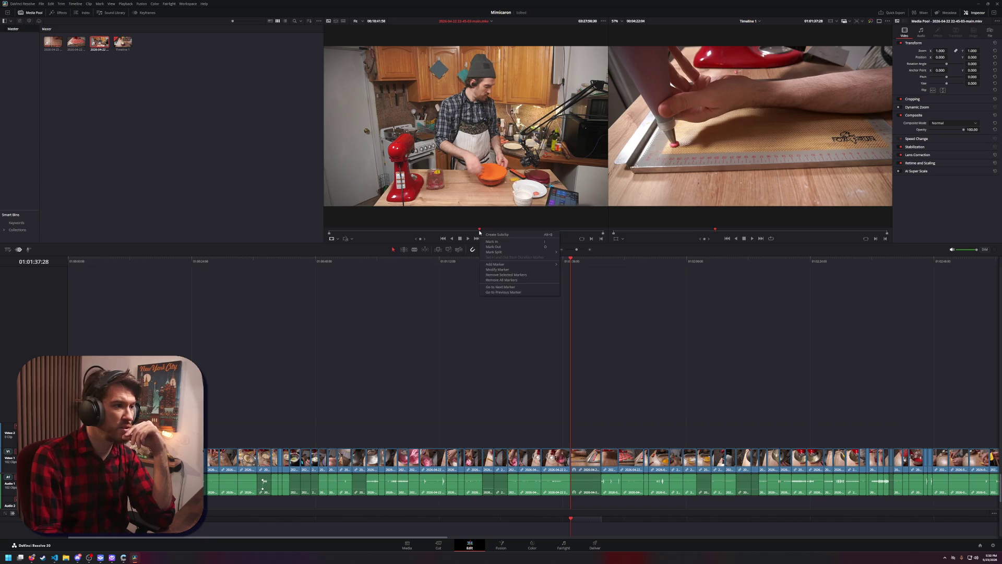
Mark the kitchen clip's out point, then play back from an earlier frame
left_click(508, 247)
left_click_drag(479, 232, 480, 231)
key("space")
key("space")
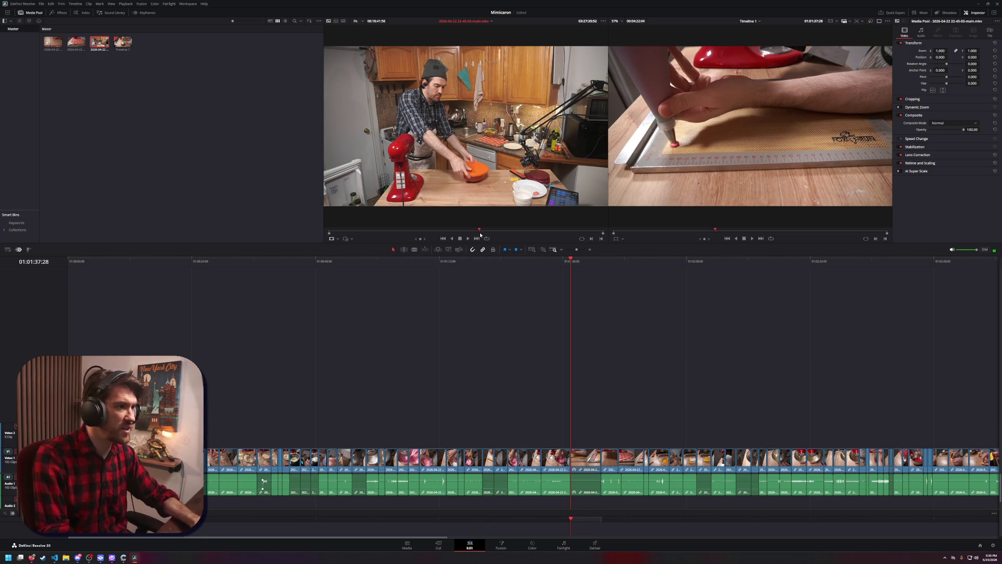
key("space")
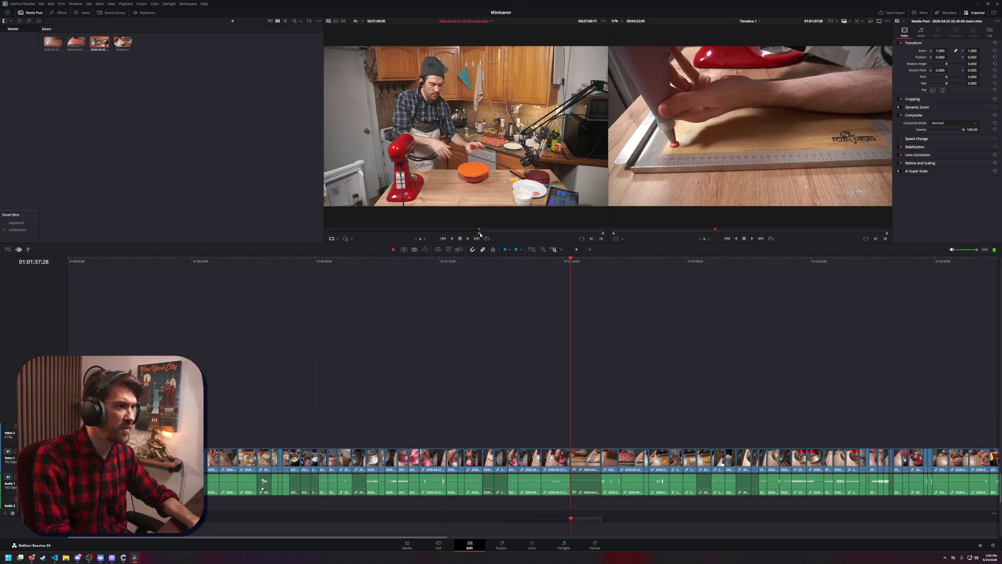
key("space")
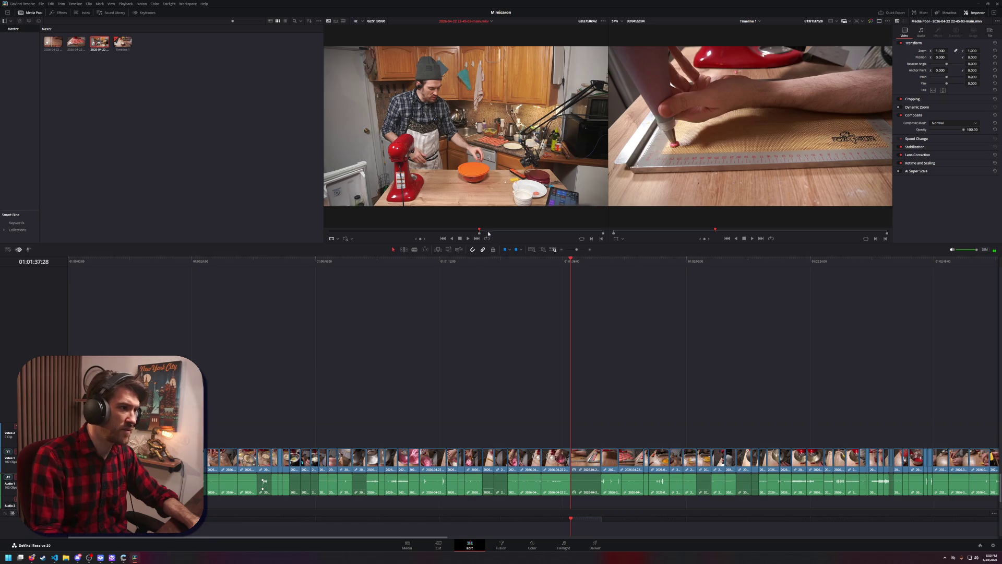
Set the in point about 25 seconds earlier and move the timeline to 01:01:39:03
left_click(468, 238)
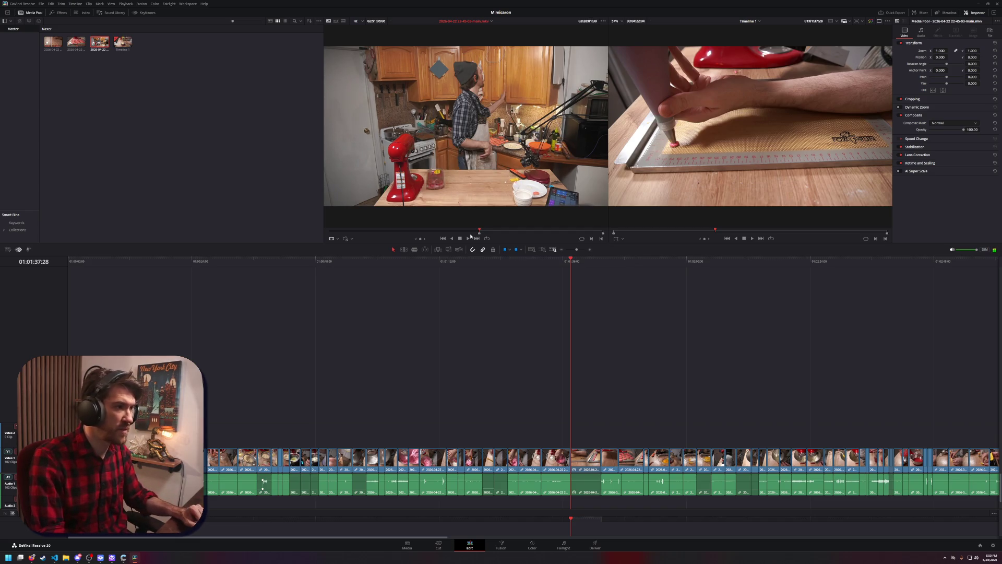
key("i")
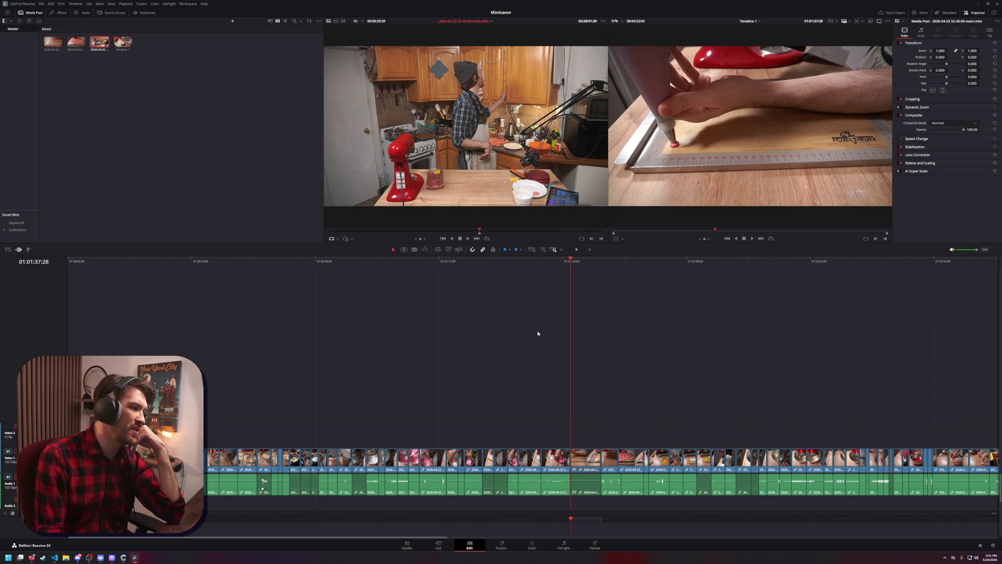
mouse_move(570, 260)
left_mouse_down()
mouse_move(558, 261)
mouse_move(578, 261)
left_mouse_up()
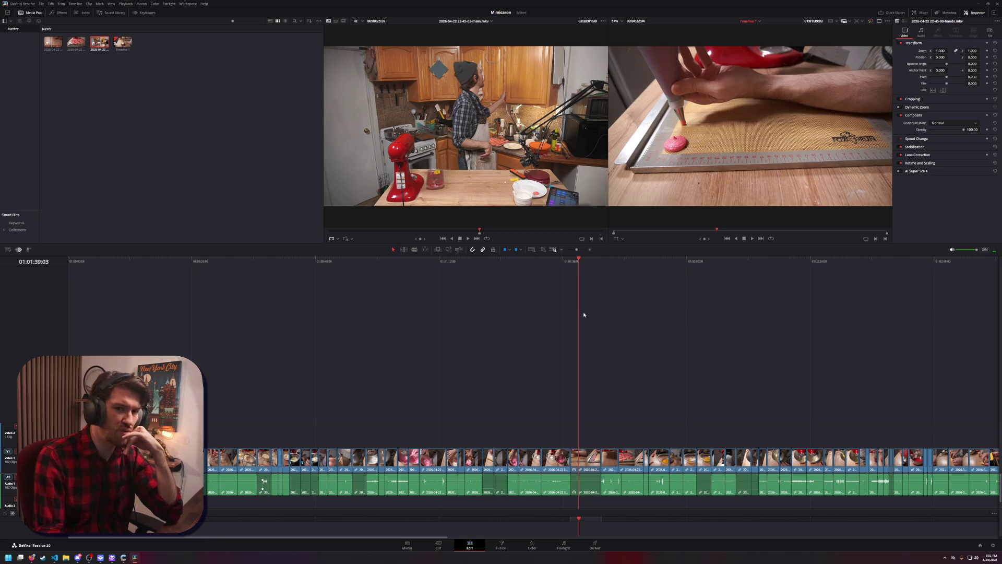
Set a new in point on the kitchen clip and look for the macarons-on-tray frame
left_click(480, 232)
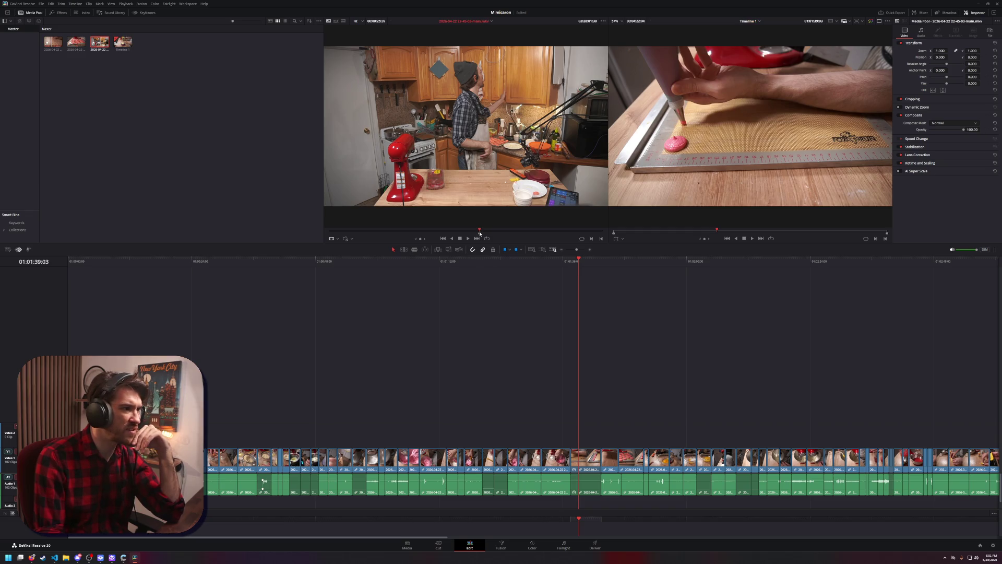
key("i")
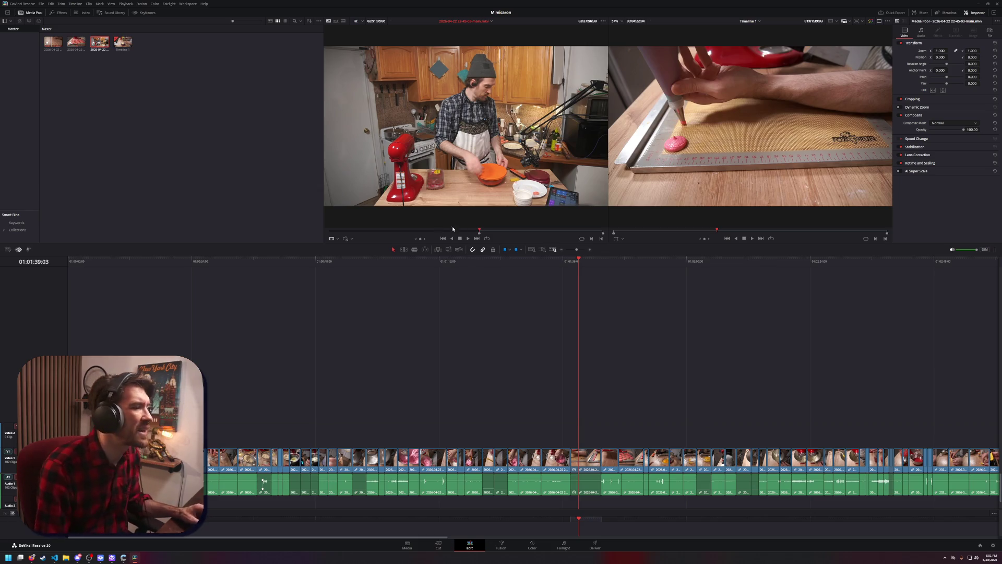
left_click(590, 237)
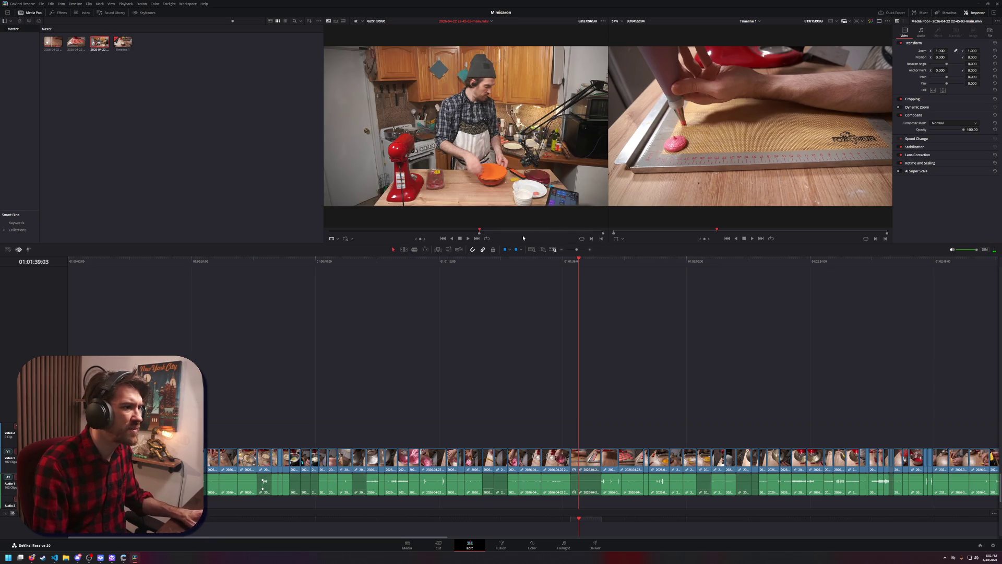
left_click_drag(478, 233, 476, 233)
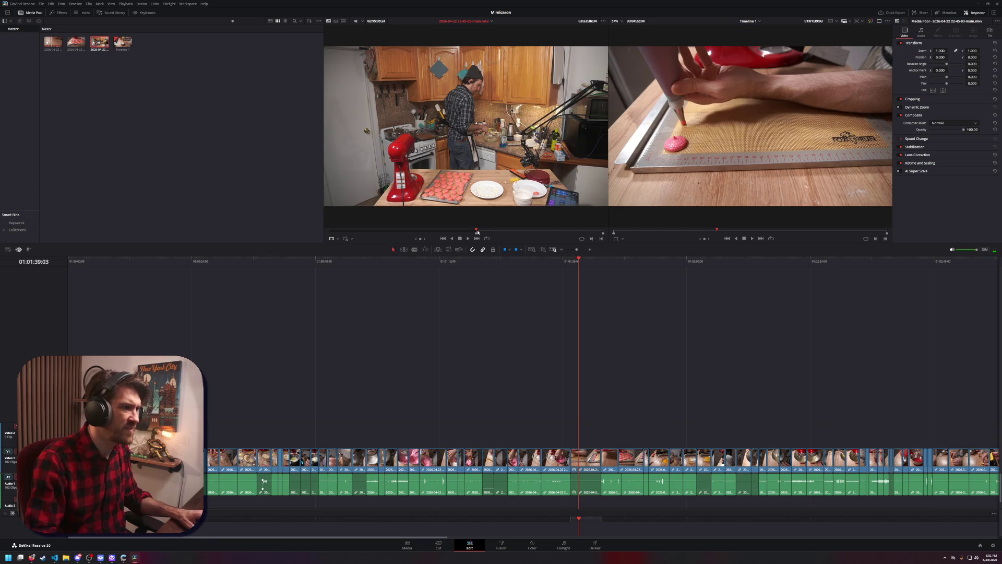
Scrub to the wide shot and drop it above Video 2 on a new Video 3 track
left_click(480, 232)
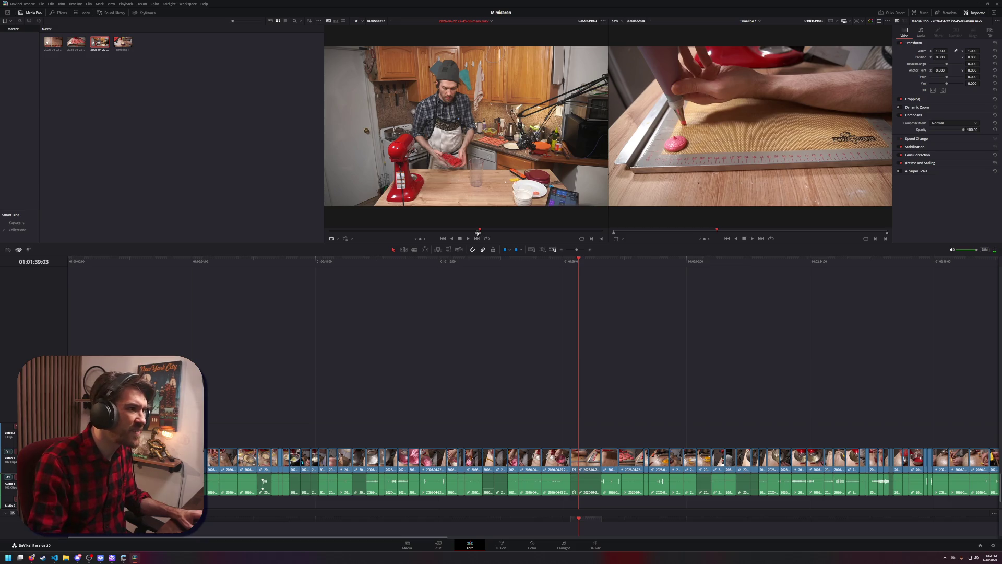
left_click(478, 232)
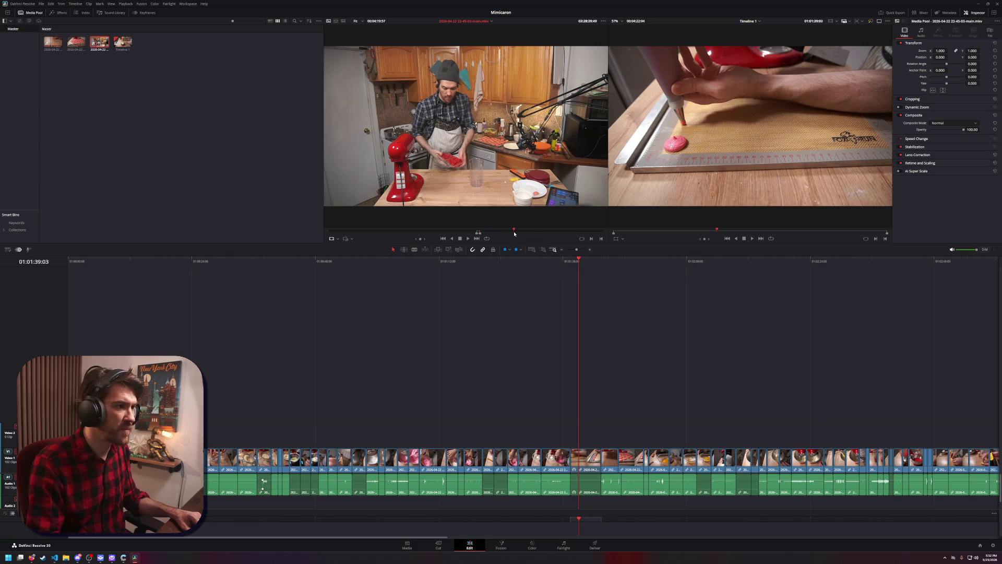
left_click(513, 232)
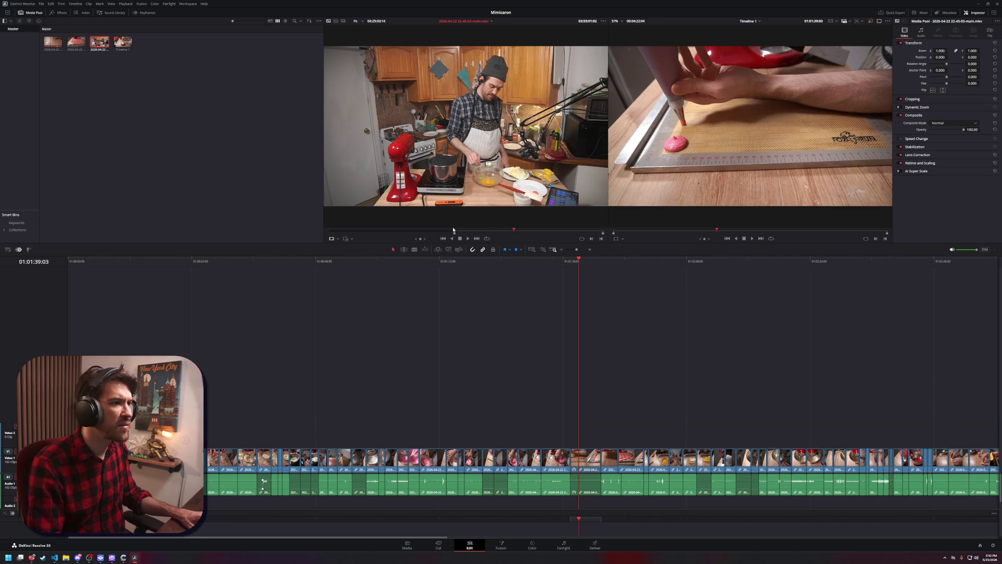
left_click_drag(603, 234, 460, 233)
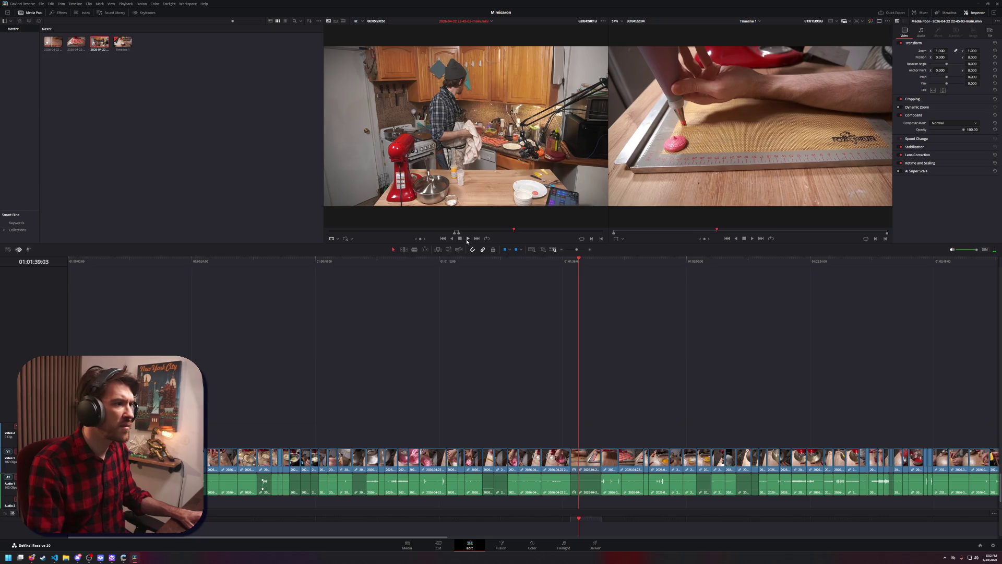
mouse_move(464, 157)
left_mouse_down()
mouse_move(297, 318)
mouse_move(503, 407)
left_mouse_up()
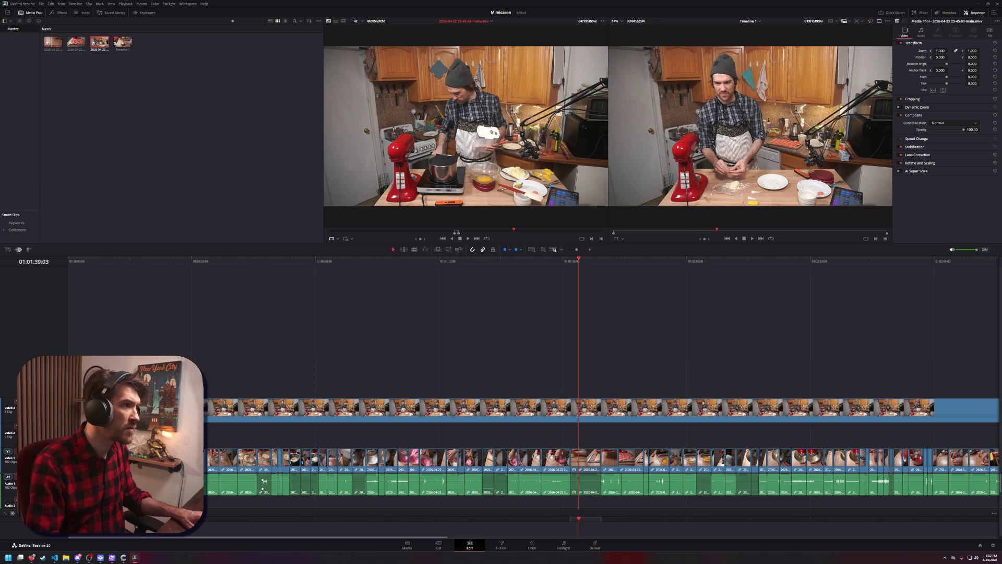
Zoom the timeline out and add a second wide-shot clip on Video 3 near 01:05:44
left_click(316, 326)
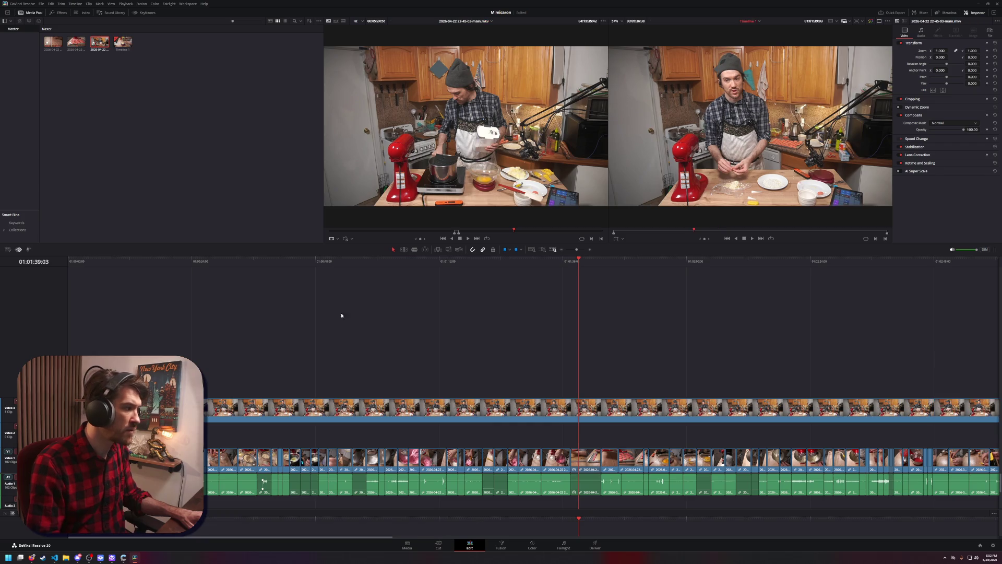
left_click_drag(515, 231, 456, 233)
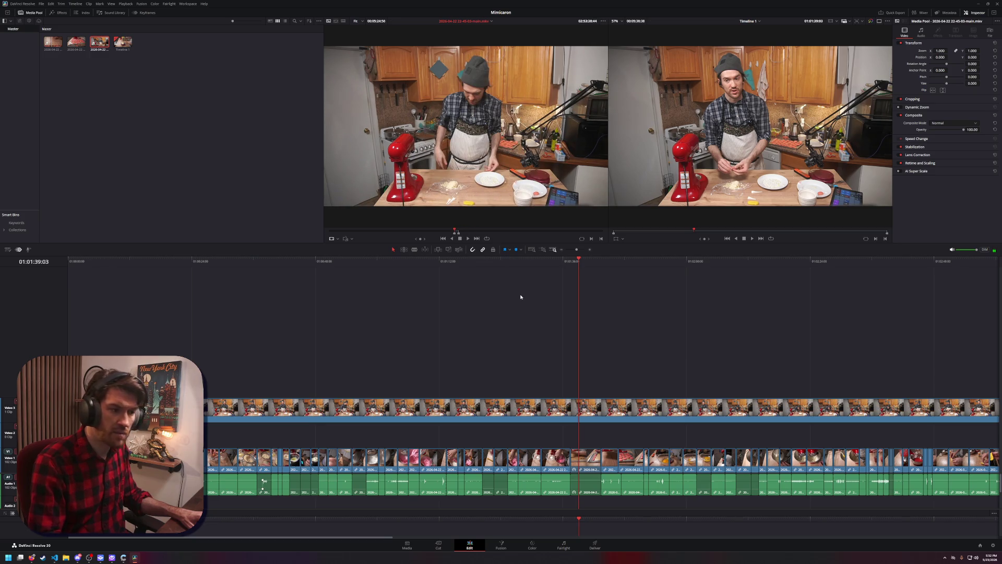
scroll(511, 337, "down", 3)
scroll(511, 337, "down", 2)
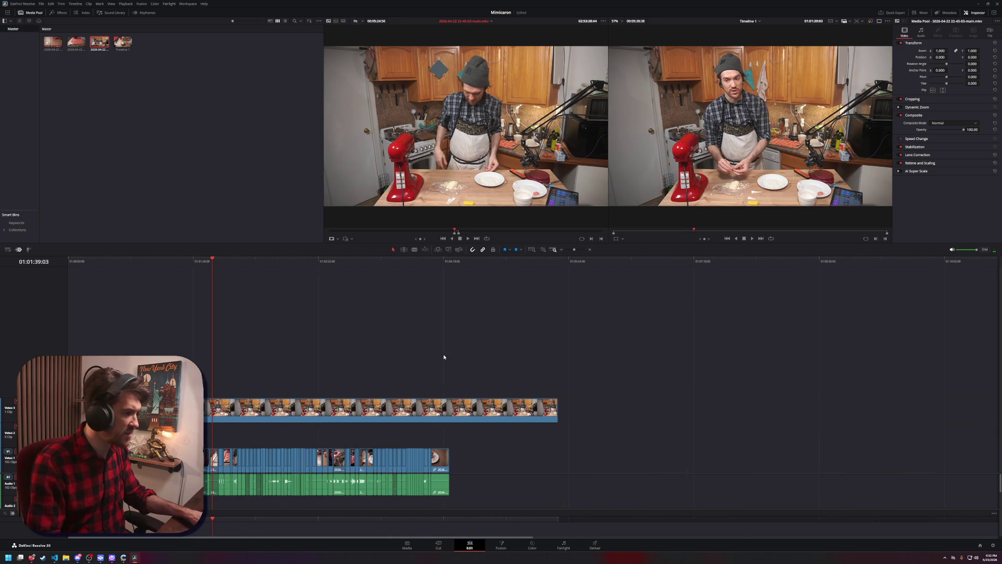
left_click(462, 233)
left_click_drag(465, 235, 468, 235)
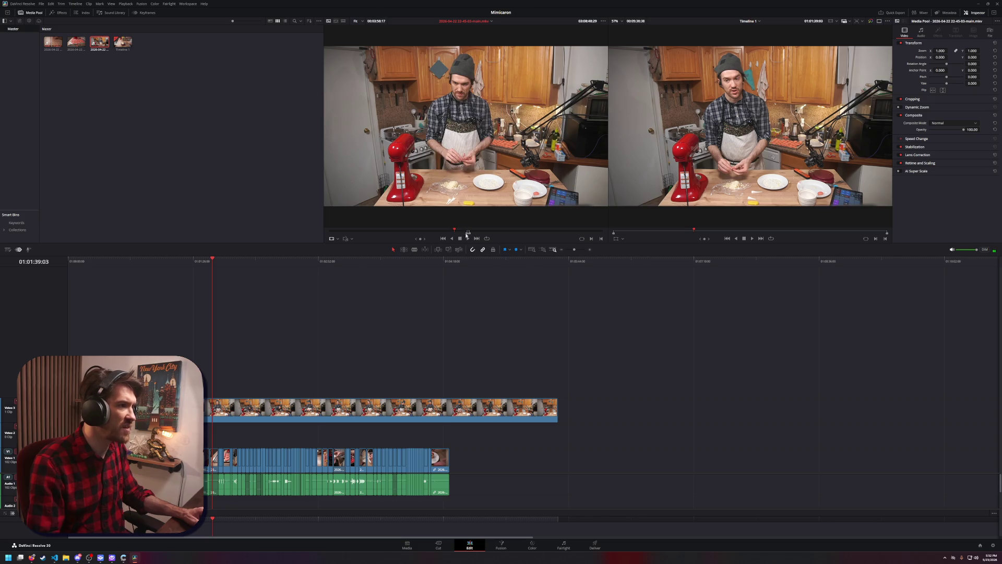
mouse_move(99, 45)
left_mouse_down()
mouse_move(589, 358)
mouse_move(591, 406)
left_mouse_up()
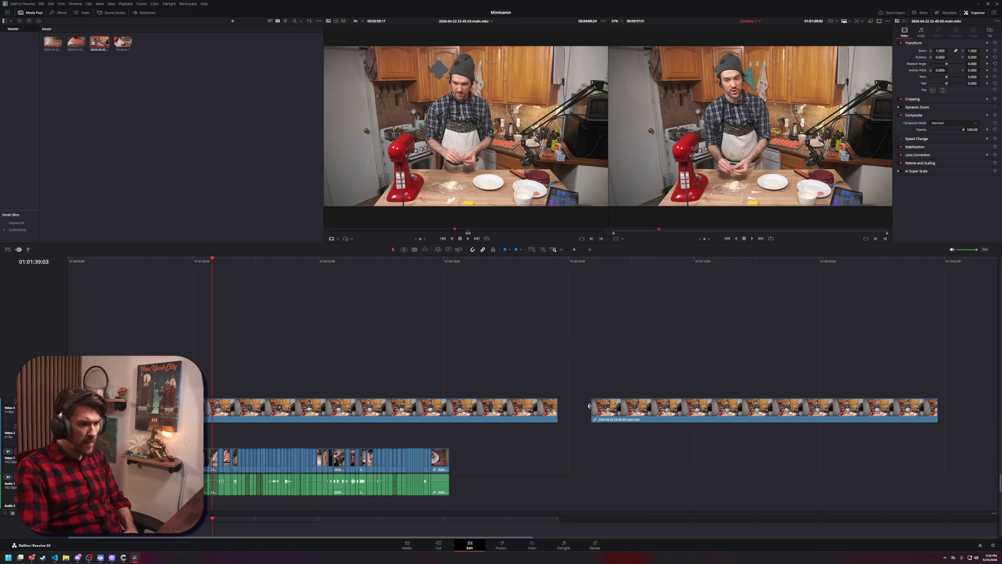
Trim the second Video 3 clip's start earlier, then undo the last trim
left_click_drag(591, 408, 590, 411)
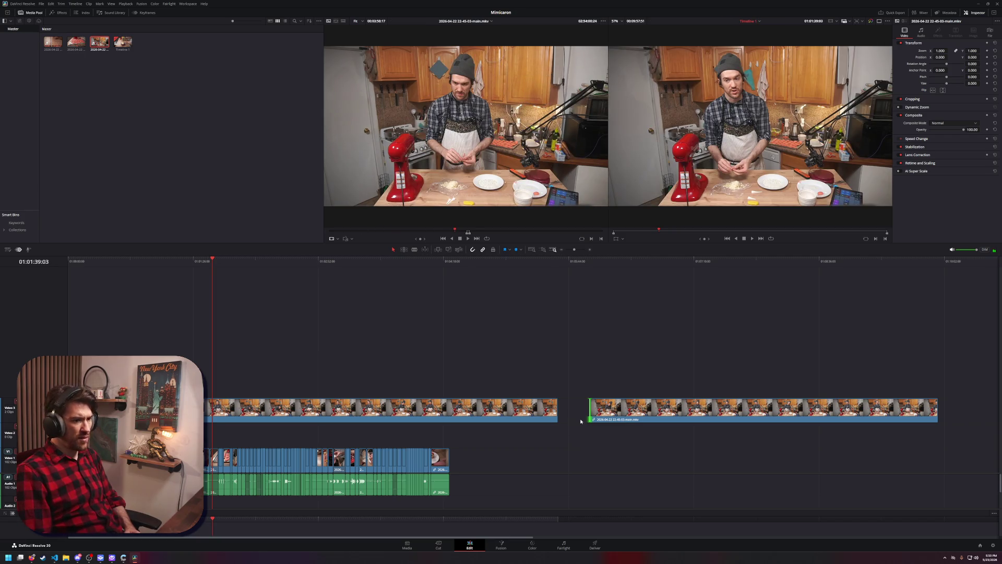
mouse_move(591, 409)
left_mouse_down()
mouse_move(572, 410)
mouse_move(619, 412)
mouse_move(592, 413)
left_mouse_up()
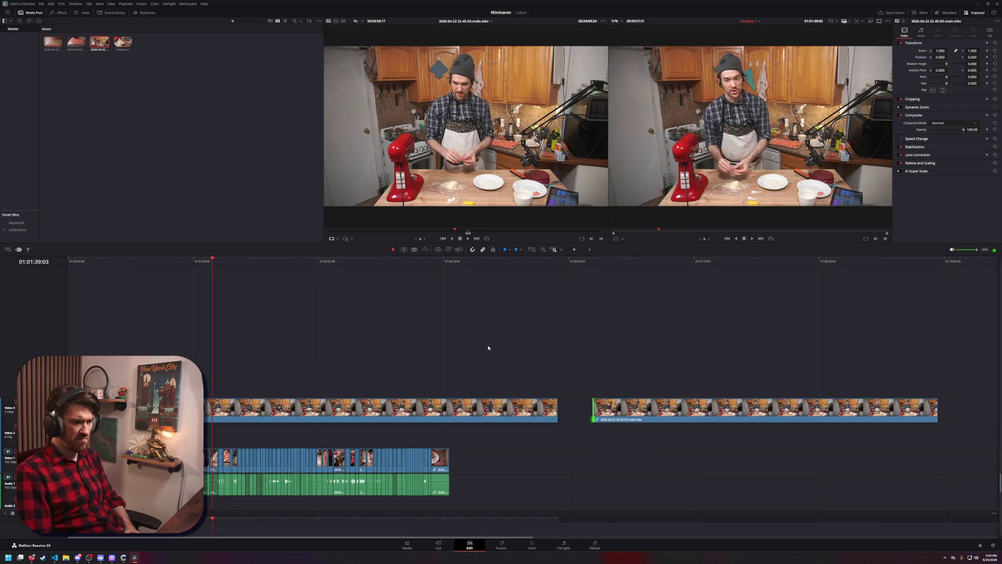
key("ctrl+z")
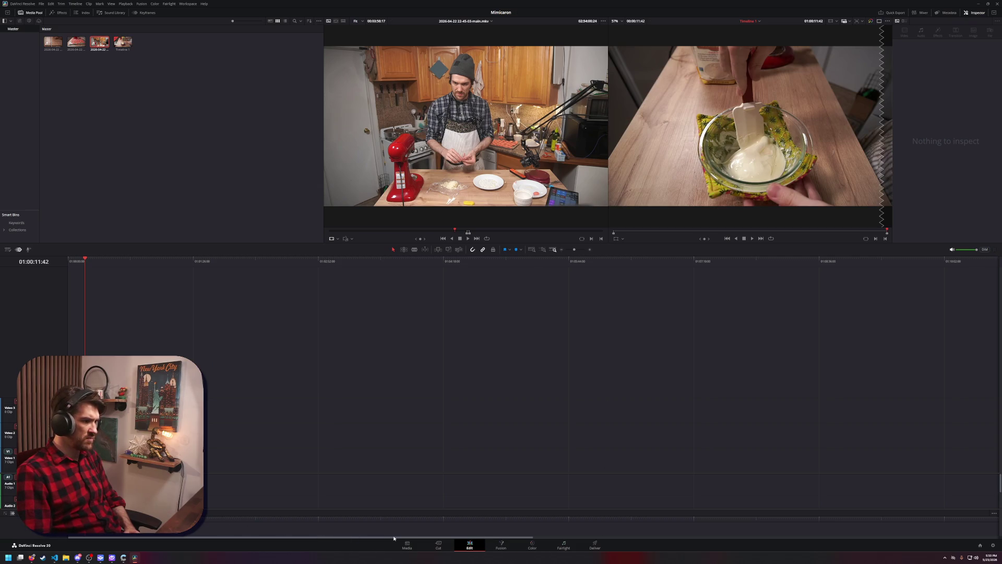
Restore the full timeline, select both Video 3 wide-shot clips, and move to the Cut page
key("ctrl+shift+z")
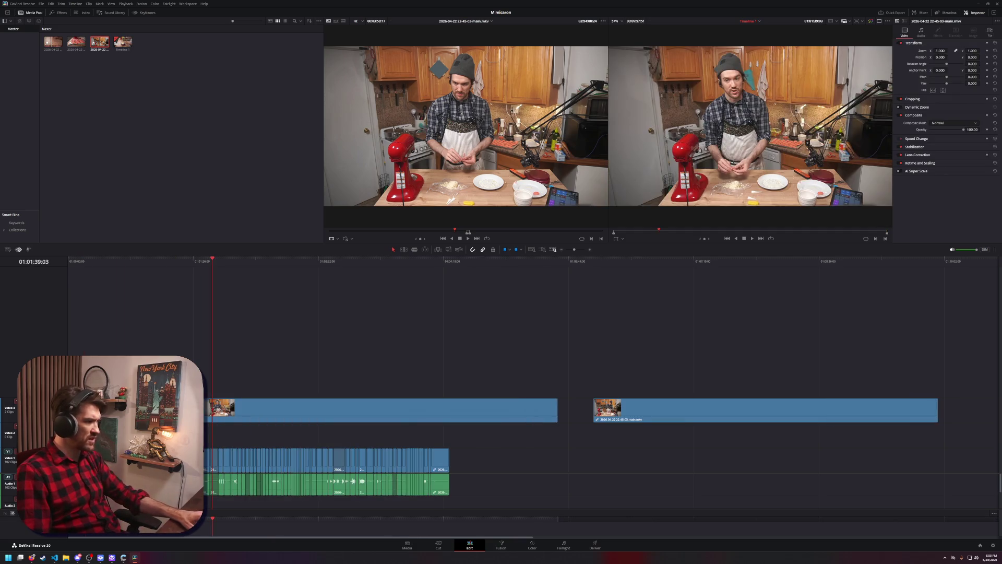
mouse_move(424, 380)
left_mouse_down()
mouse_move(560, 417)
mouse_move(652, 426)
left_mouse_up()
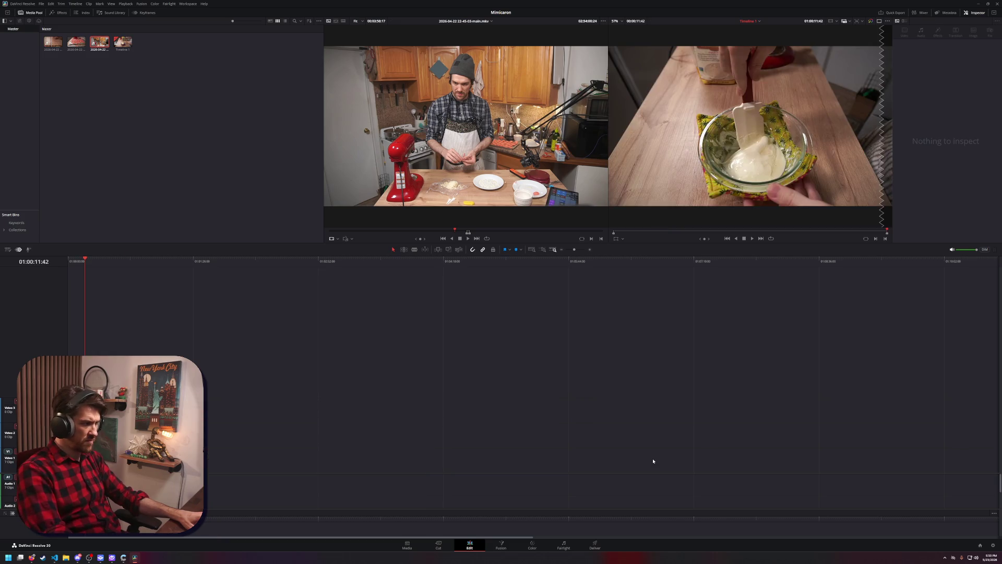
left_click_drag(315, 362, 686, 435)
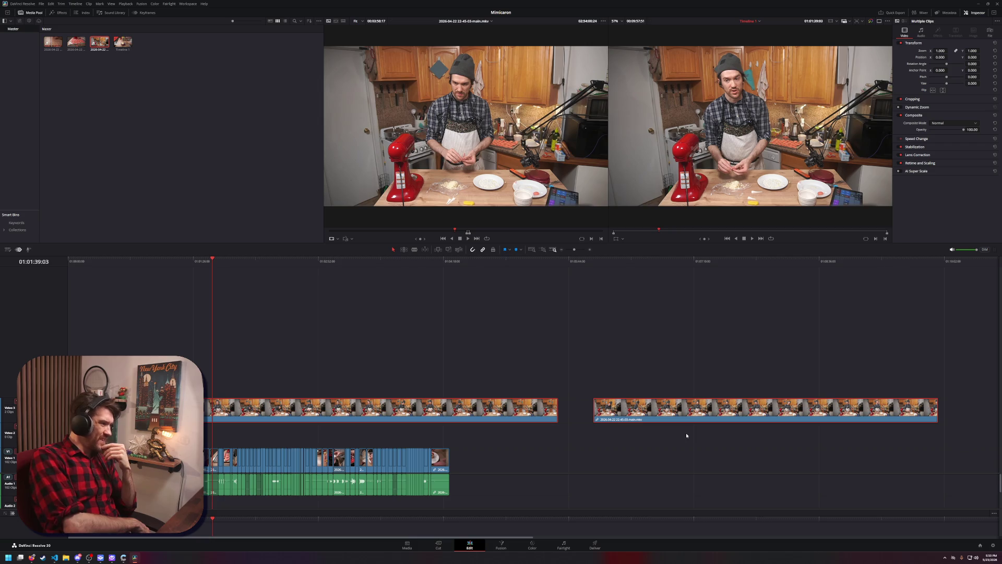
left_click_drag(437, 346, 759, 427)
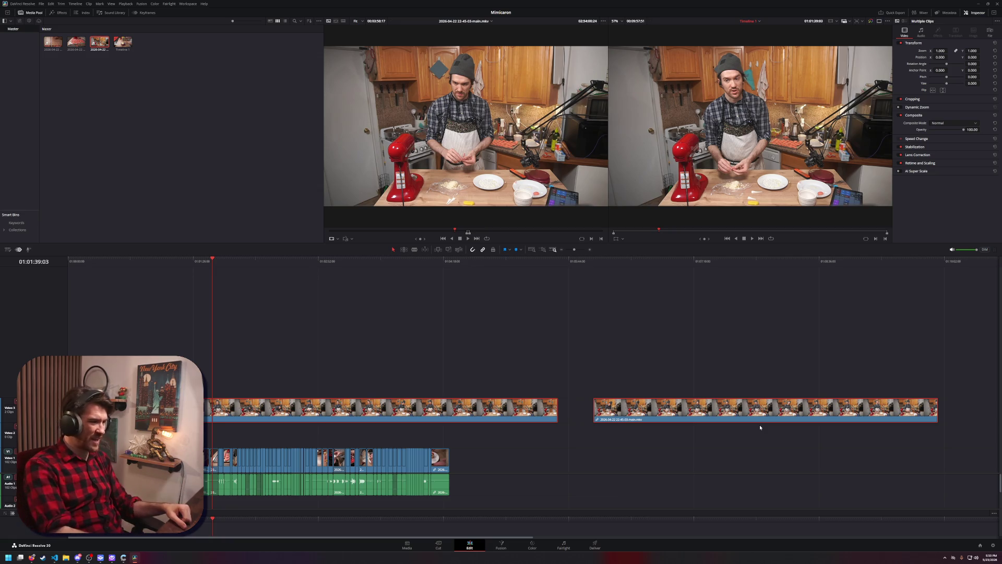
key("ctrl+z")
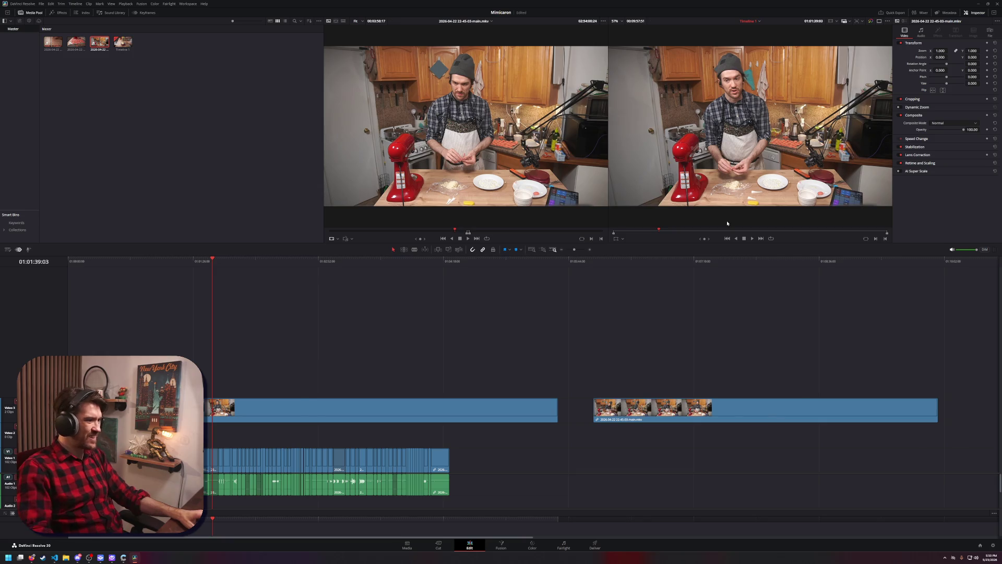
left_click_drag(608, 447, 689, 432)
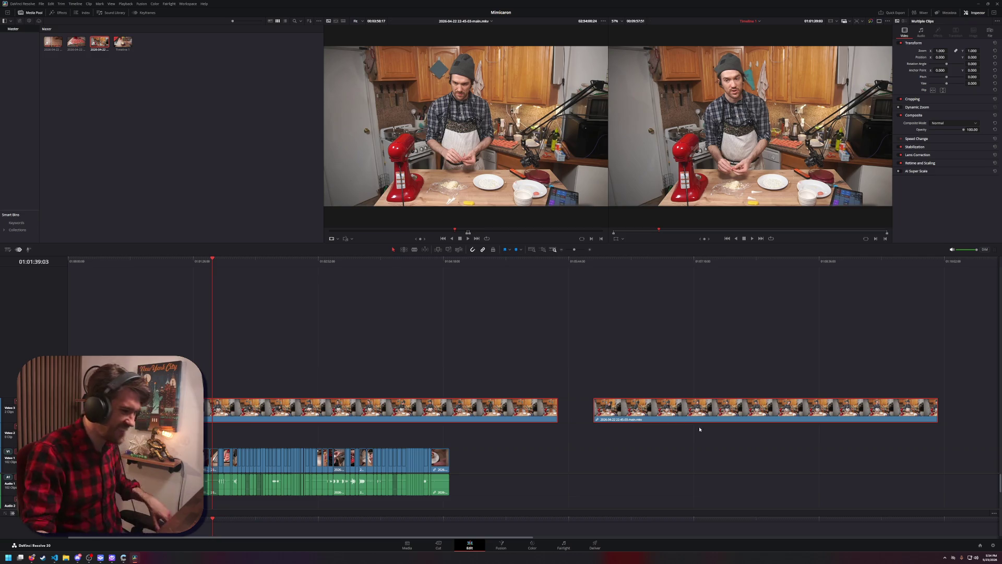
left_click(438, 545)
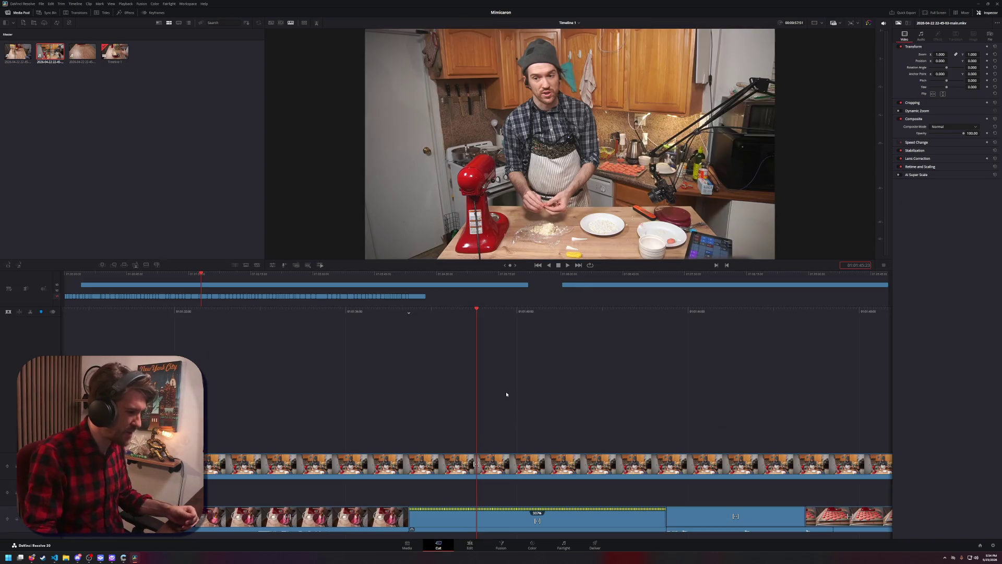
Play the timeline, delete the selected Video 3 wide-shot clips, and go back to the Edit page
key("space")
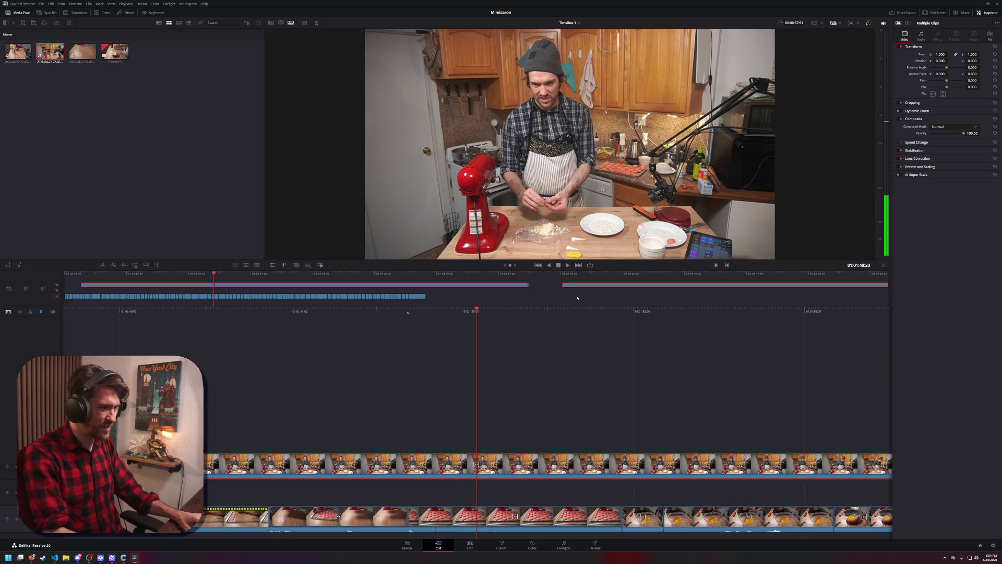
key("Delete")
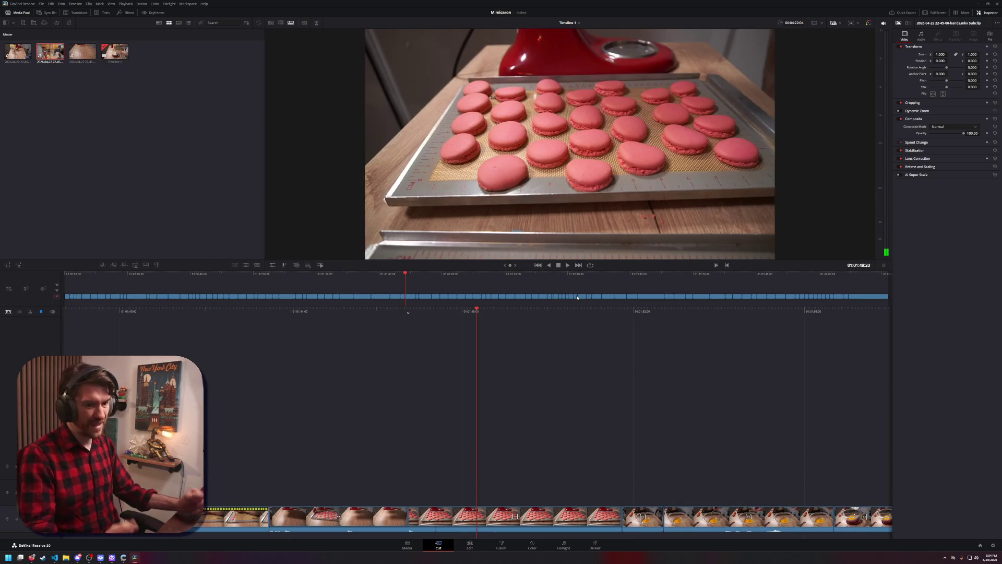
key("v")
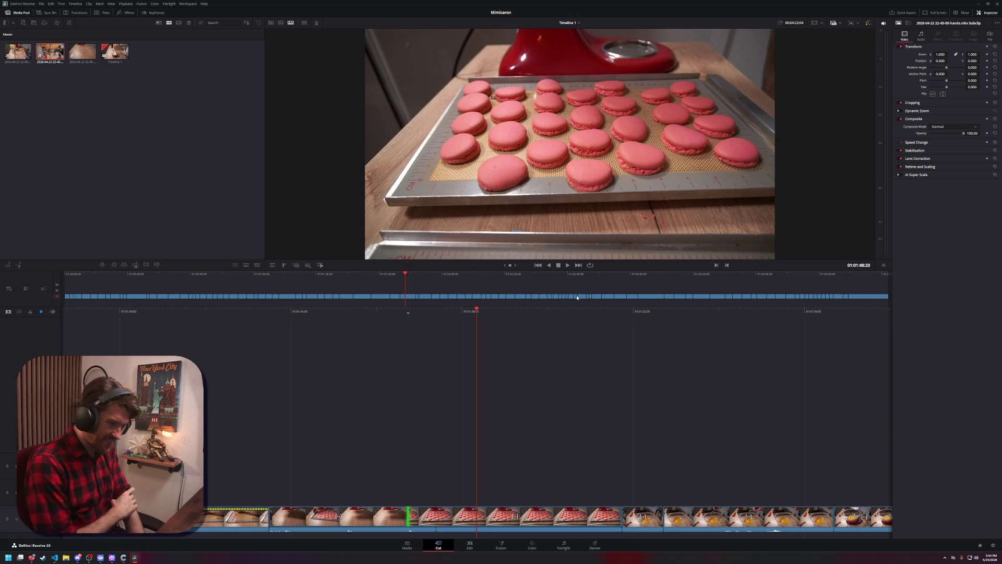
left_click(470, 544)
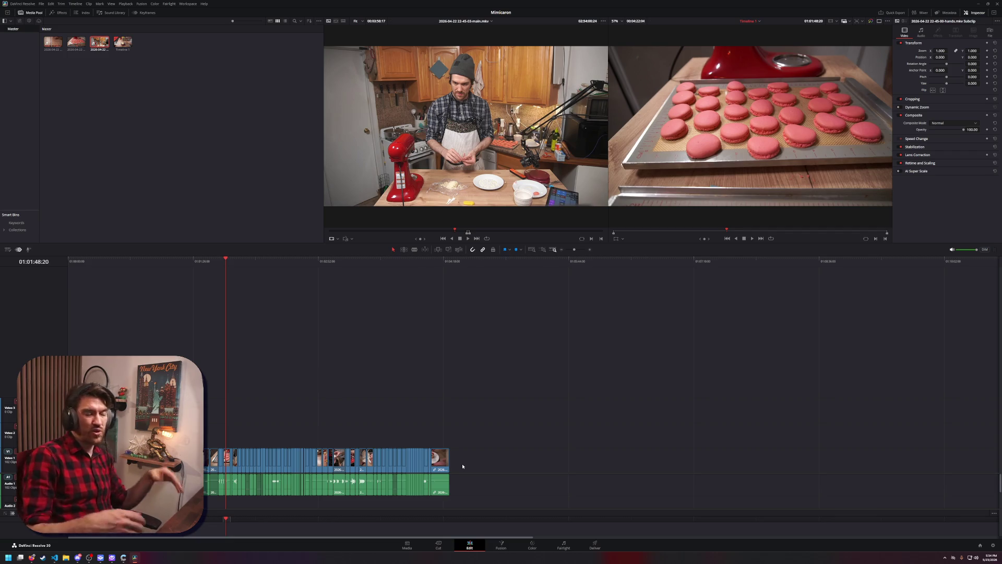
Zoom into the timeline's end and park the playhead at 01:04:16:41 on the plated-macaron clip
mouse_move(461, 223)
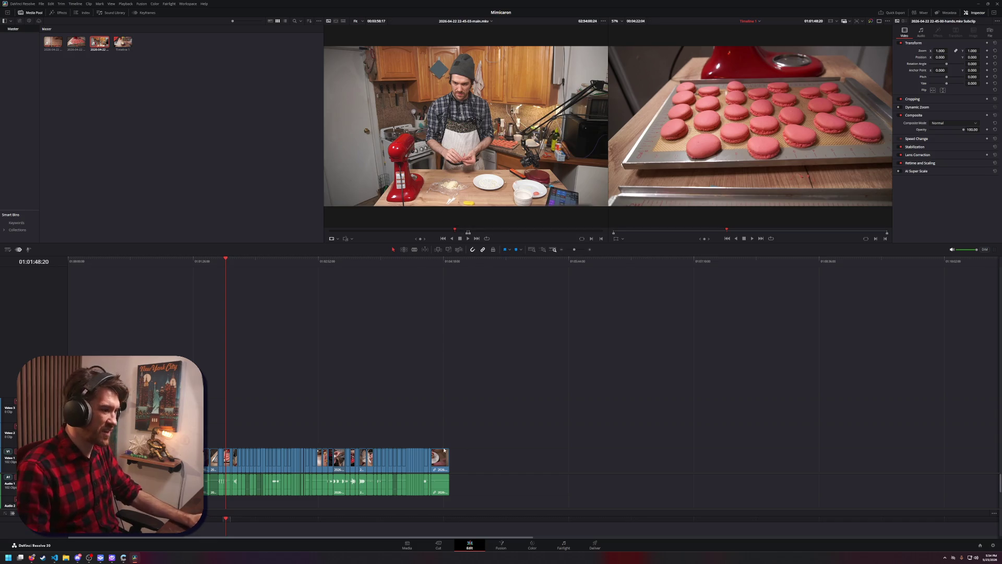
scroll(522, 428, "up", 3)
scroll(604, 414, "right", 5)
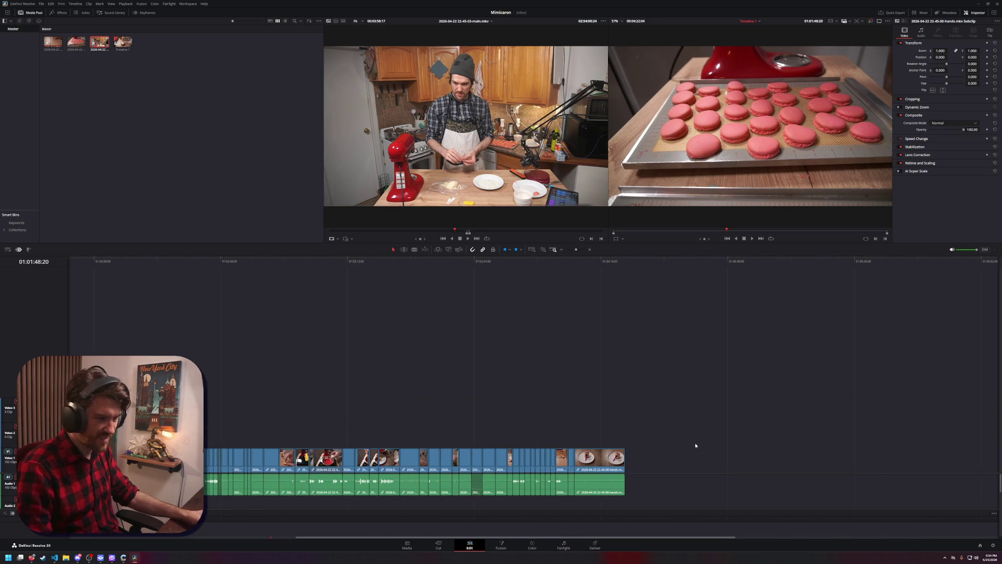
scroll(692, 443, "up", 2)
scroll(756, 431, "right", 5)
left_click_drag(479, 366, 458, 391)
scroll(470, 417, "up", 5)
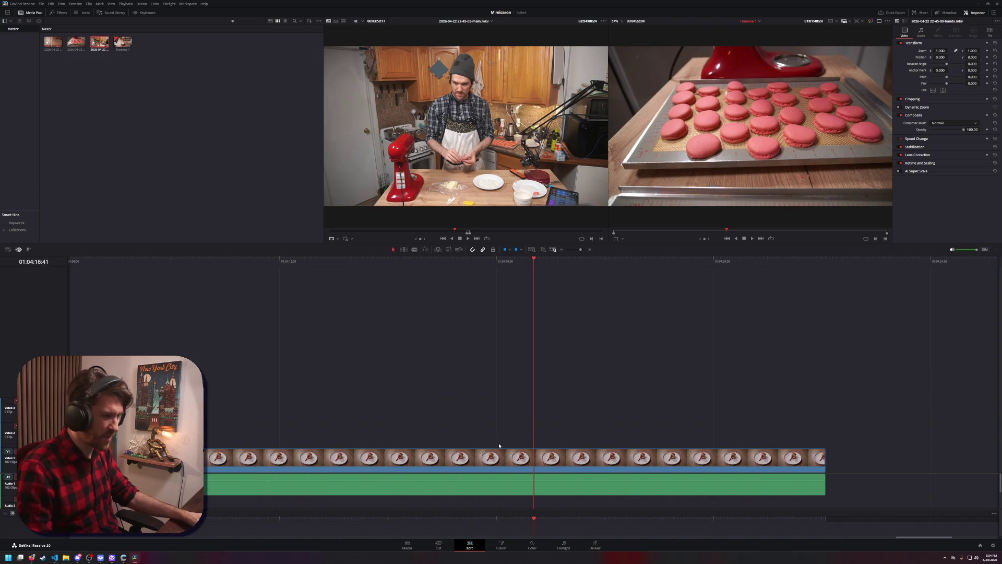
Split the final plated-macaron clip at 01:04:13:32
scroll(499, 445, "left", 3)
mouse_move(402, 293)
left_mouse_down()
mouse_move(425, 267)
mouse_move(791, 313)
left_mouse_up()
scroll(509, 336, "right", 5)
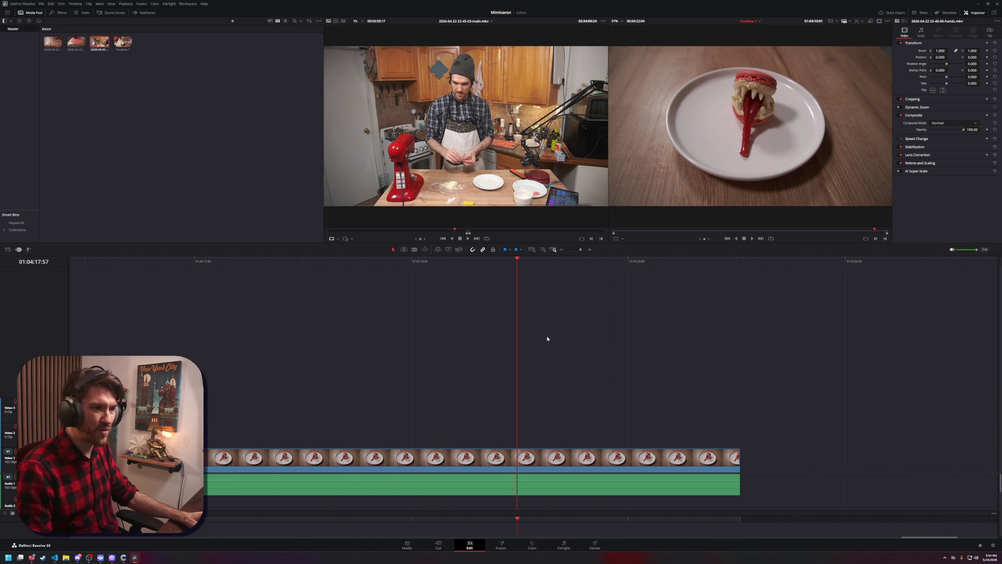
mouse_move(507, 292)
left_mouse_down()
mouse_move(370, 271)
mouse_move(458, 286)
mouse_move(253, 288)
mouse_move(573, 353)
left_mouse_up()
scroll(548, 313, "left", 4)
mouse_move(521, 266)
left_mouse_down()
mouse_move(503, 266)
mouse_move(535, 428)
left_mouse_up()
key("ctrl+b")
Cut again at 01:04:19:36, delete the middle section, then undo the deletion
scroll(684, 362, "right", 4)
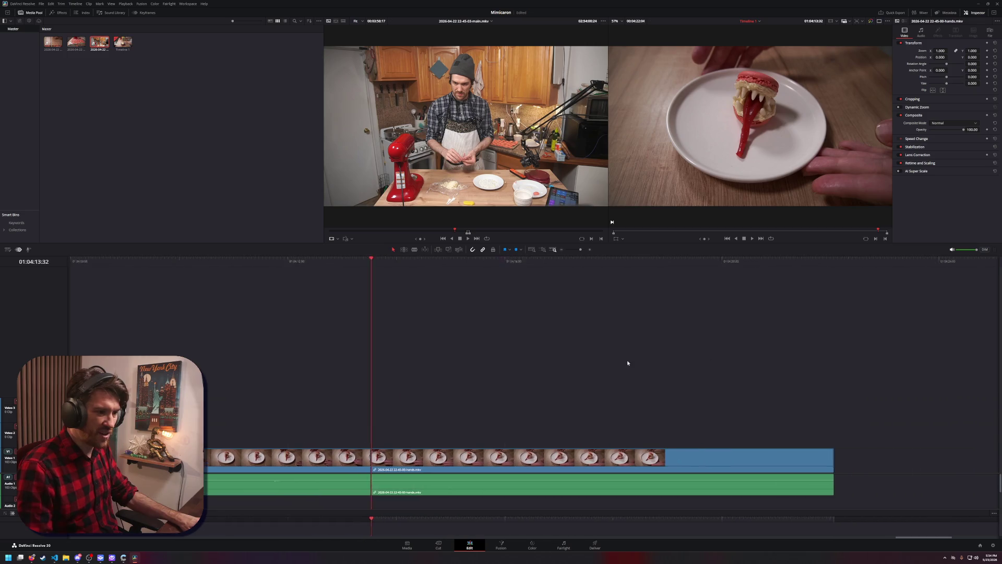
left_click(645, 266)
key("ctrl+b")
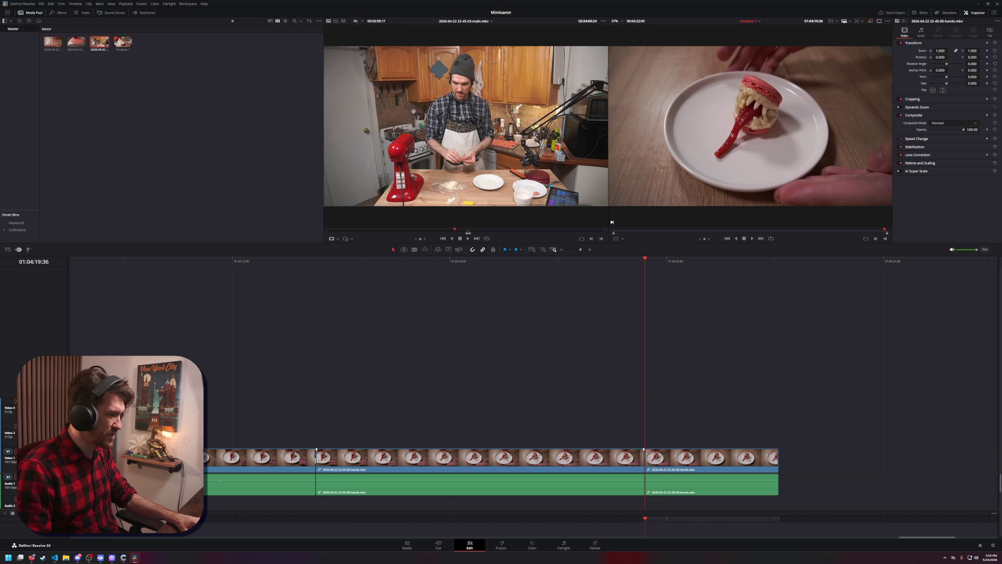
left_click(568, 475)
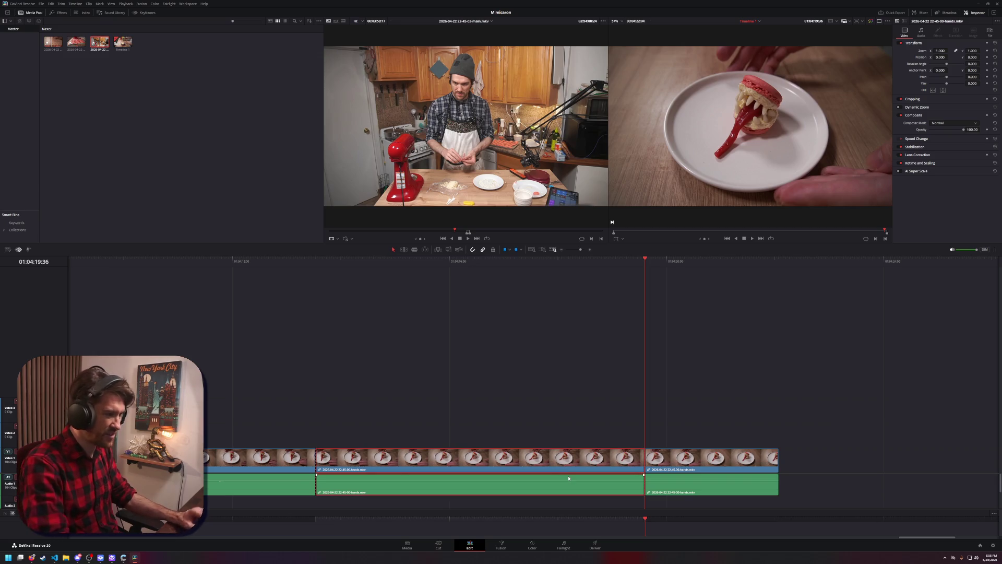
key("Delete")
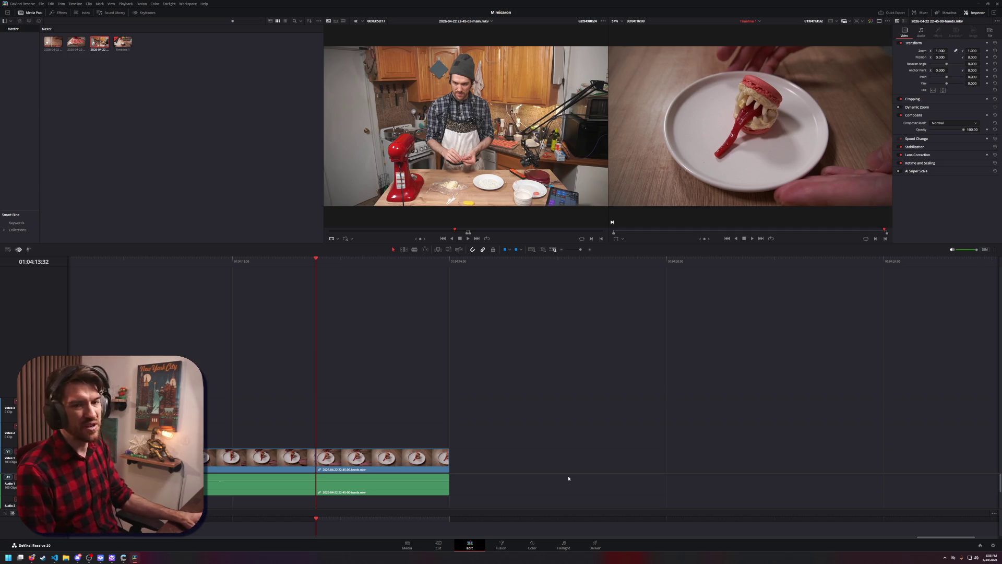
key("ctrl+z")
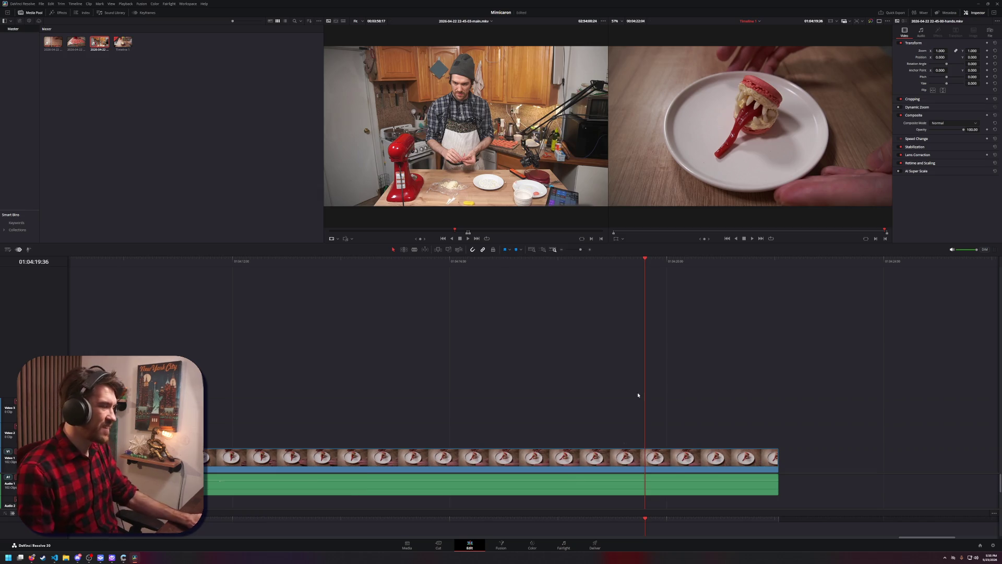
Split the clip at 01:04:14:30 and bring up the right half's context menu
left_click(269, 269)
left_click_drag(269, 270, 368, 272)
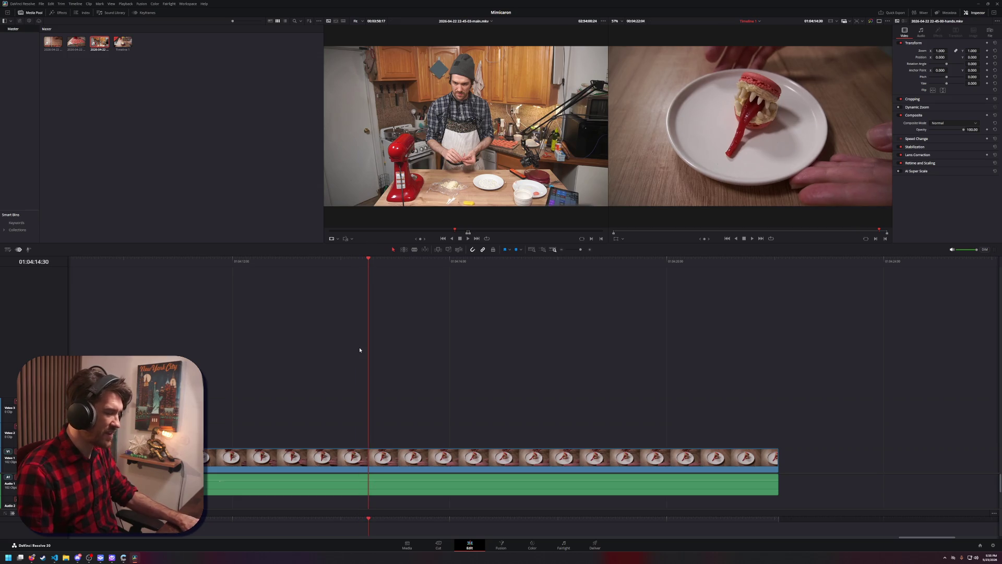
key("ctrl+b")
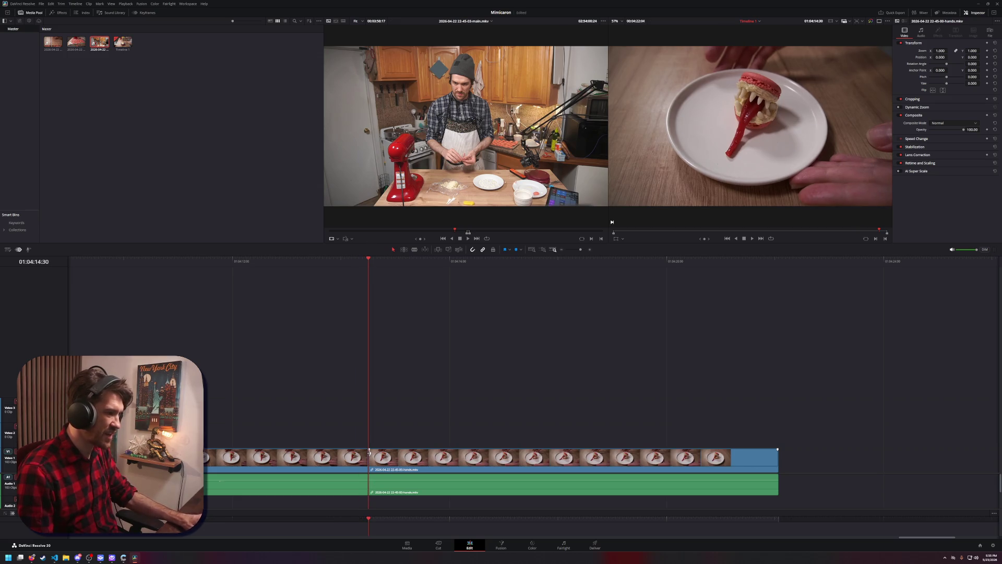
right_click(490, 457)
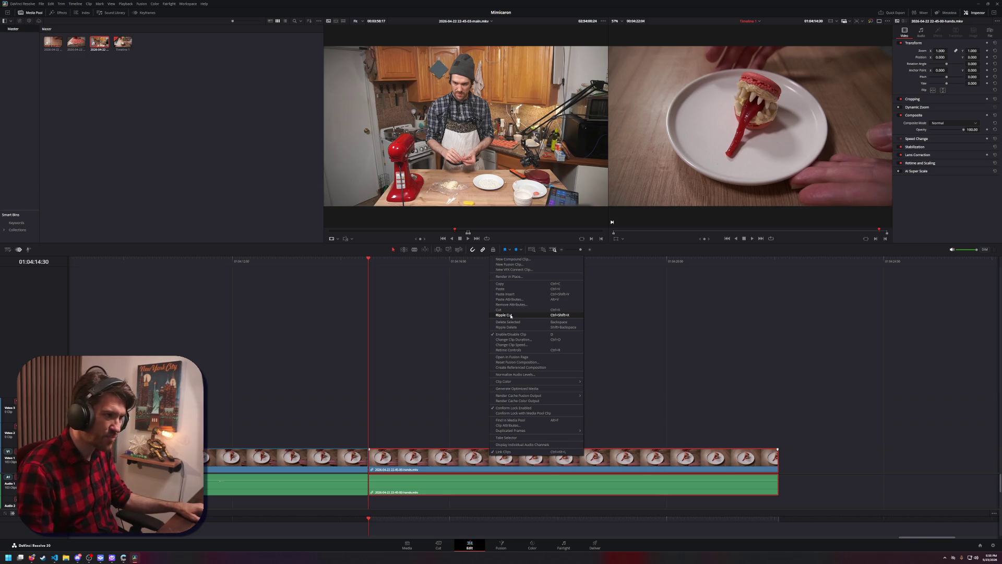
Dismiss the clip menu, switch to Blade Edit mode, and undo the split so the clip rejoins
right_click(457, 458)
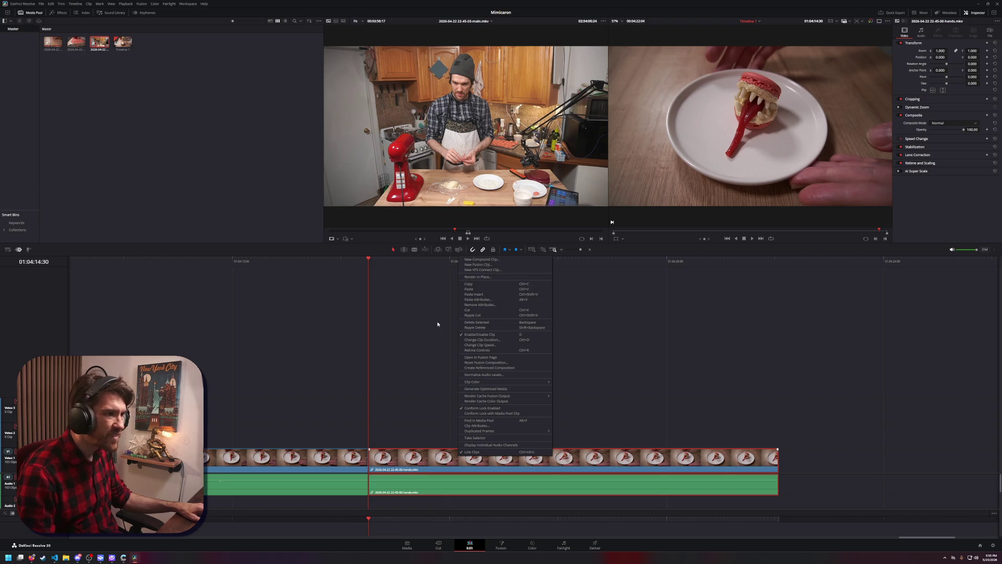
left_click(403, 290)
left_click_drag(519, 266, 543, 267)
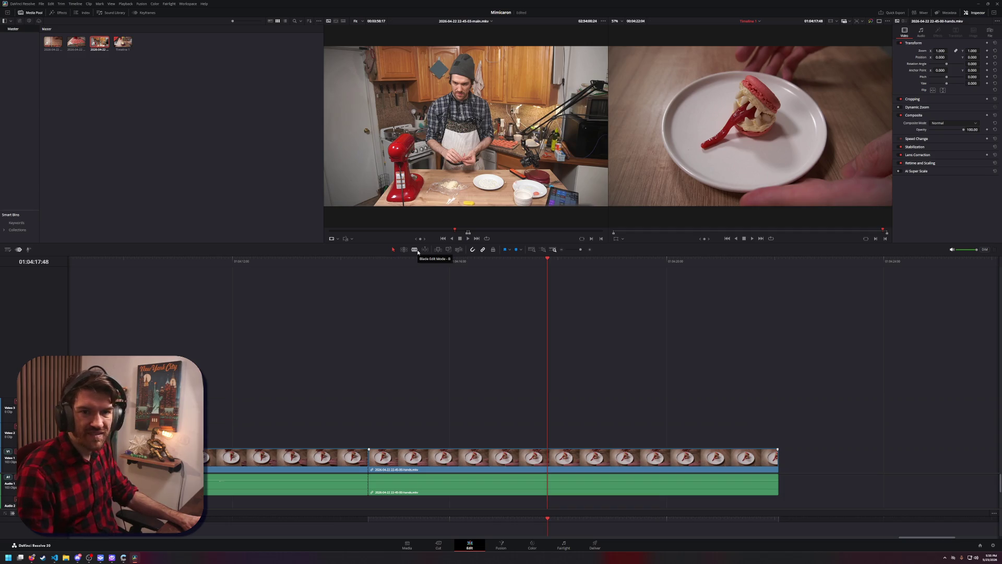
left_click(415, 250)
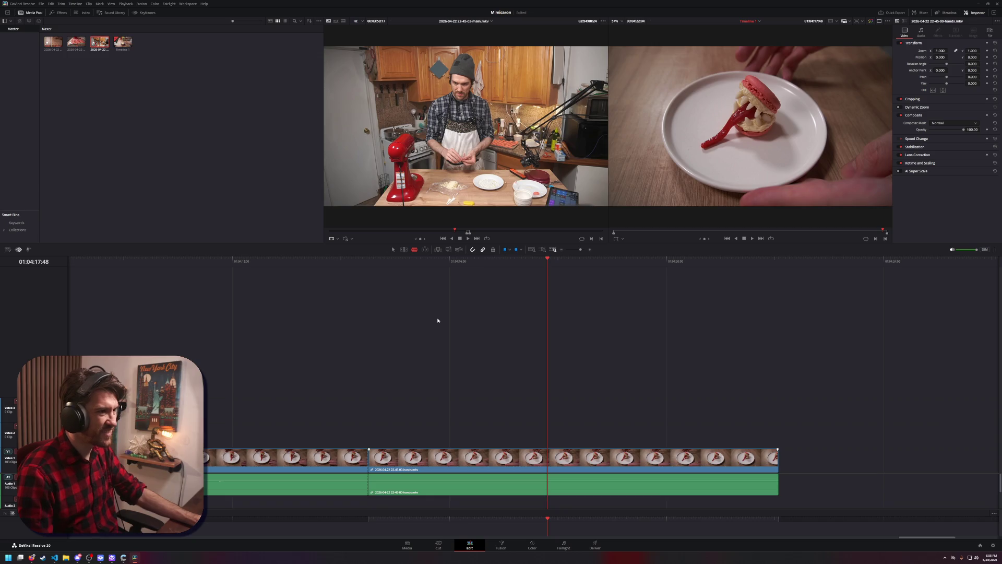
key("ctrl+z")
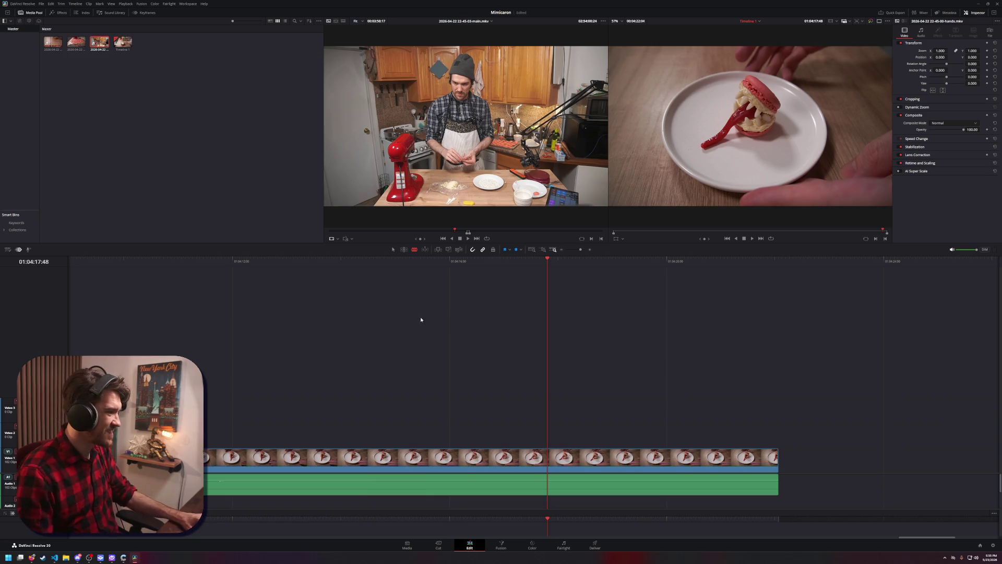
mouse_move(546, 260)
left_mouse_down()
mouse_move(314, 282)
mouse_move(431, 302)
mouse_move(376, 307)
mouse_move(414, 325)
left_mouse_up()
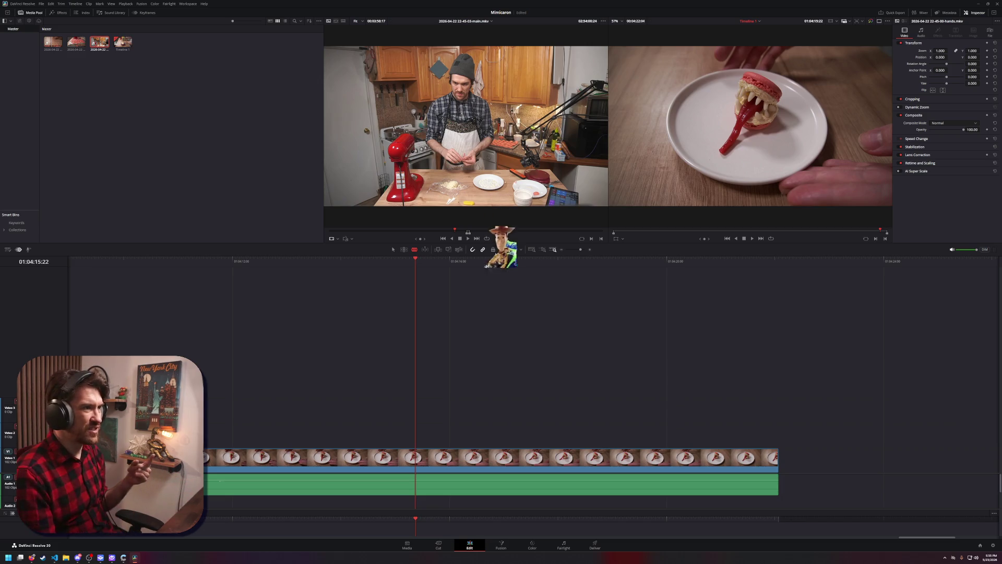
Zoom the timeline out and play the edit from 01:02:38:13, stopping near 01:01:17
scroll(561, 352, "left", 5)
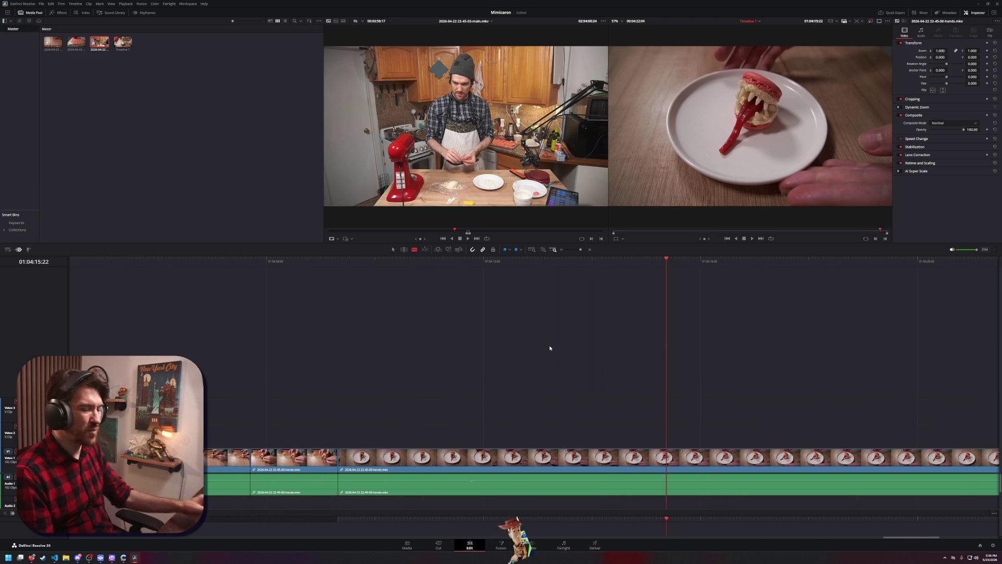
scroll(549, 347, "down", 3)
scroll(549, 347, "down", 3)
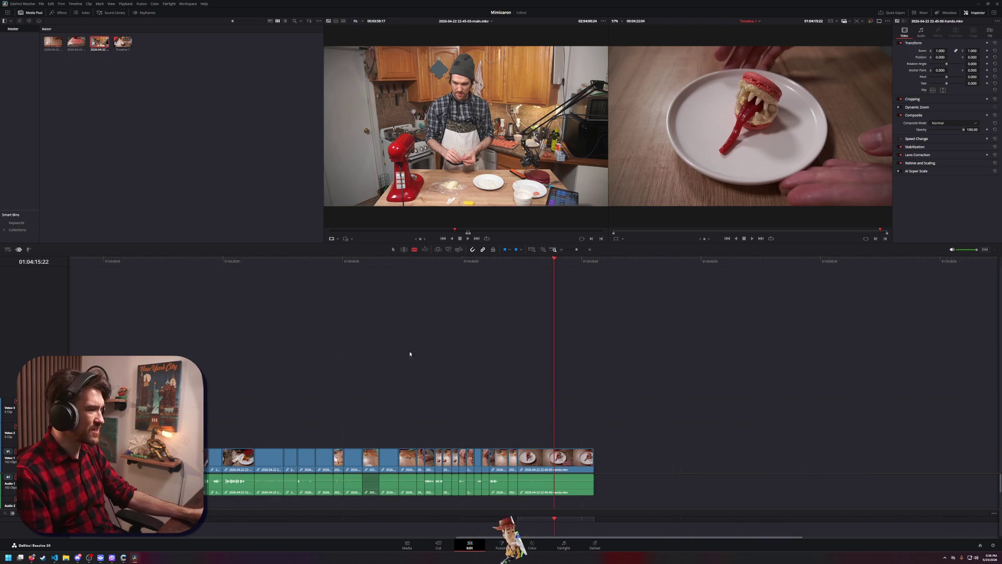
left_click(109, 261)
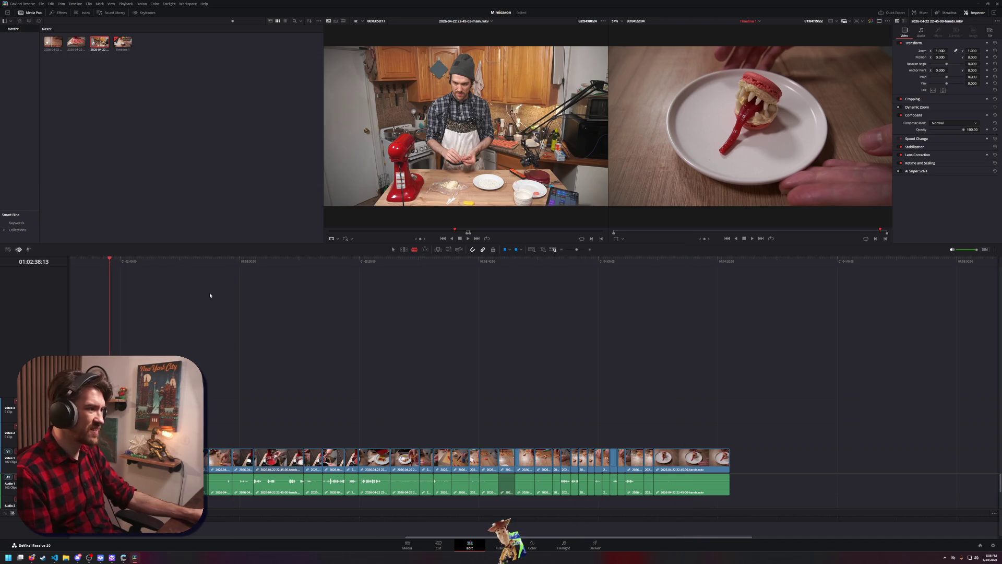
scroll(402, 309, "up", 3)
key("space")
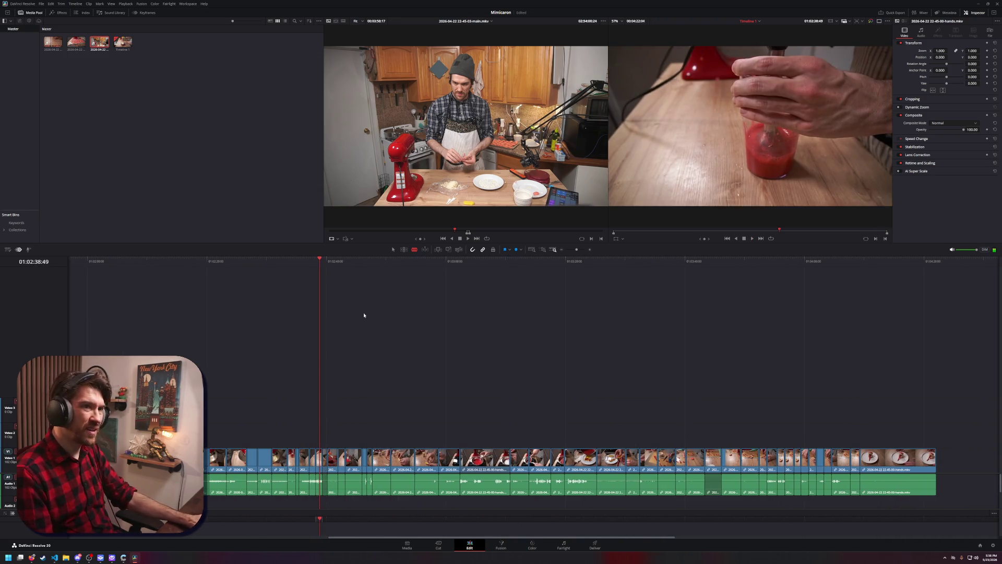
scroll(523, 324, "left", 5)
left_click(212, 260)
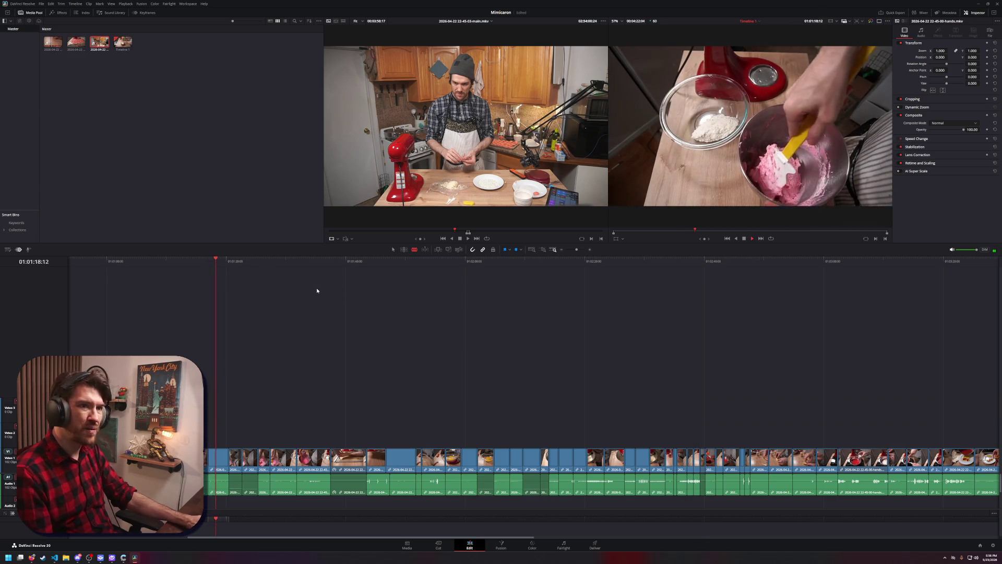
key("space")
Replay the edit from the egg-cracking shot near the timeline start
scroll(316, 286, "left", 5)
left_click(240, 261)
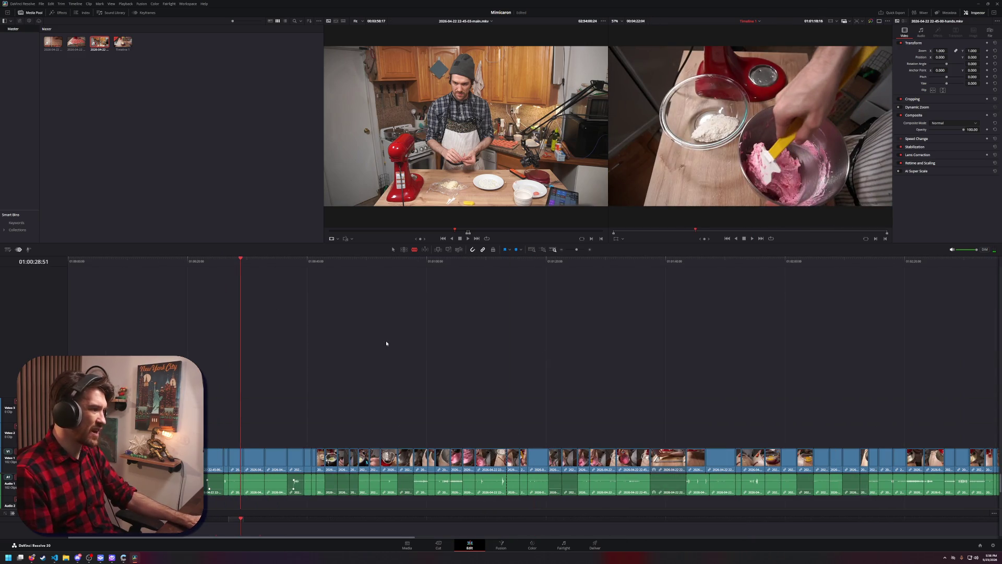
left_click(86, 261)
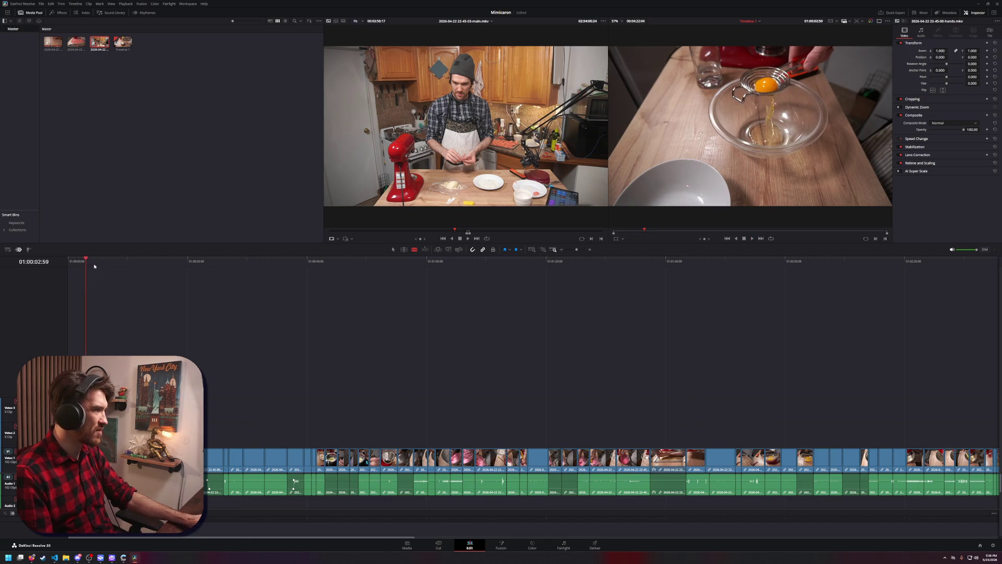
key("space")
scroll(412, 367, "right", 3)
scroll(412, 367, "right", 10)
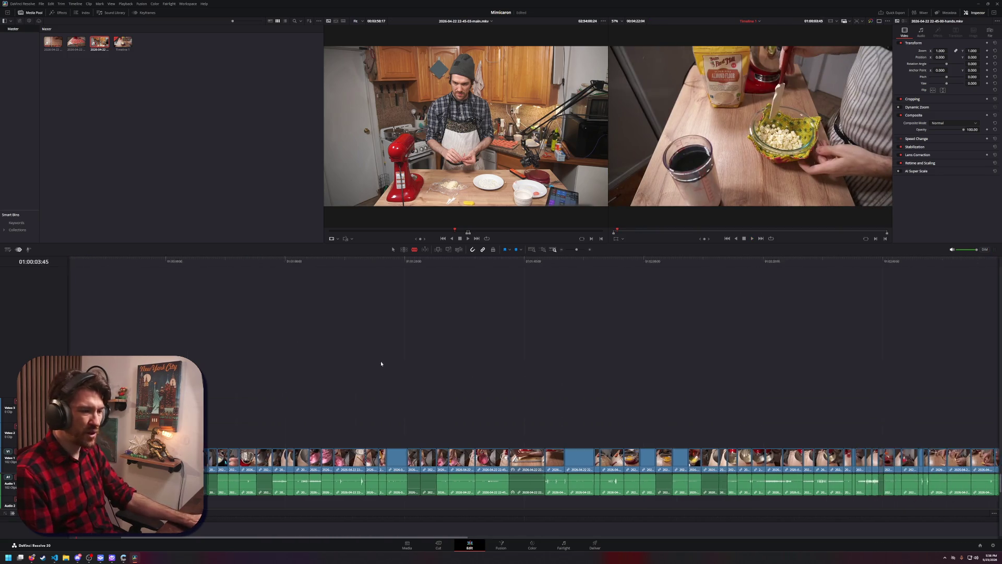
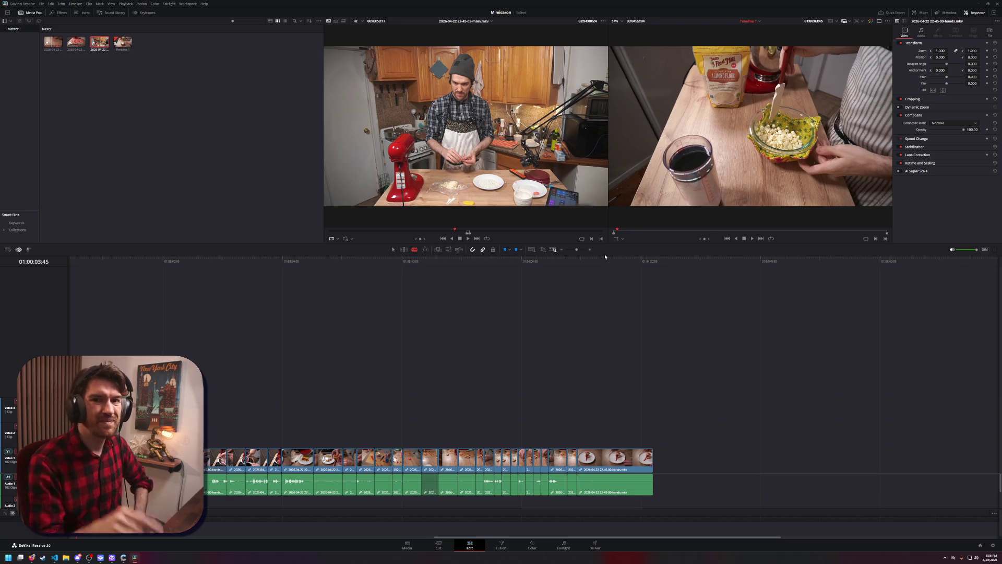
Scrub the playhead to 01:04:14:43, the plated macaron shot near the end of the edit
left_click(599, 263)
mouse_move(600, 262)
left_mouse_down()
mouse_move(624, 265)
mouse_move(470, 267)
mouse_move(624, 272)
mouse_move(492, 280)
mouse_move(612, 280)
left_mouse_up()
scroll(699, 323, "left", 3)
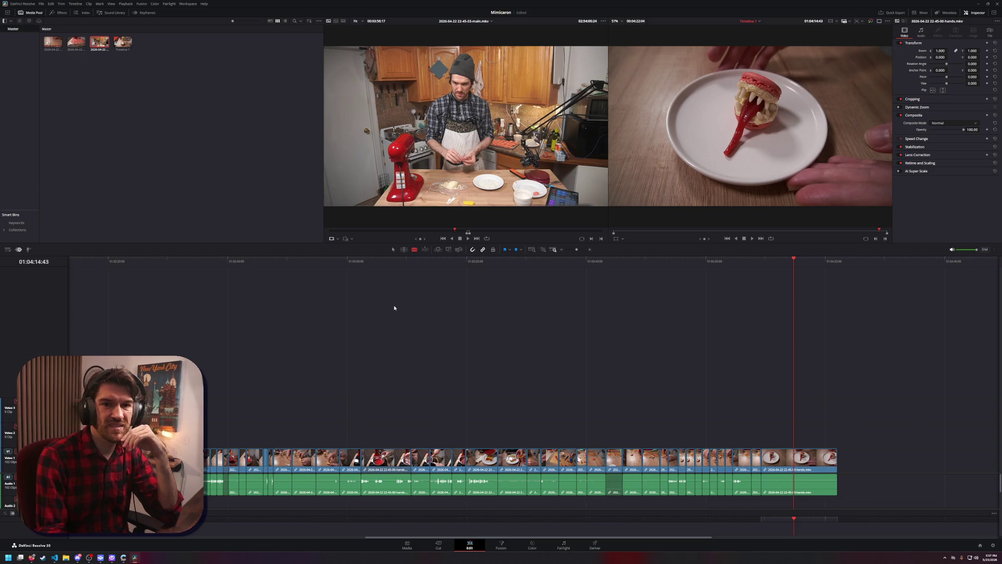
Drag the kitchen footage's video into the timeline onto a new track
mouse_move(464, 172)
mouse_move(459, 221)
left_mouse_down()
mouse_move(501, 245)
mouse_move(503, 335)
mouse_move(474, 351)
mouse_move(483, 373)
left_mouse_up()
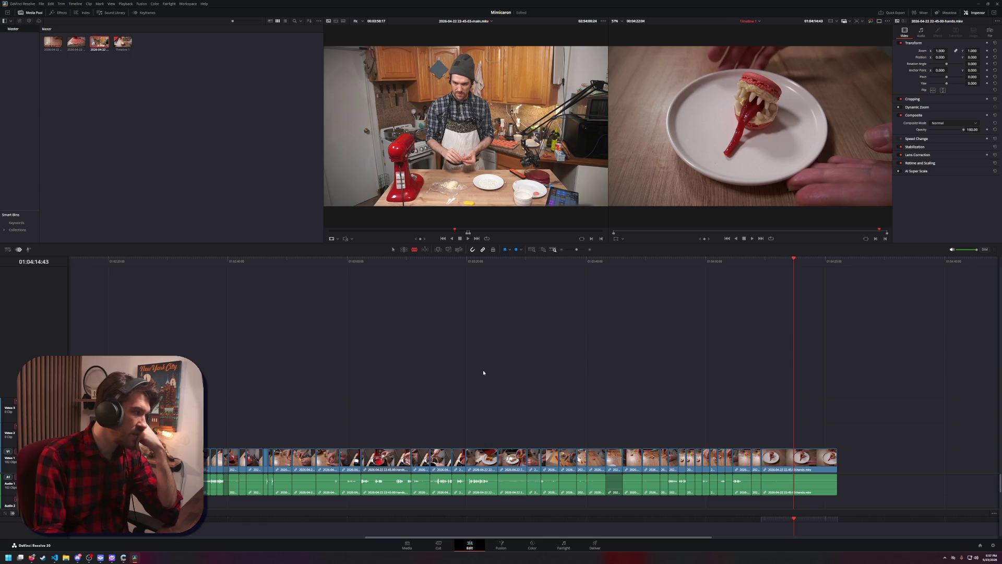
mouse_move(473, 222)
left_mouse_down()
mouse_move(463, 385)
mouse_move(346, 360)
left_mouse_up()
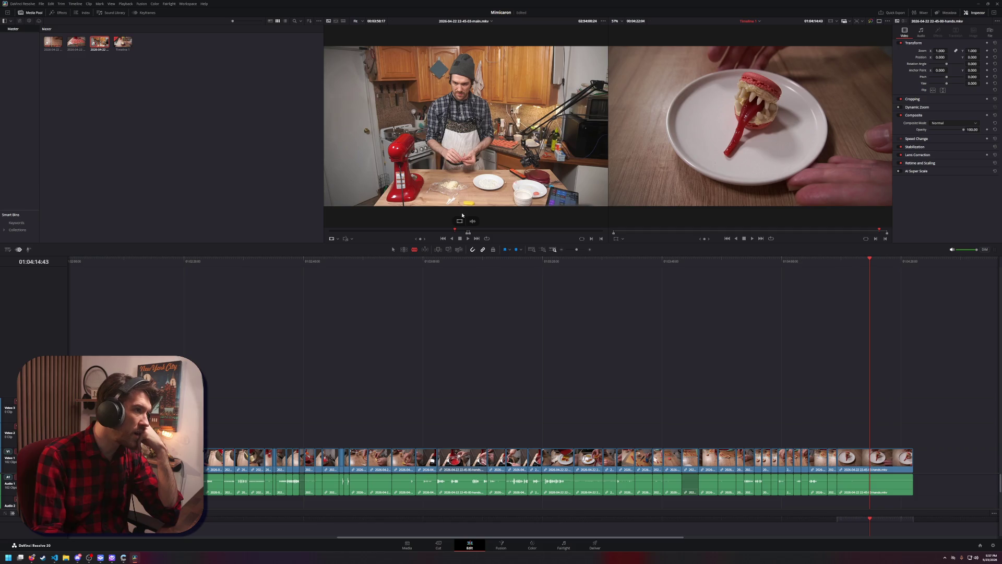
Try adding the kitchen source clip's audio to the timeline, then undo it
left_click(459, 230)
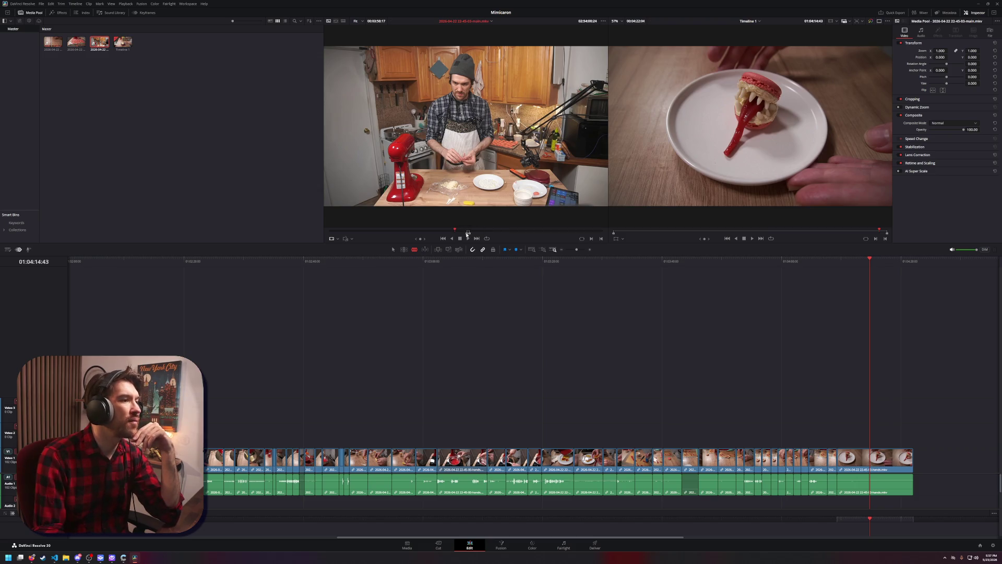
left_click(461, 234)
left_click(463, 234)
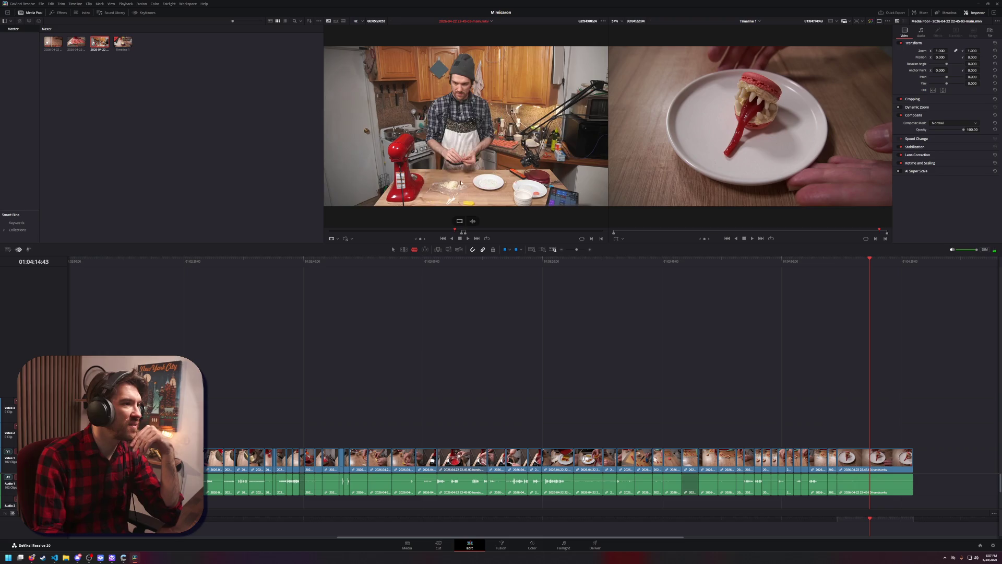
mouse_move(472, 220)
left_mouse_down()
mouse_move(392, 365)
mouse_move(205, 502)
left_mouse_up()
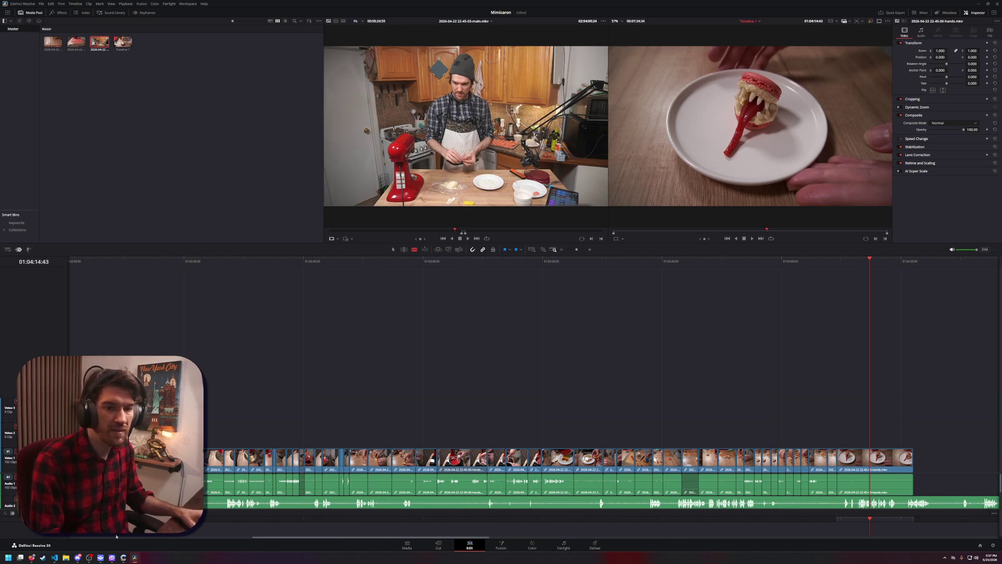
key("ctrl+z")
Undo the kitchen footage placed on Video 3, save, and switch from Blade to the Selection tool
key("F12")
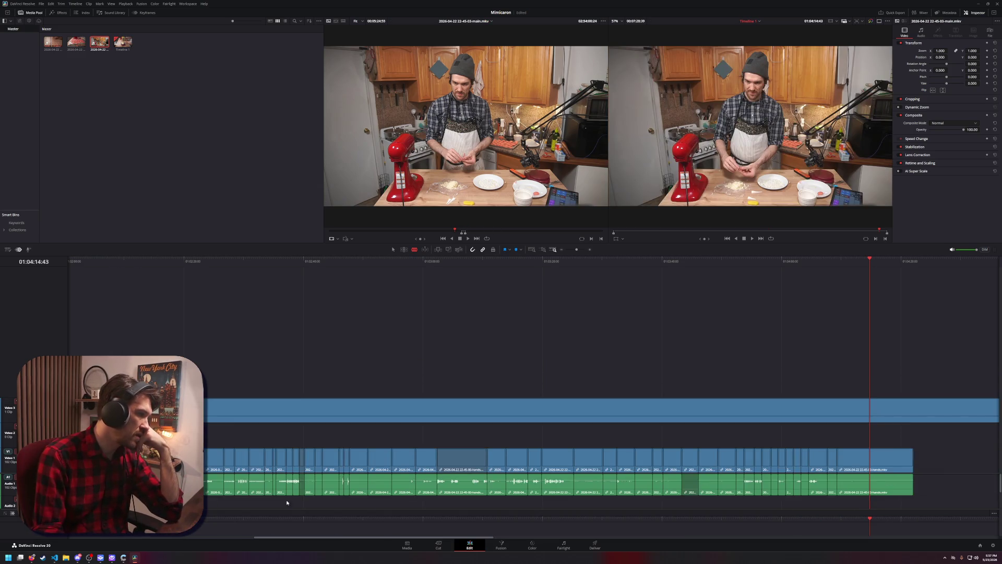
scroll(385, 409, "left", 3)
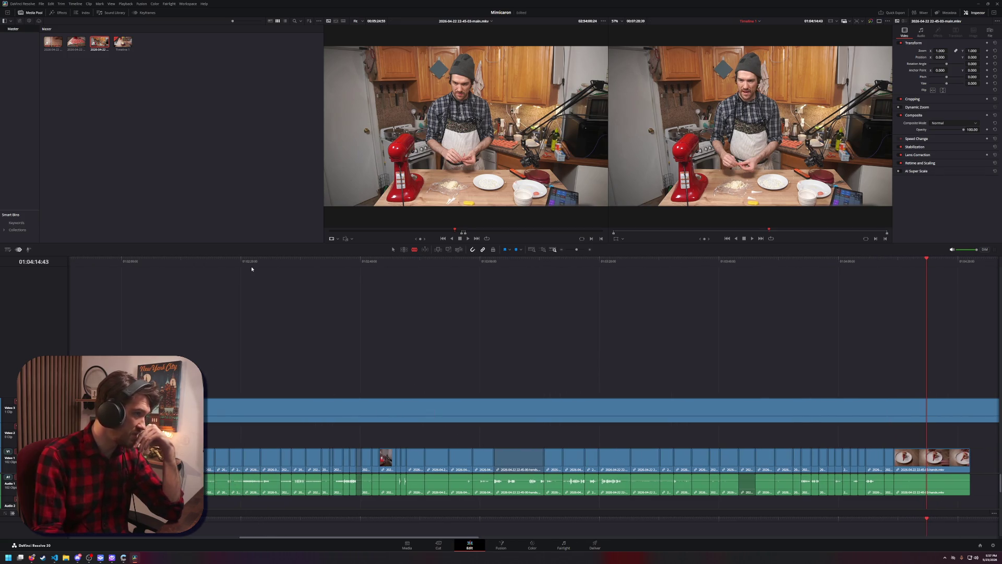
mouse_move(471, 95)
left_mouse_down()
mouse_move(391, 261)
mouse_move(217, 409)
mouse_move(324, 409)
left_mouse_up()
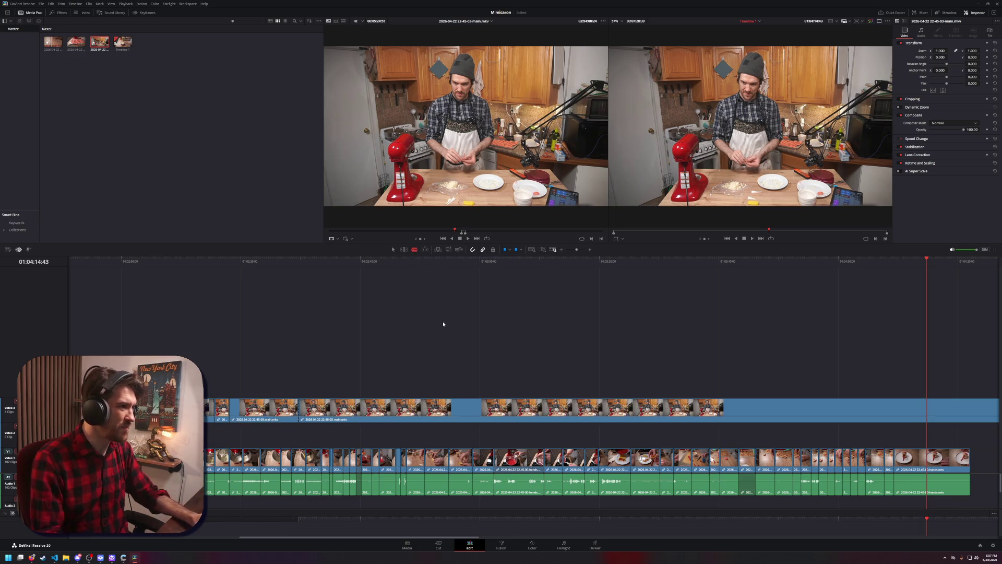
key("ctrl+z")
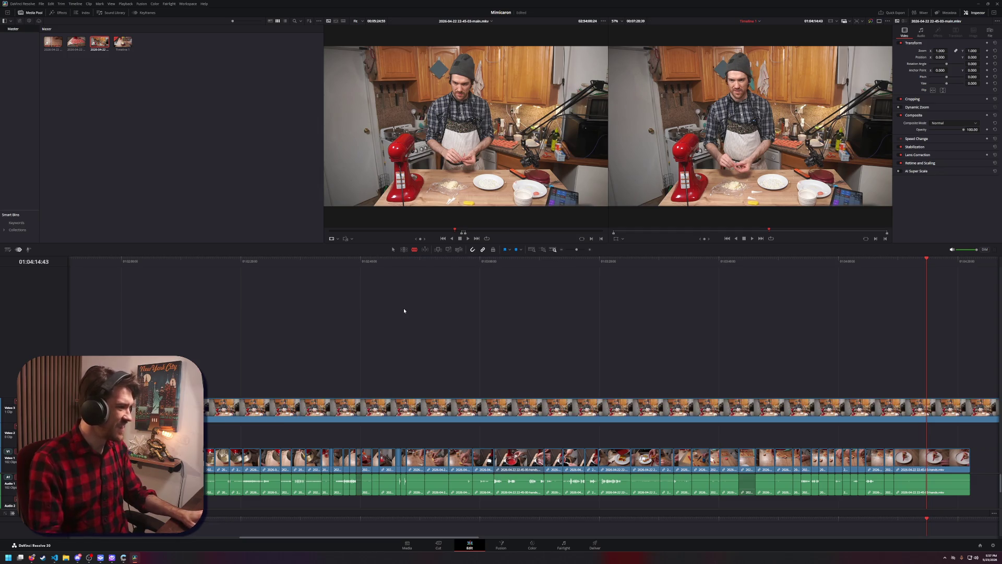
key("ctrl+z")
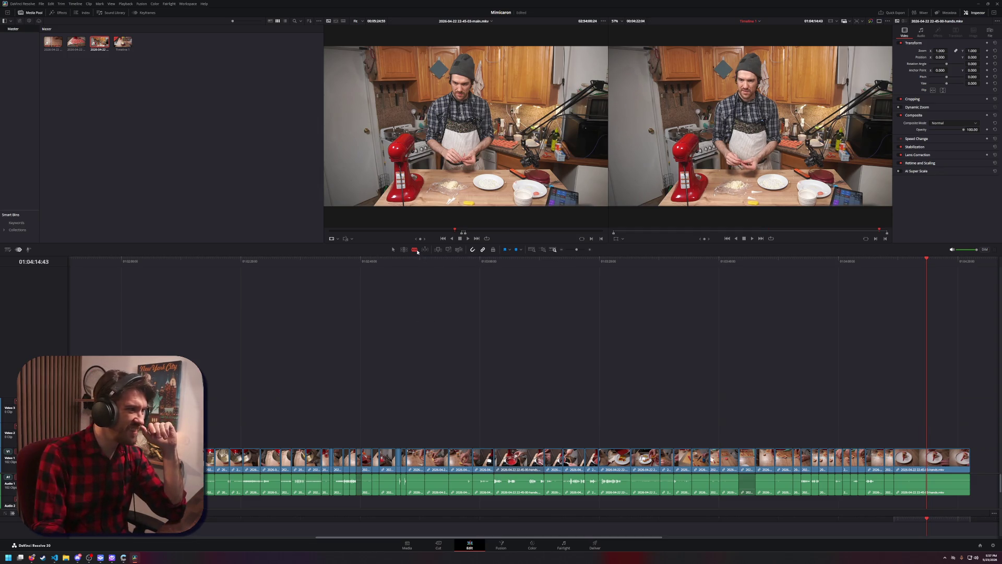
key("ctrl+s")
left_click(396, 251)
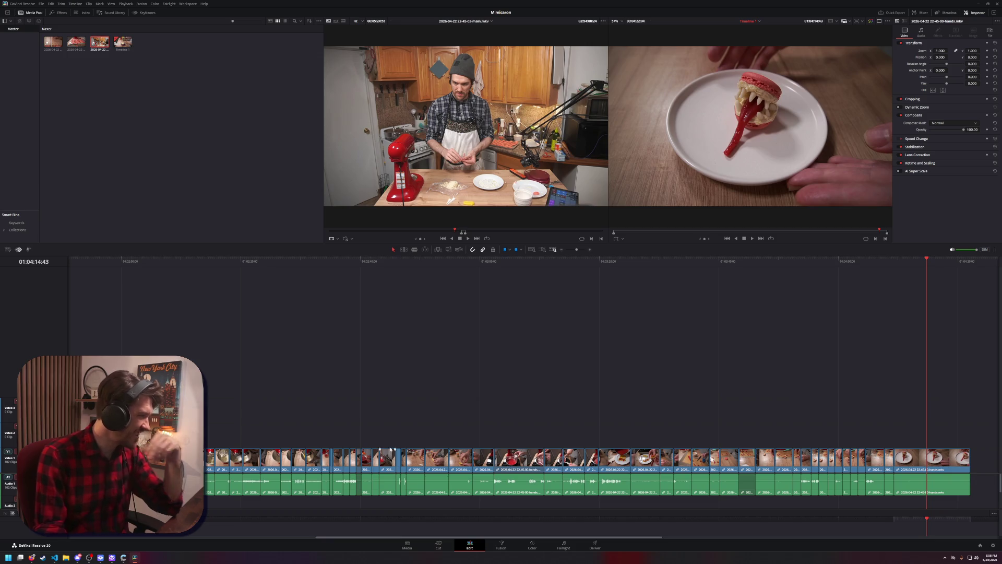
scroll(257, 418, "down", 3)
Drop main.mkv onto Video 3 and Audio 3 above the hands cut and select it
scroll(228, 418, "up", 3, "shift")
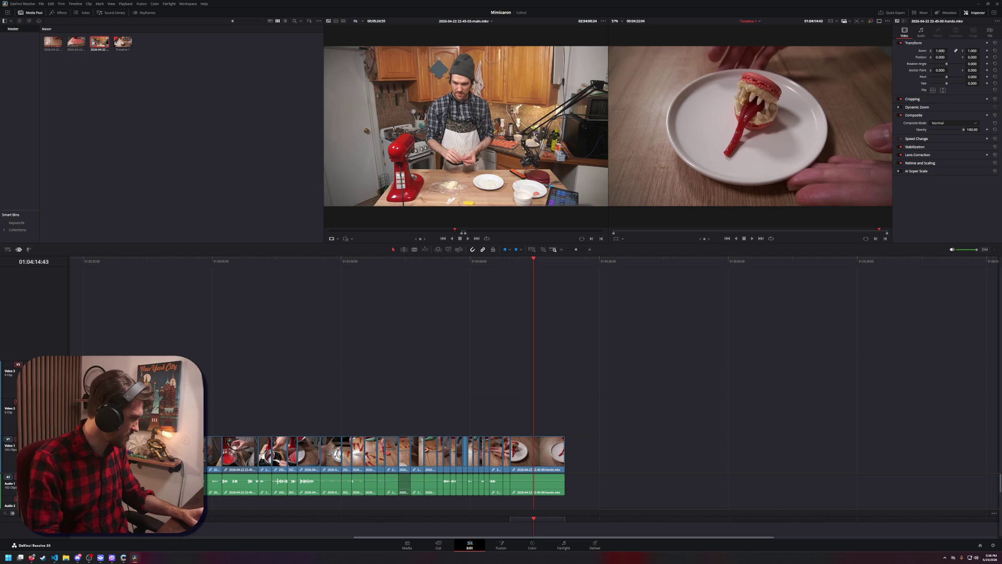
scroll(365, 366, "down", 3)
mouse_move(431, 161)
left_mouse_down()
mouse_move(228, 352)
mouse_move(230, 334)
left_mouse_up()
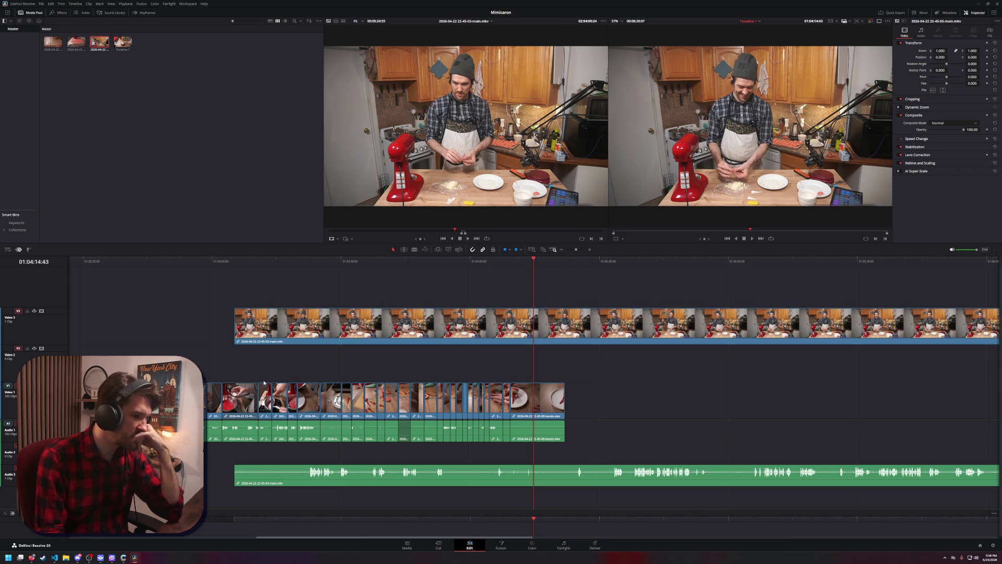
left_click(364, 336)
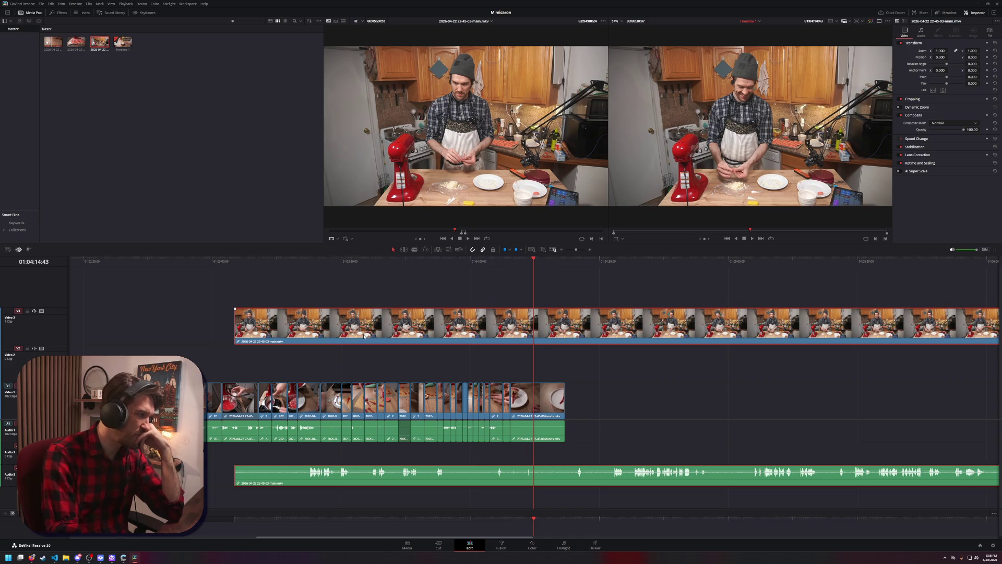
key("d")
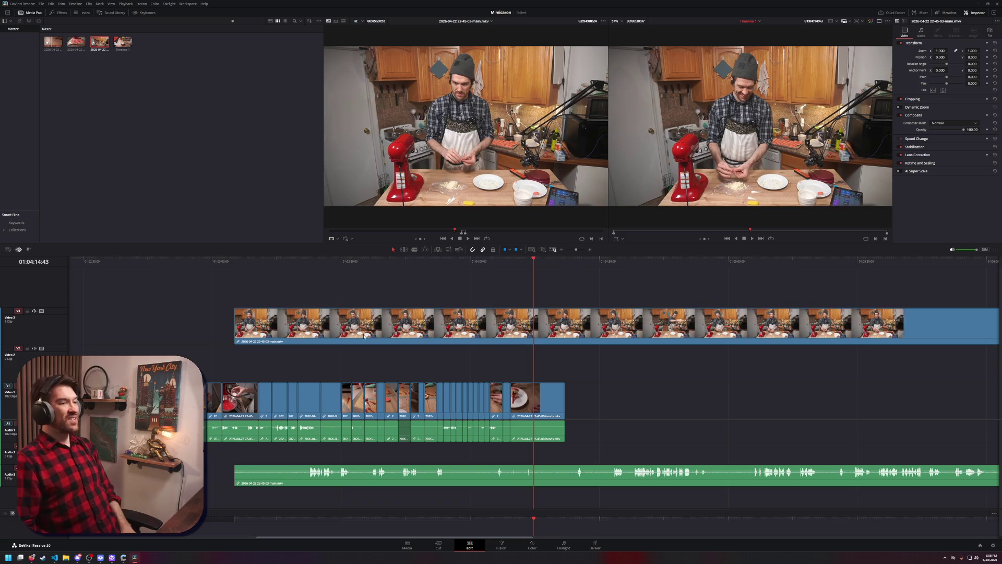
left_click(376, 331)
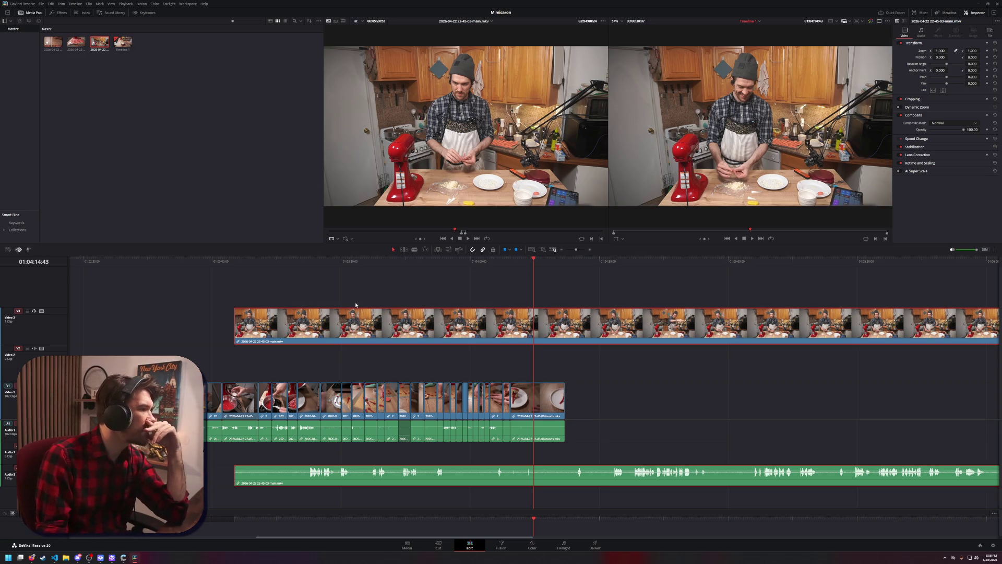
left_click_drag(534, 260, 611, 259)
Delete the kitchen clip and its audio from V3/A3, recovering from a mistaken ripple delete
right_click(584, 326)
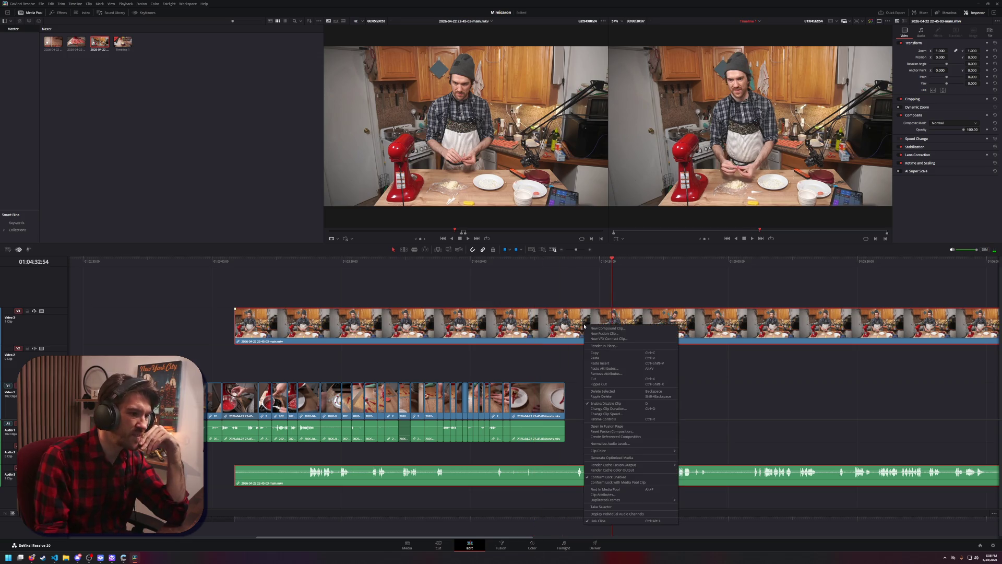
left_click(603, 390)
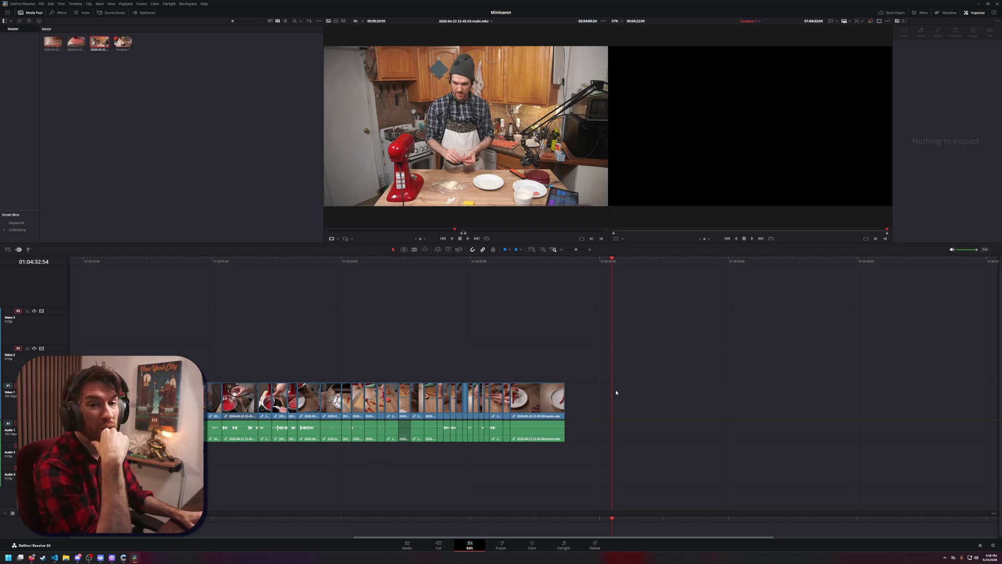
key("ctrl+z")
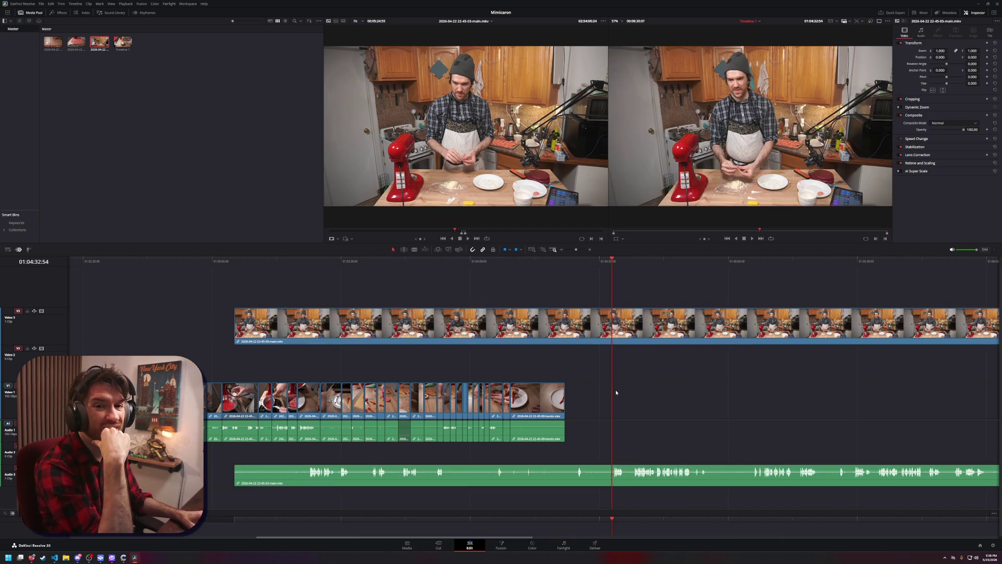
left_click(572, 339)
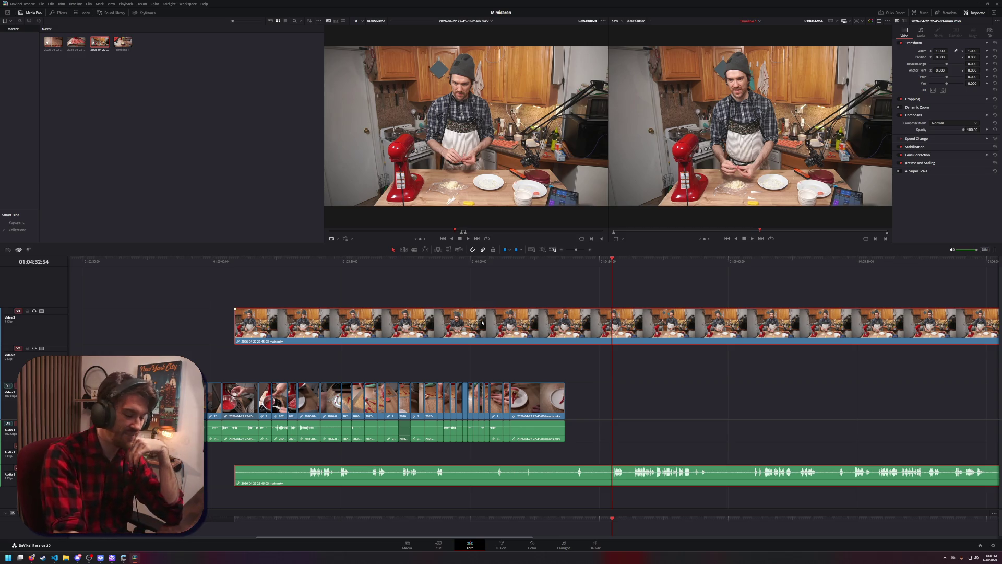
key("ctrl+z")
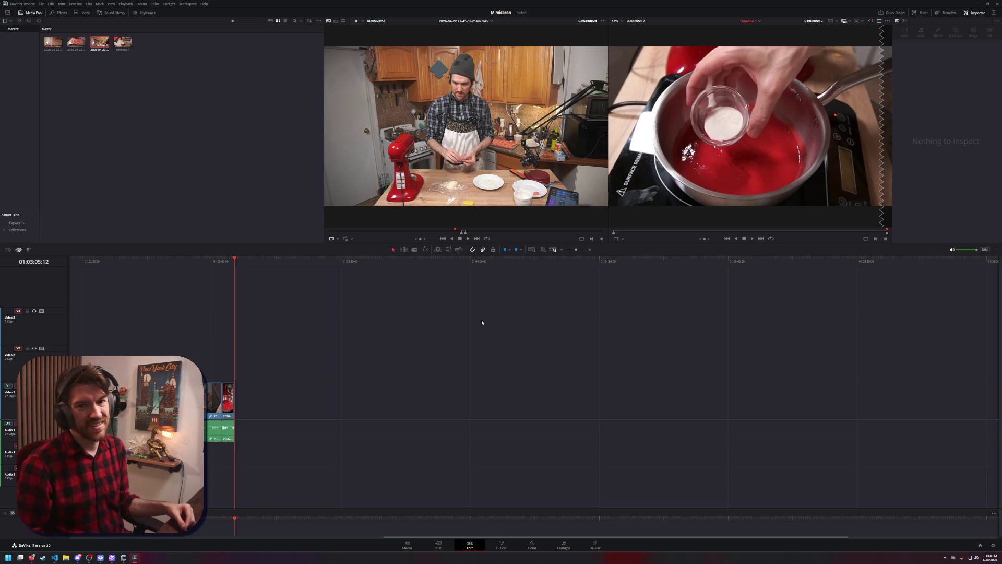
key("ctrl+s")
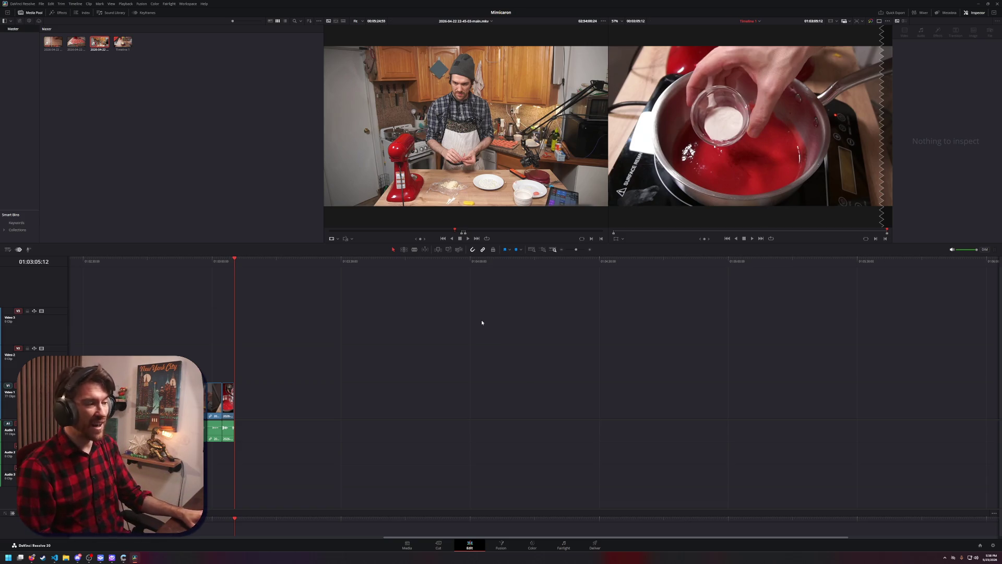
key("ctrl+shift+z")
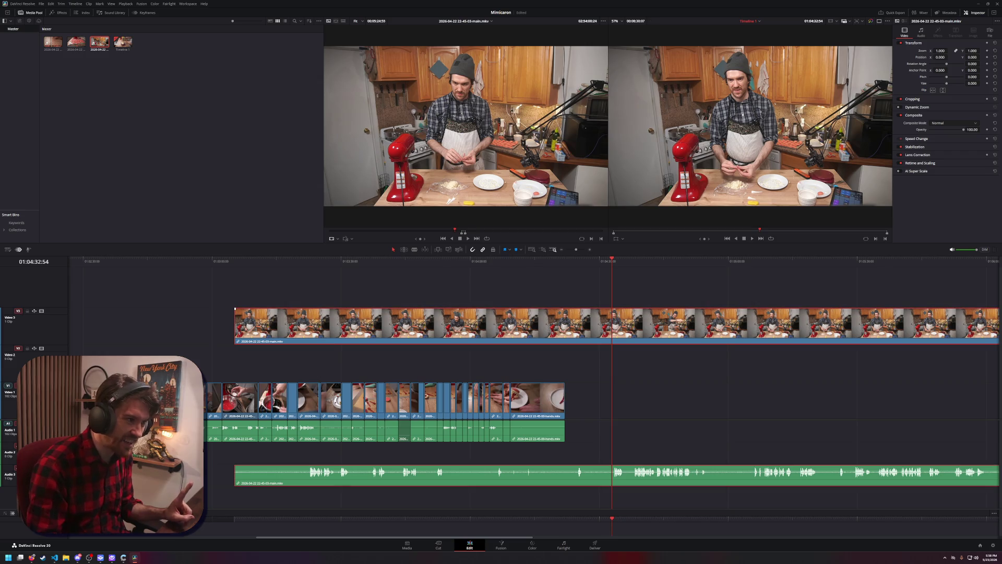
key("ctrl+s")
key("Delete")
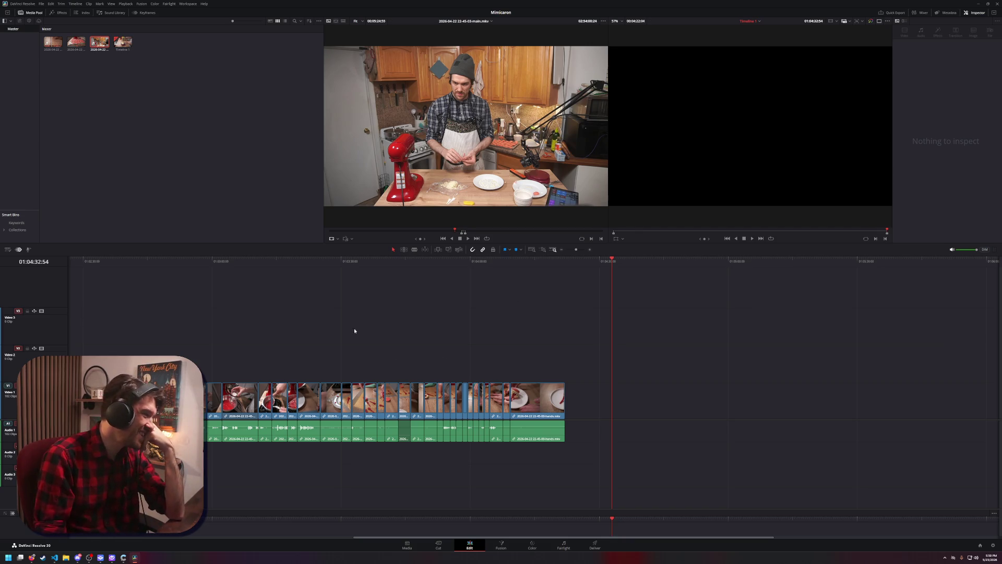
scroll(362, 334, "left", 10)
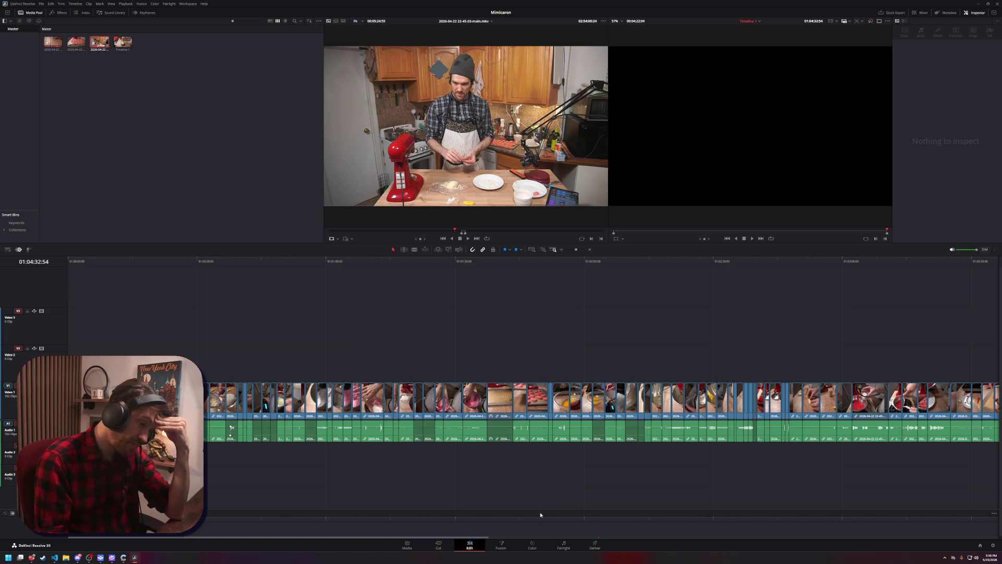
left_click(502, 546)
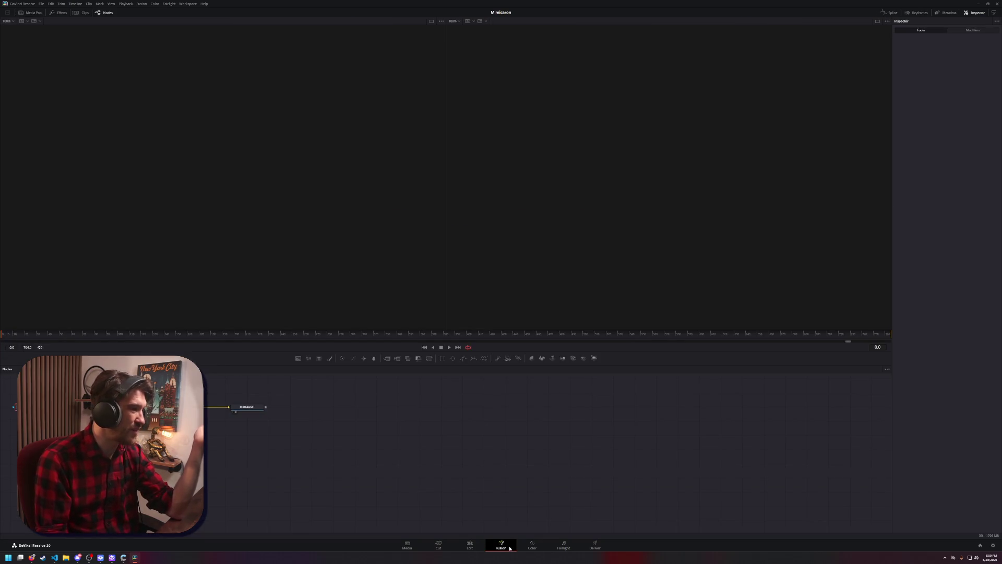
left_click(470, 544)
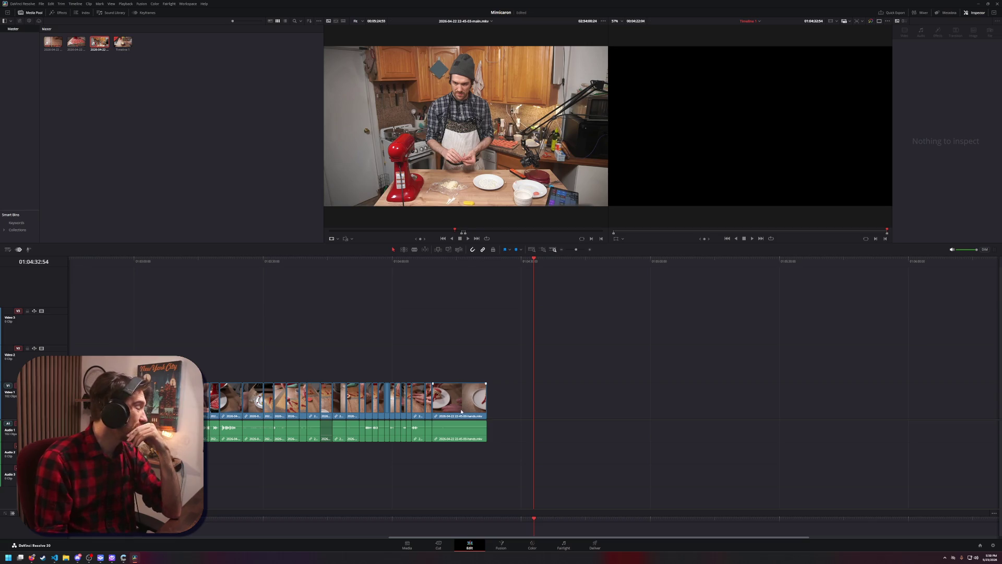
scroll(384, 362, "left", 5)
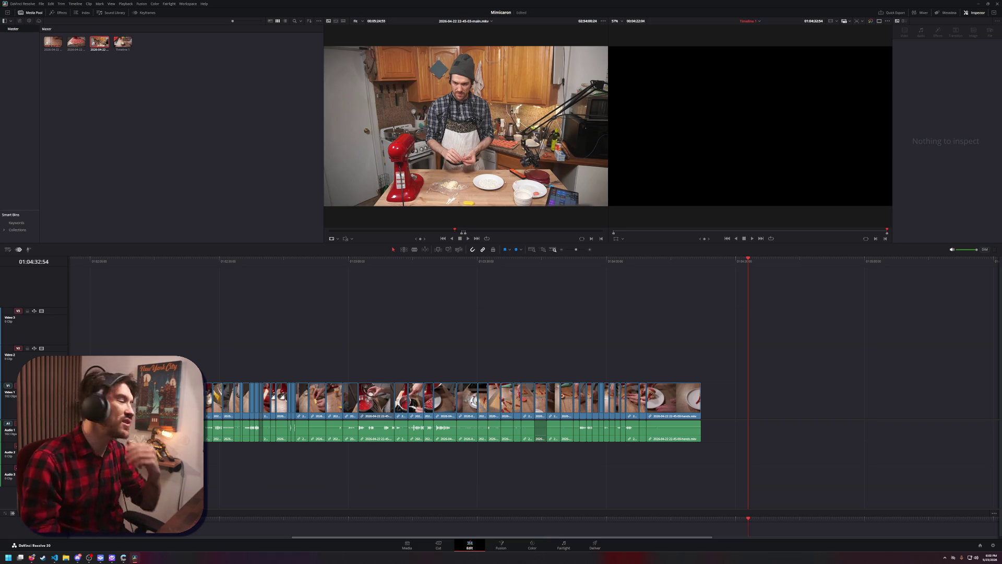
mouse_move(32, 558)
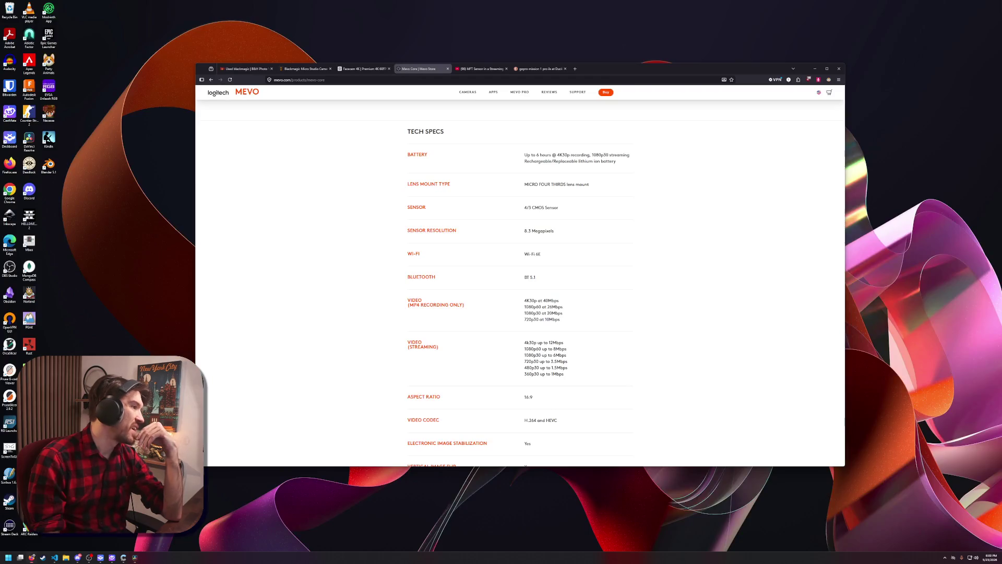
left_click(83, 541)
Close the gopro search tab, search 'YoloCam s7' in a new tab, and open the yololiv.com result
left_click(331, 81)
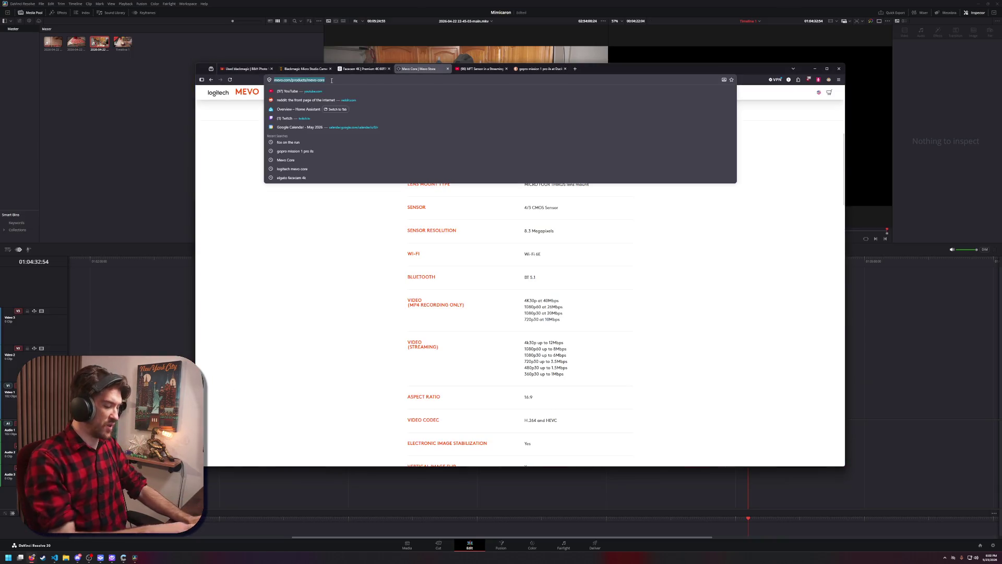
type("Yolo")
key("Escape")
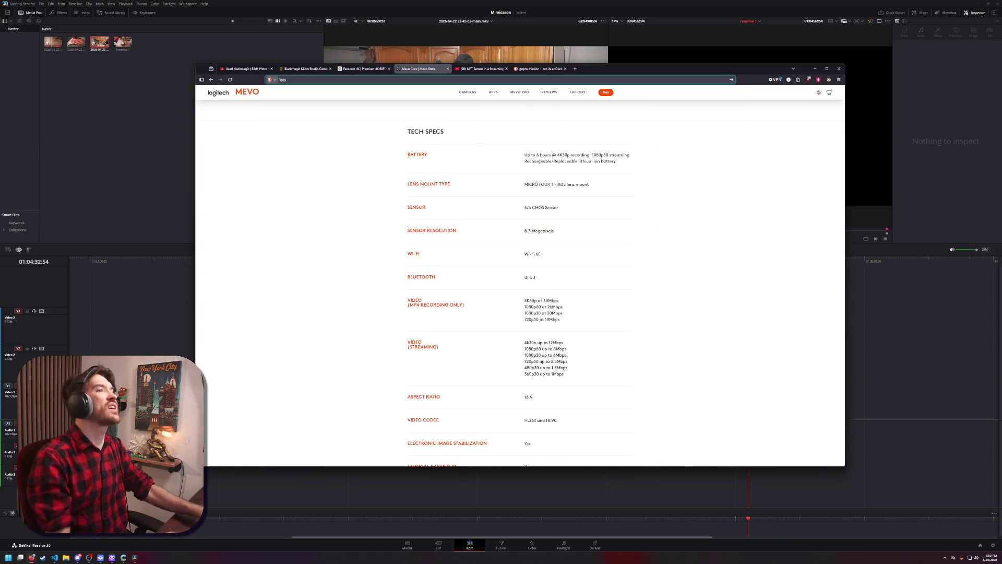
left_click(564, 68)
left_click(516, 68)
type("Yool")
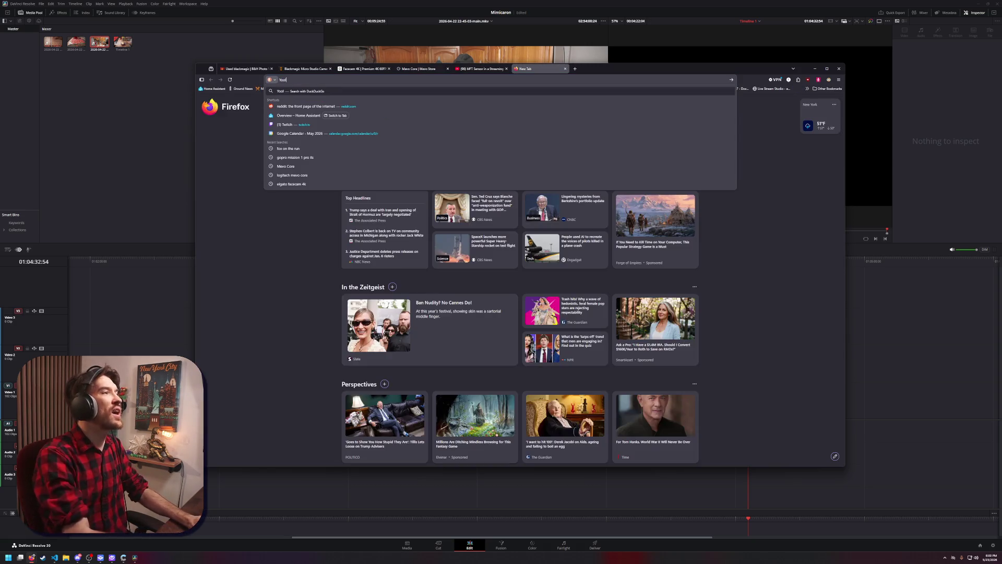
key("BackSpace")
key("BackSpace")
type("loCam s7")
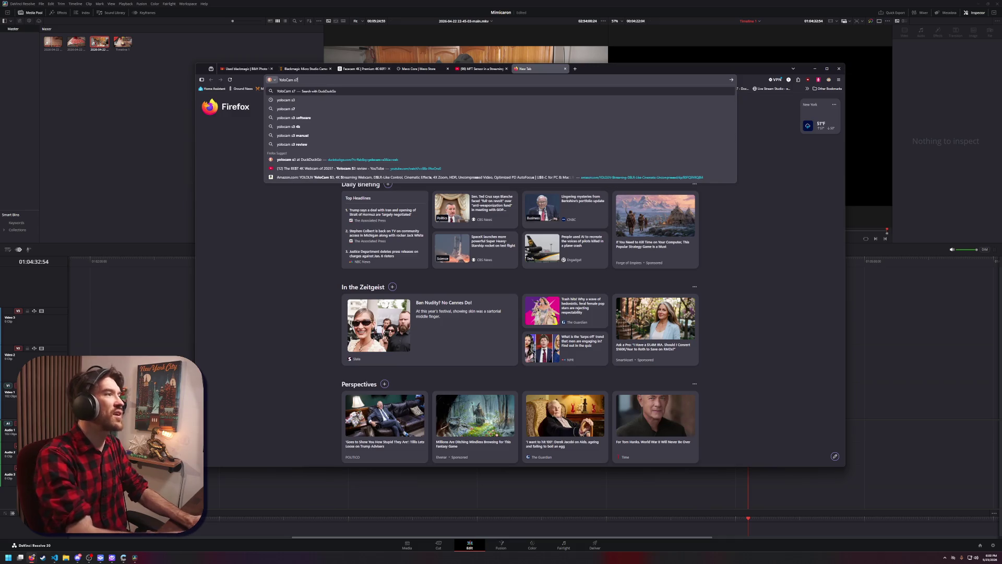
key("Return")
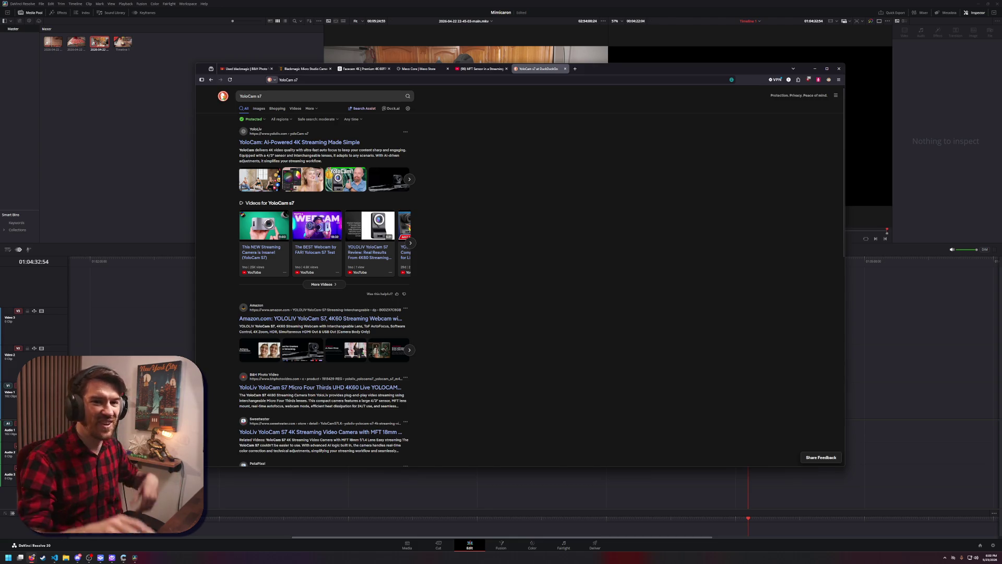
left_click(309, 142)
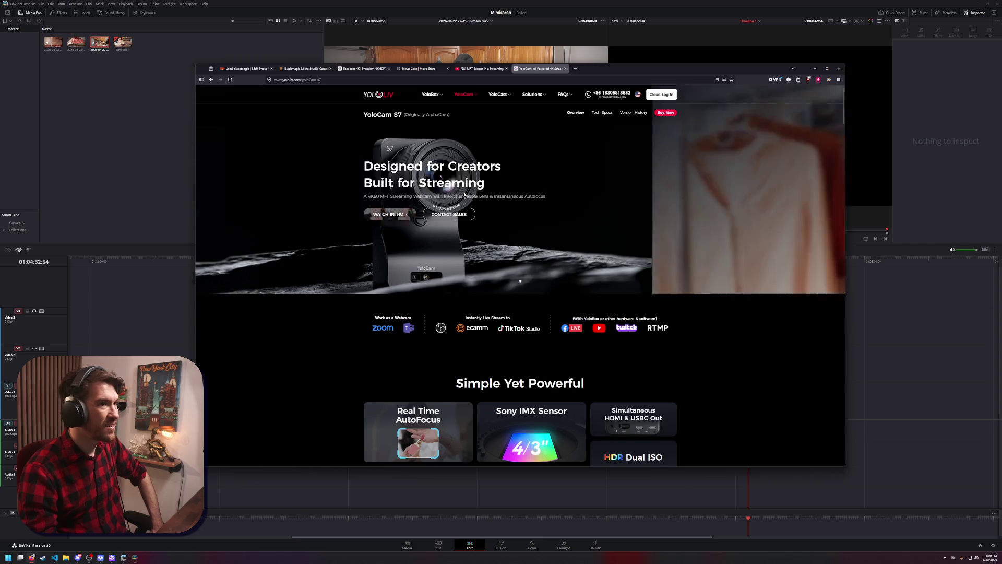
Open the $699 Amazon listing from the camera's Buy Now page and browse its product images
left_click(661, 115)
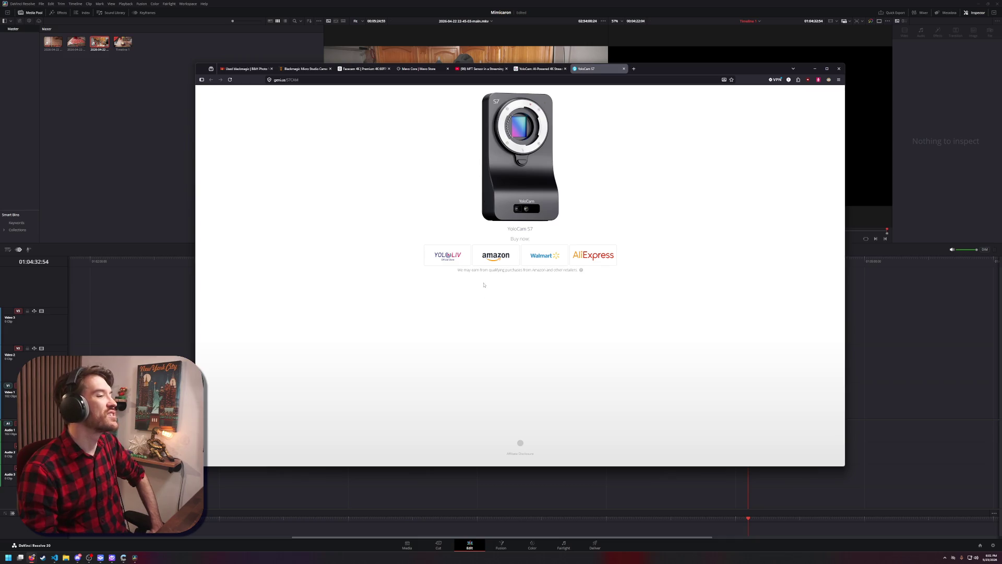
left_click(488, 258)
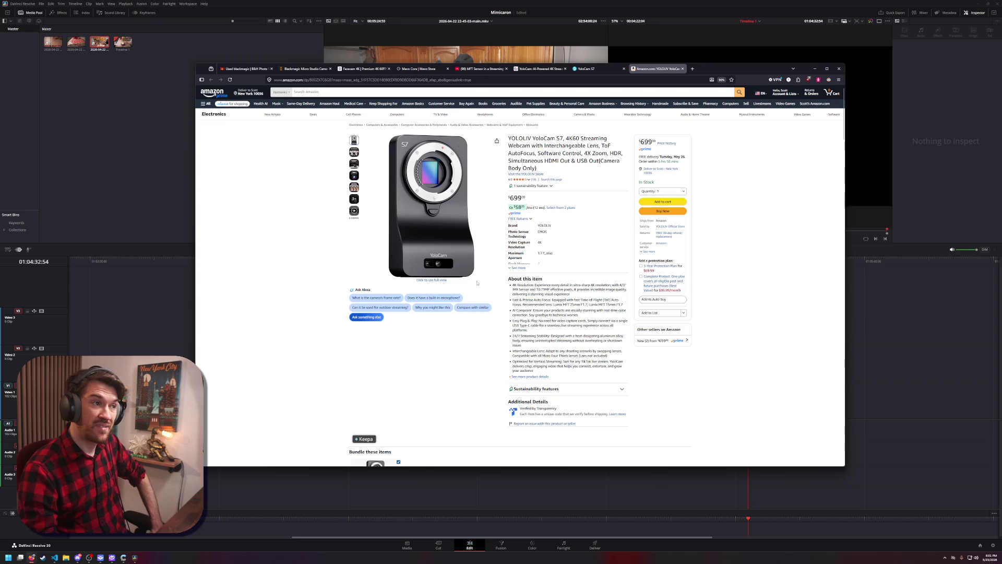
mouse_move(436, 175)
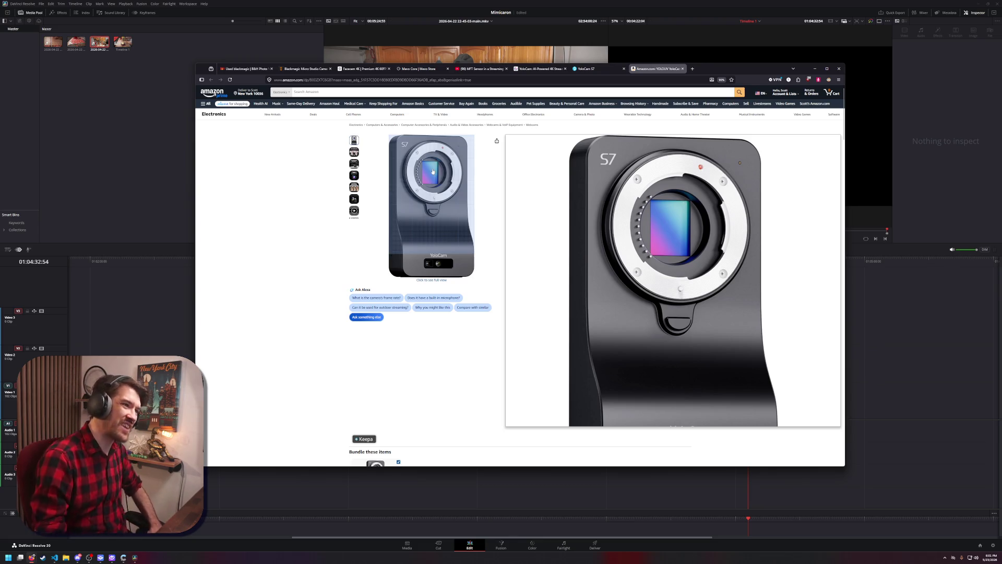
mouse_move(356, 152)
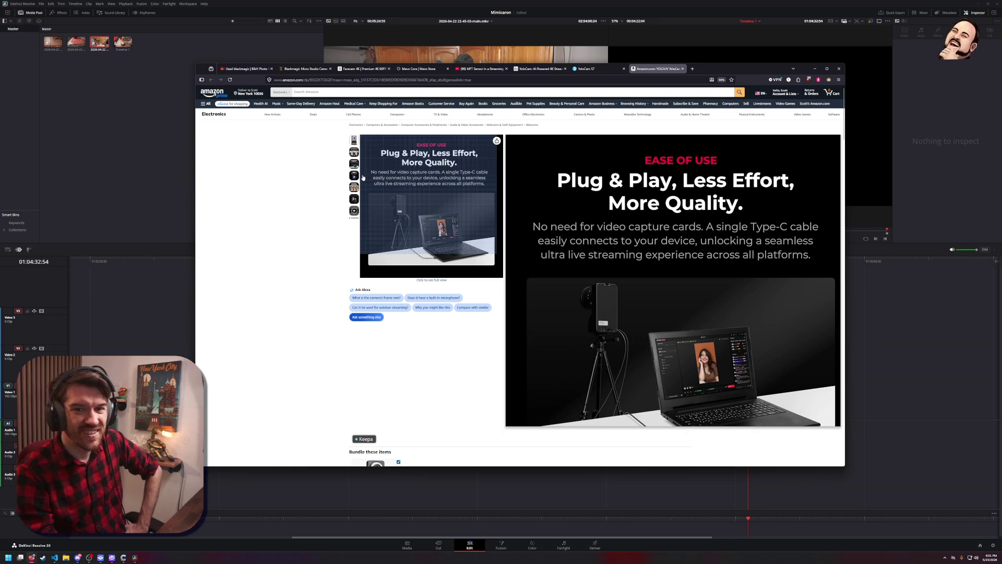
mouse_move(357, 195)
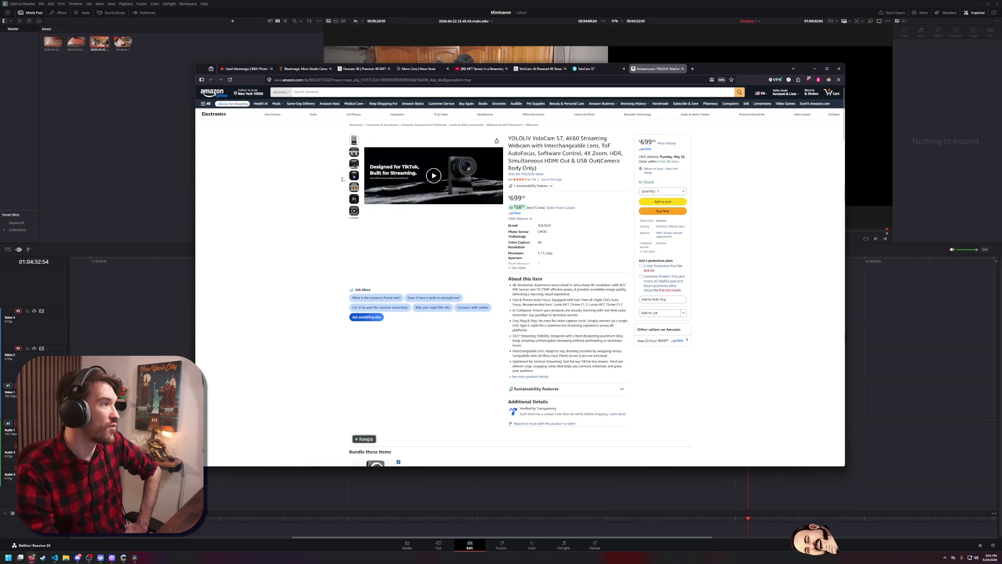
Scroll through the Amazon listing and select the camera's name in the title
scroll(485, 268, "down", 5)
scroll(485, 267, "down", 5)
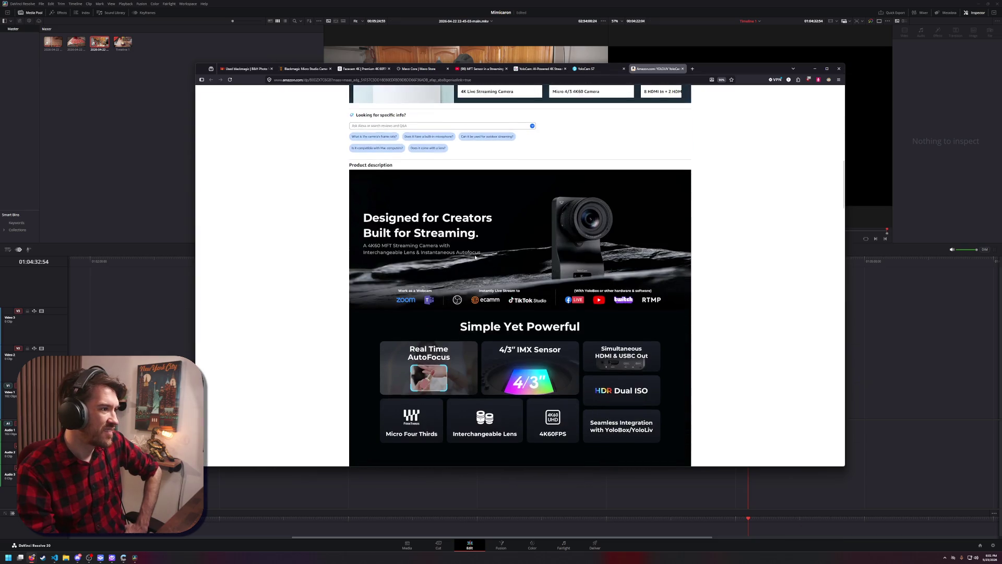
scroll(475, 257, "down", 1)
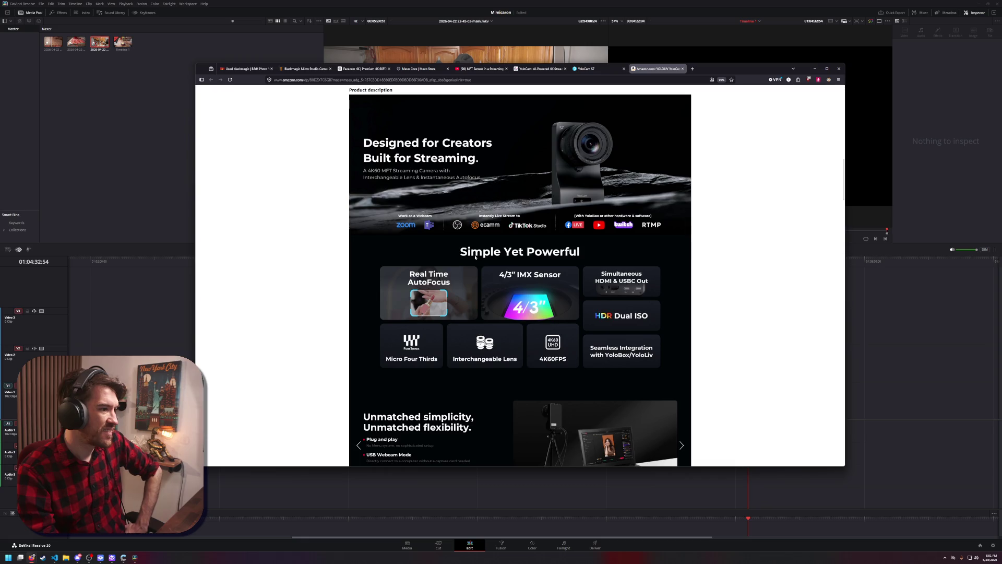
scroll(475, 257, "down", 1)
scroll(464, 255, "up", 5)
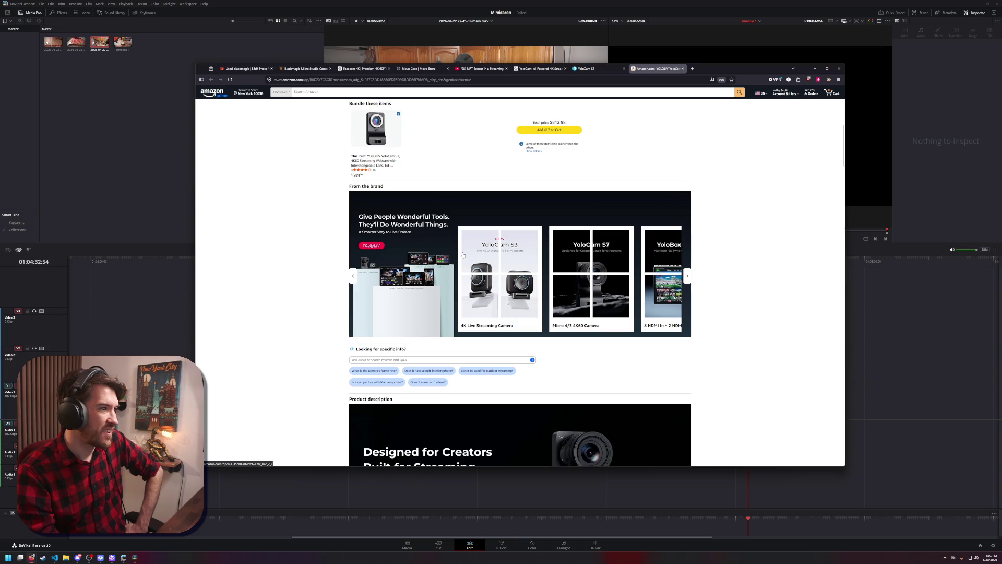
scroll(463, 255, "up", 3)
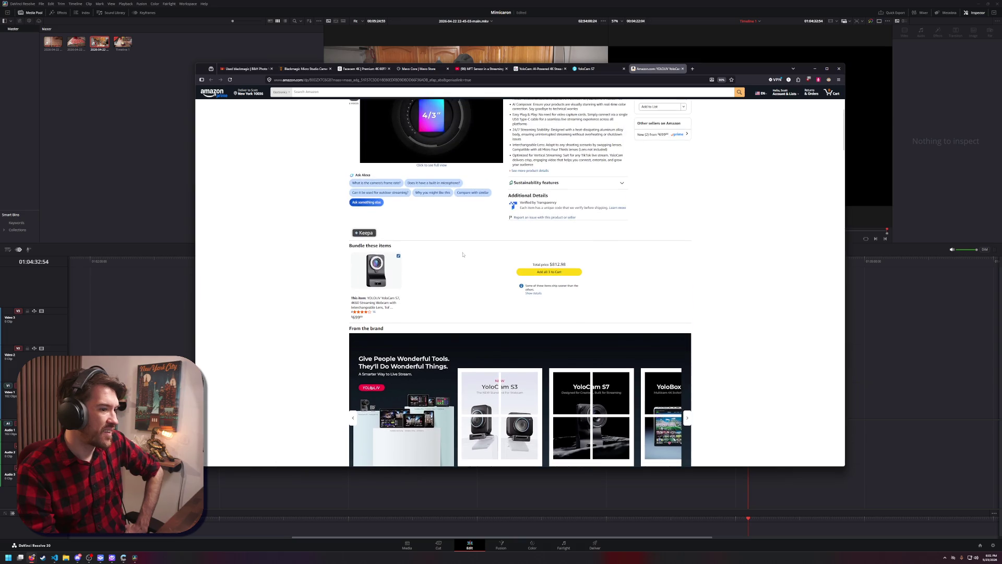
scroll(463, 255, "up", 4)
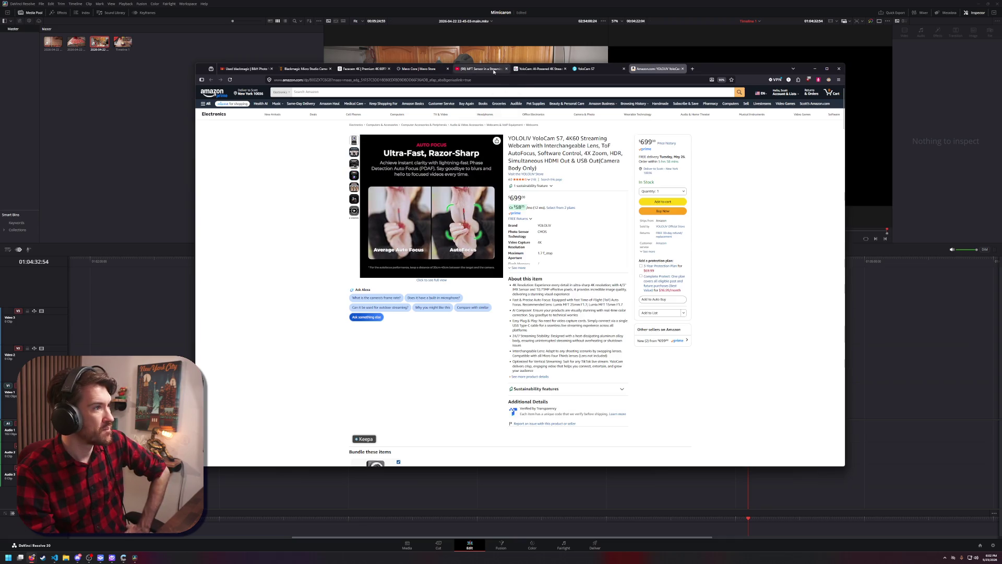
left_click_drag(562, 138, 511, 139)
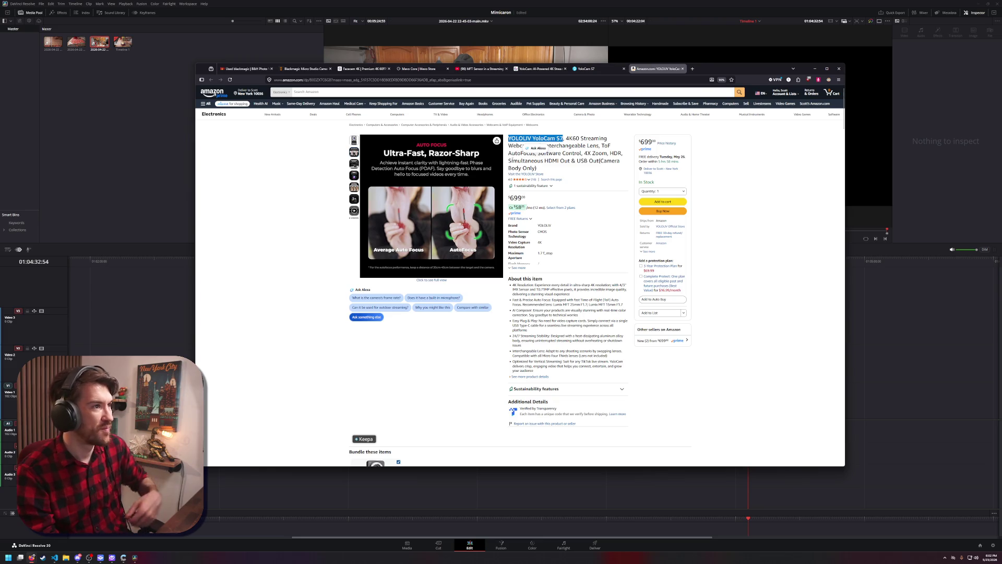
Search YouTube for 'YOLOLIV YoloCam S7' in a new tab and open the 'Unleash 4K Livestreaming' video
left_click(469, 68)
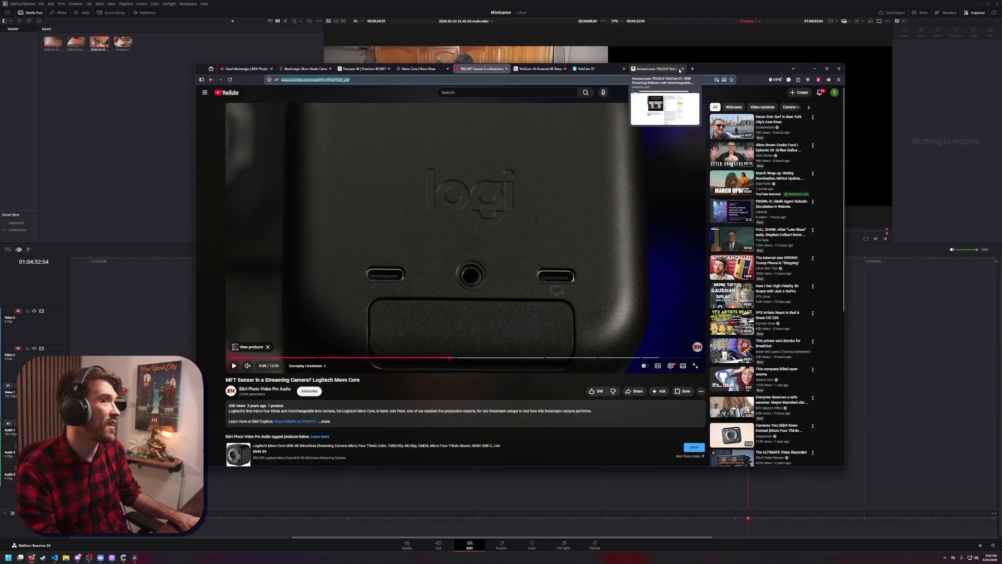
left_click(692, 69)
type("youtube.com")
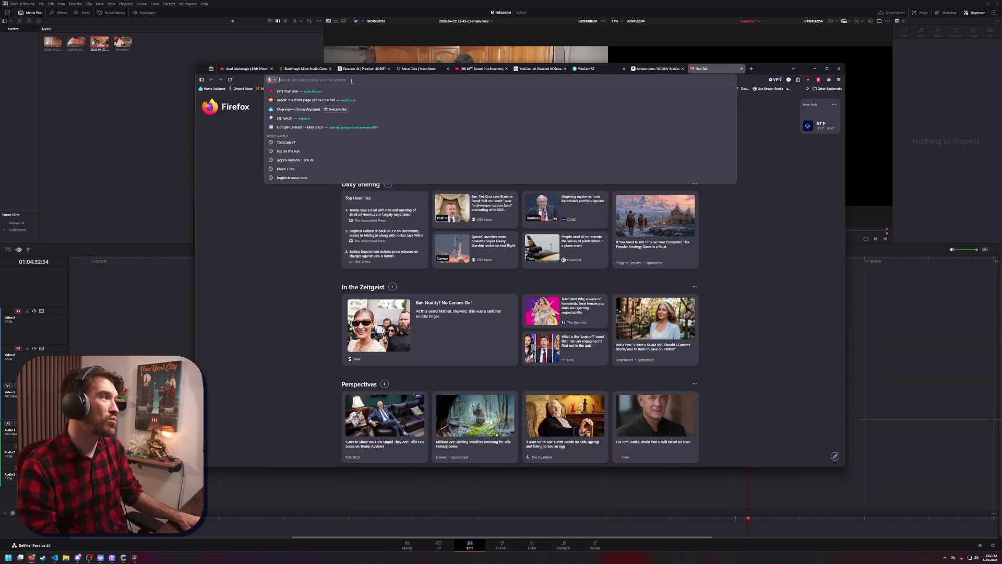
key("Return")
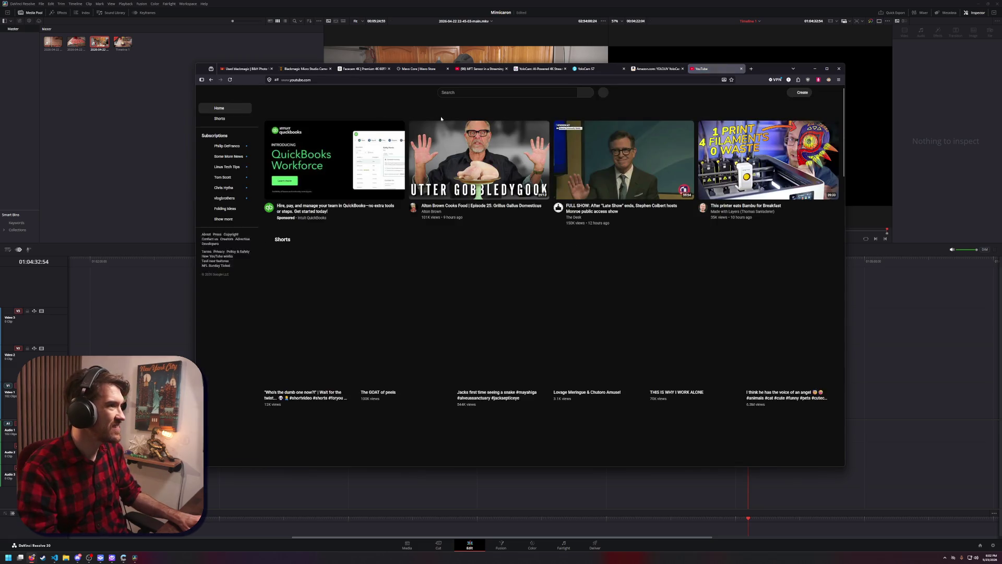
left_click(464, 92)
type("YOLOLIV YoloCam S7")
key("Return")
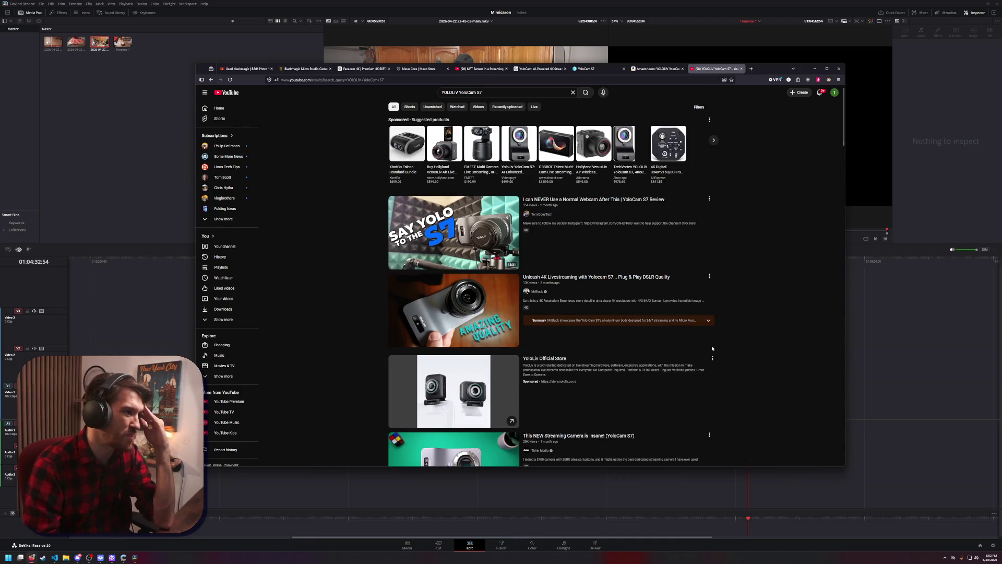
left_click(635, 278)
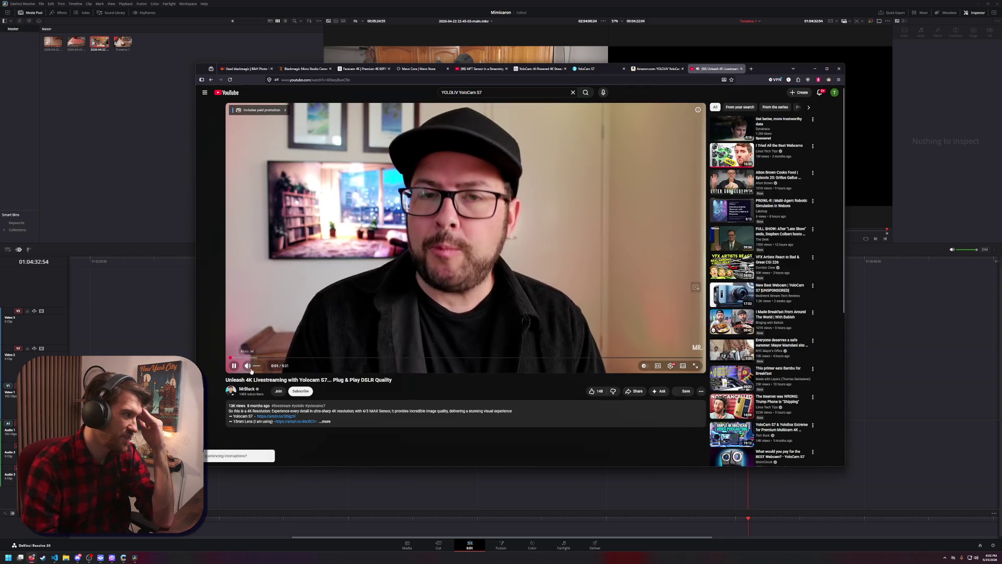
Skim the livestreaming video forward from 0:56 to 4:38, including the settings demo and lens close-up
left_click(310, 359)
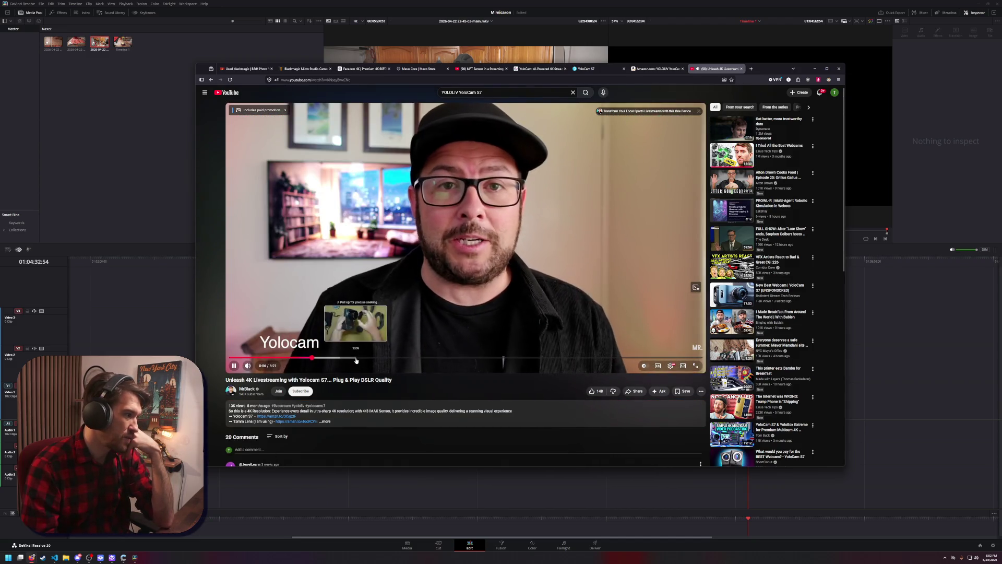
left_click(342, 358)
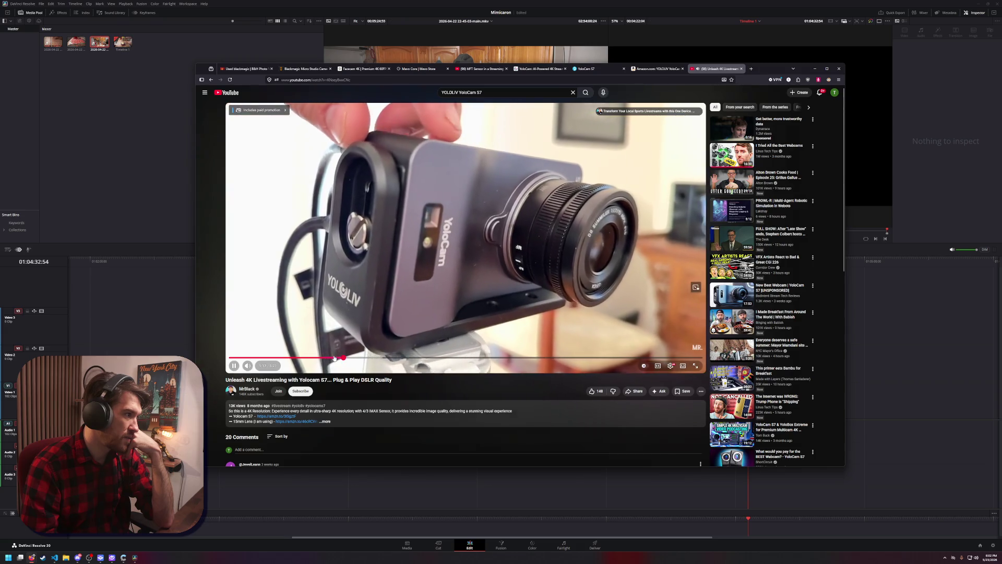
left_click_drag(334, 358, 362, 360)
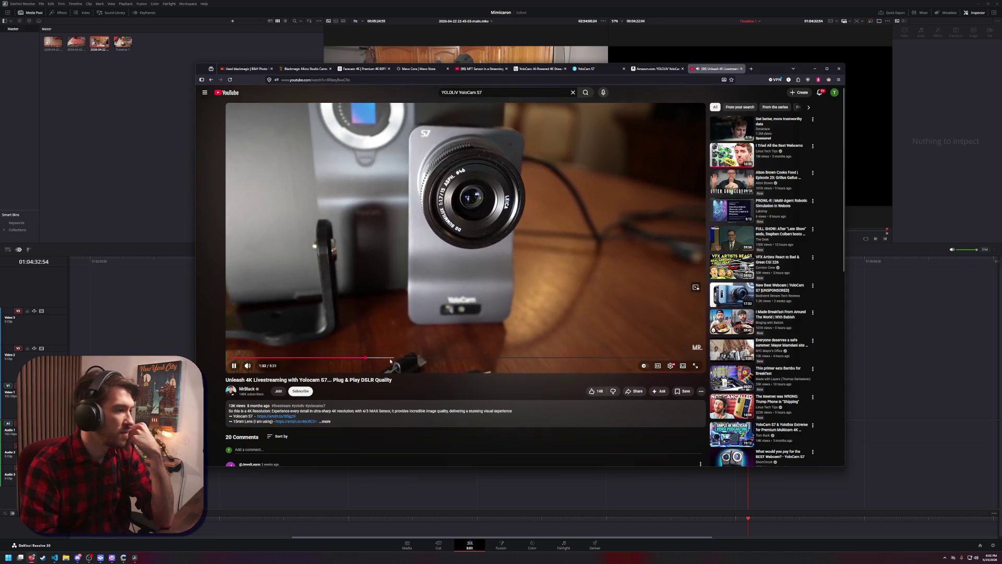
left_click_drag(392, 359, 480, 359)
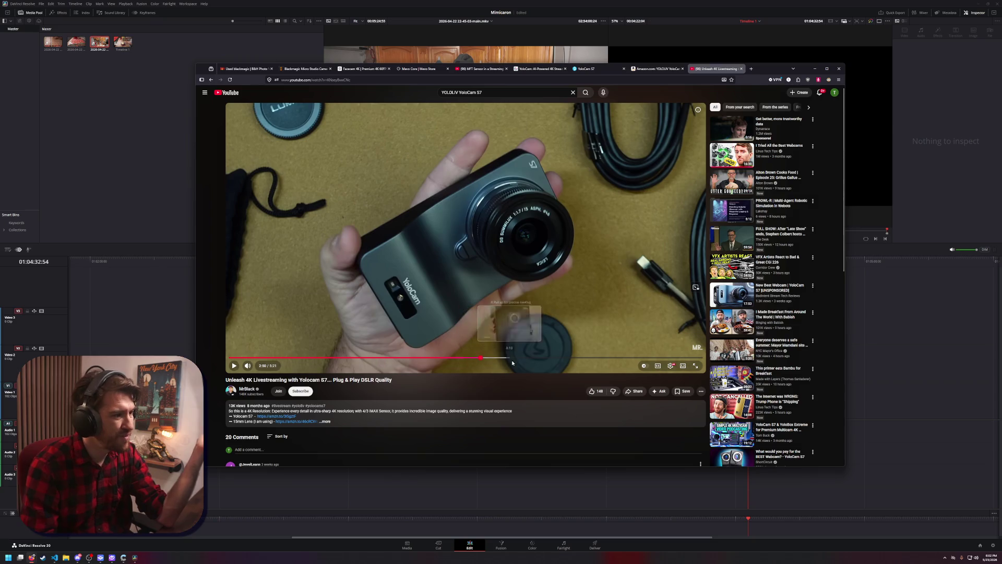
left_click(496, 359)
mouse_move(514, 359)
left_mouse_down()
mouse_move(559, 359)
mouse_move(549, 359)
left_mouse_up()
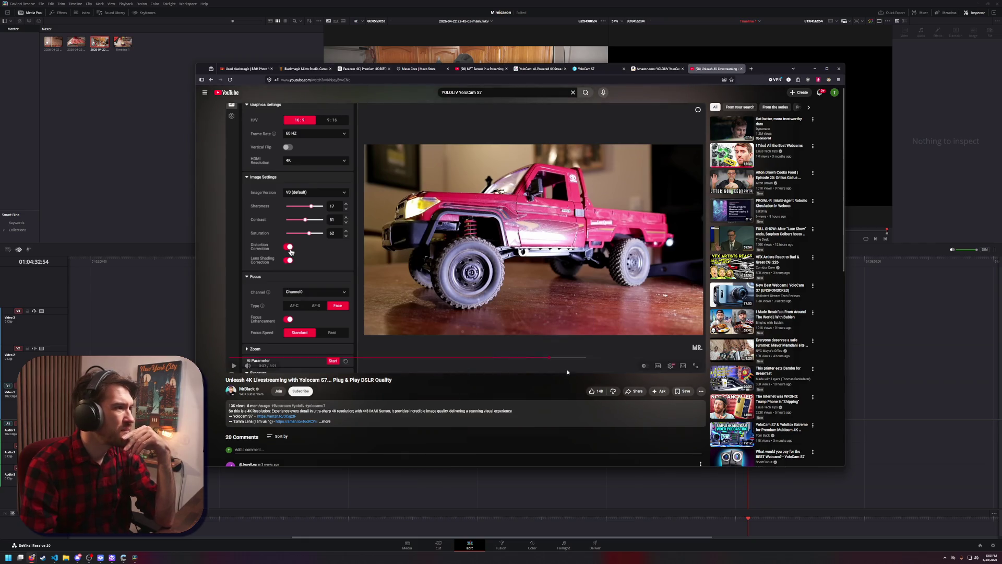
left_click(591, 359)
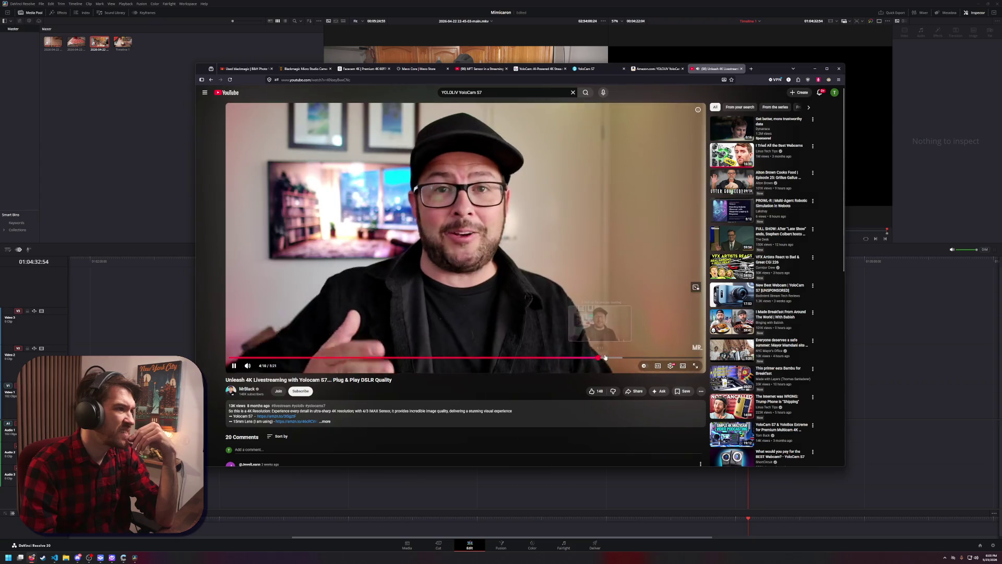
left_click(608, 359)
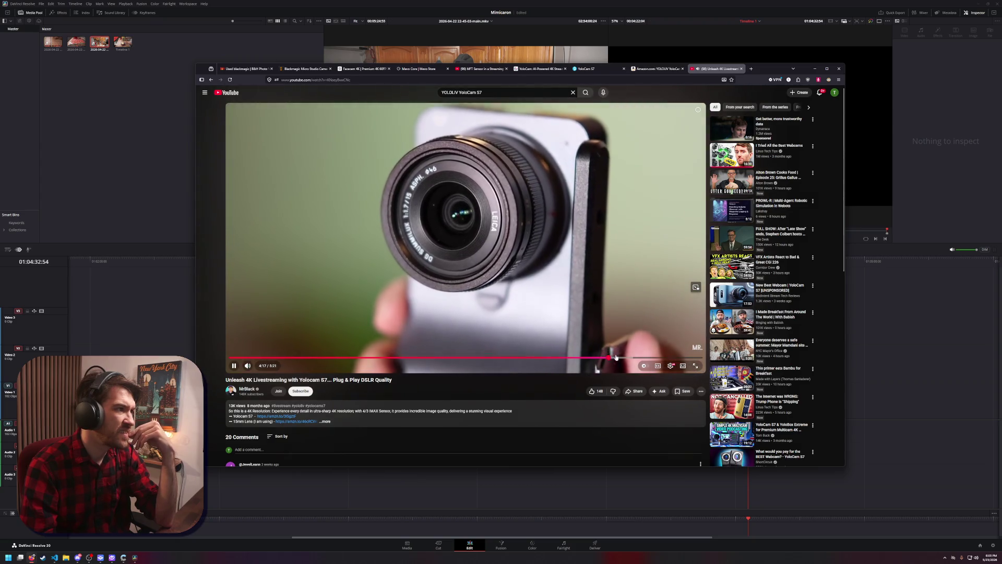
left_click(639, 358)
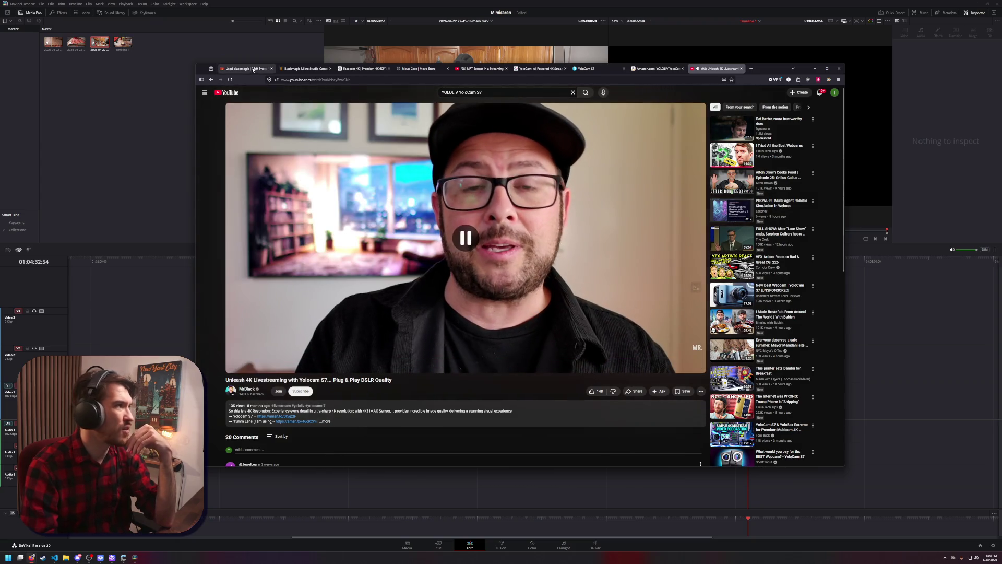
Go back to the YOLOLIV YoloCam S7 results and scroll down to more reviews
left_click(211, 79)
scroll(607, 334, "down", 3)
scroll(610, 338, "down", 1)
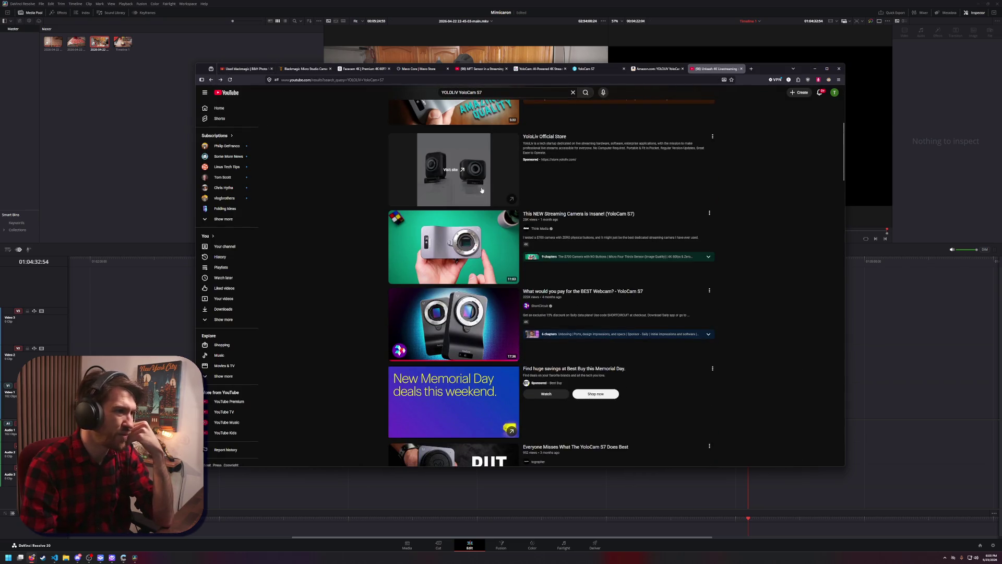
Open Think Media's 'This NEW Streaming Camera is Insane!' and pause at the ZV-E10 comparison near 4:25
left_click(625, 217)
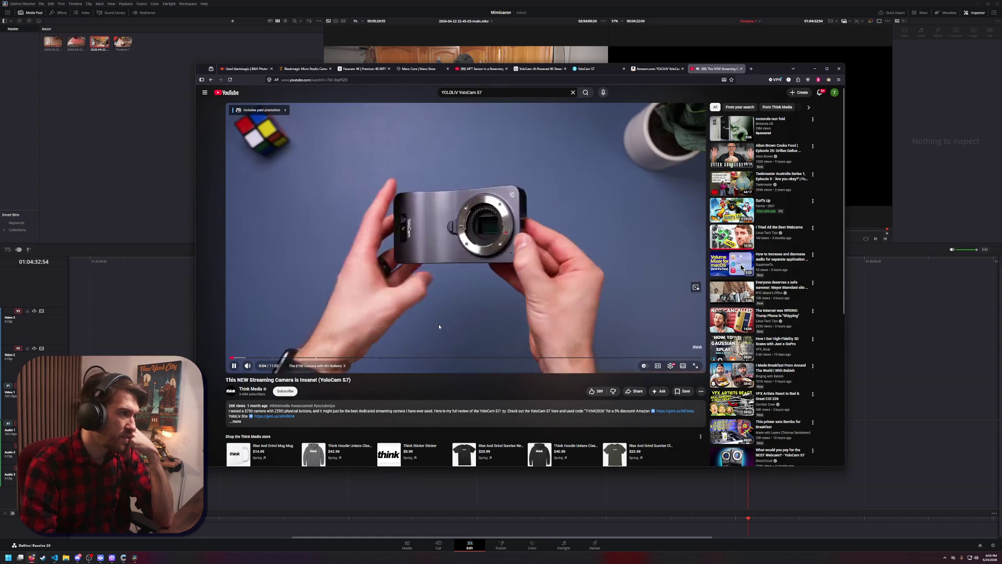
left_click(391, 293)
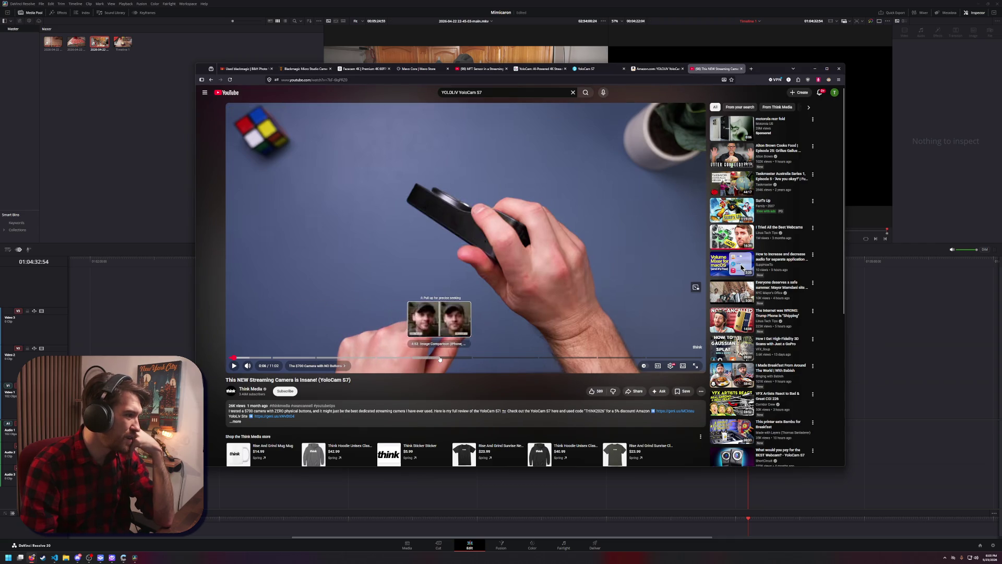
left_click(420, 359)
left_click(441, 301)
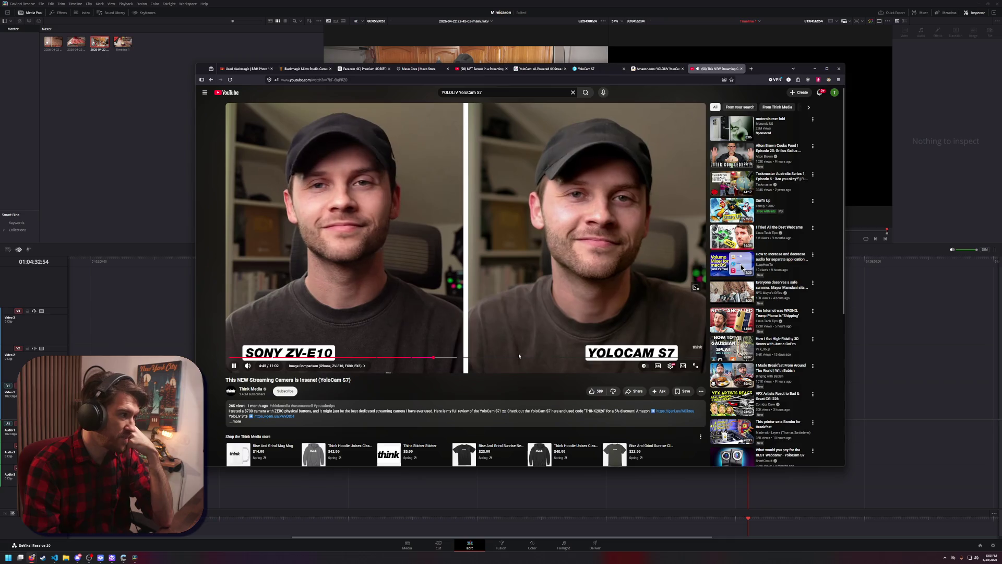
left_click(426, 335)
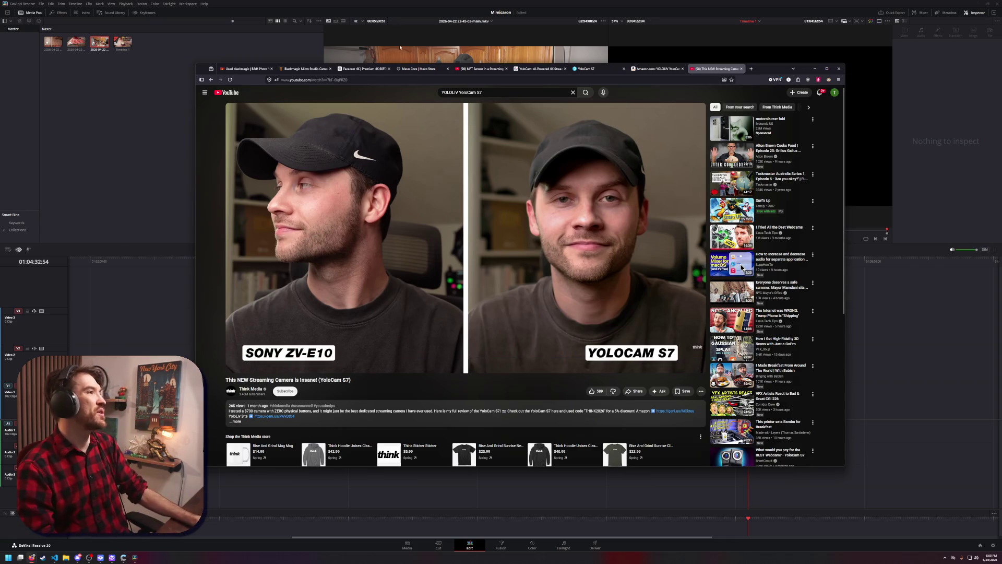
Look up the Sony ZV-E10 ($749.99) on Sony's site in a new tab, then resume the YouTube comparison
left_click(750, 68)
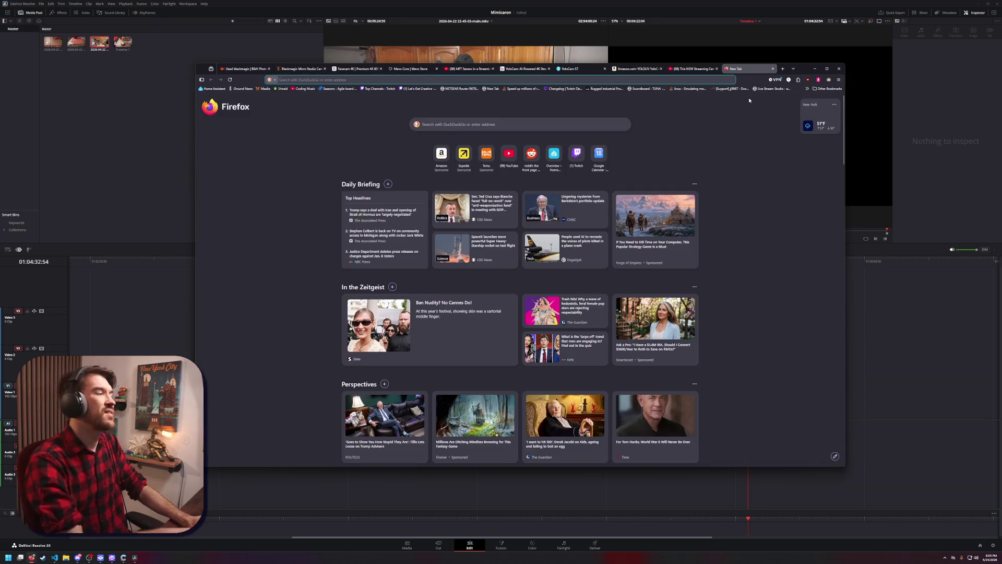
type("sony ev")
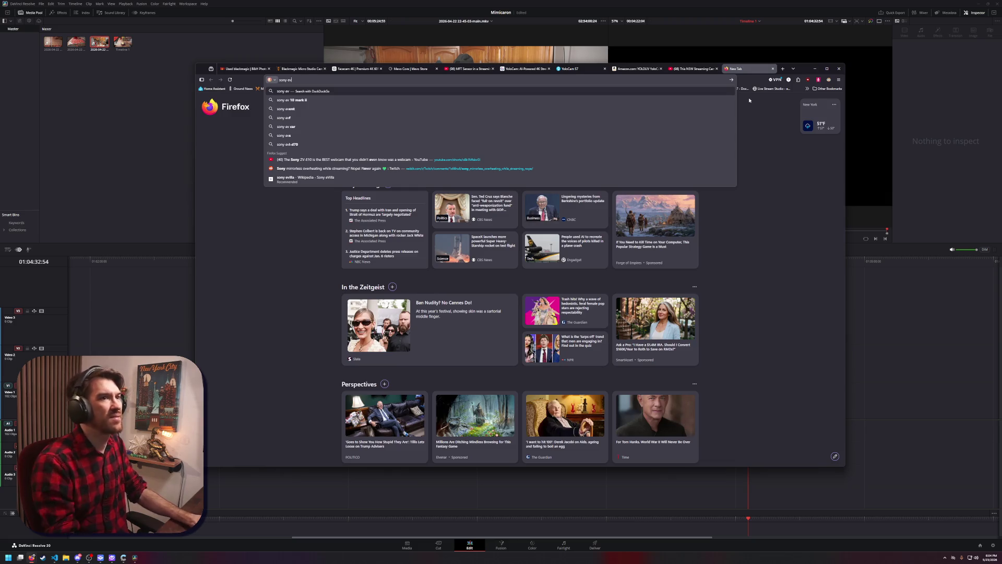
left_click(695, 68)
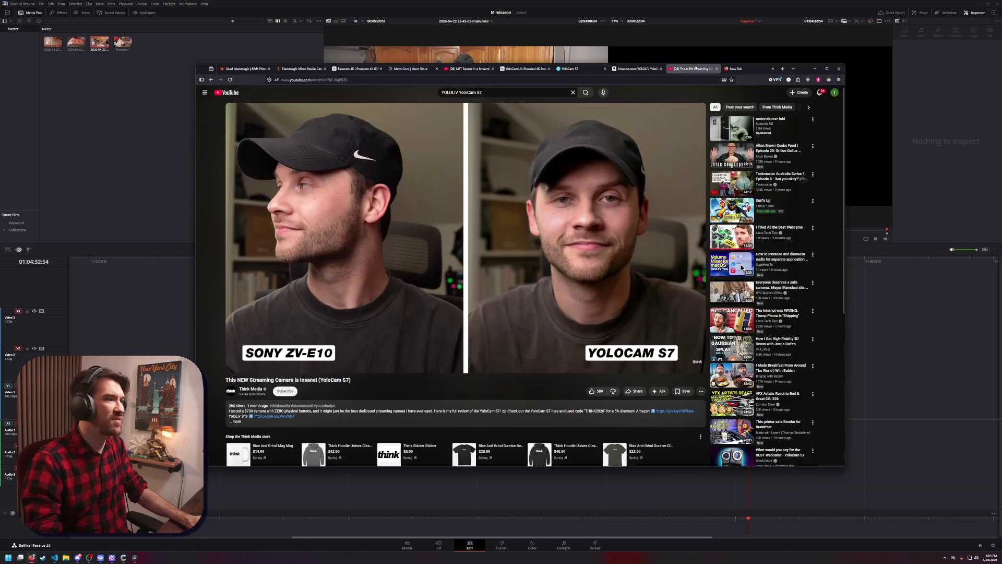
left_click(735, 68)
key("BackSpace")
key("BackSpace")
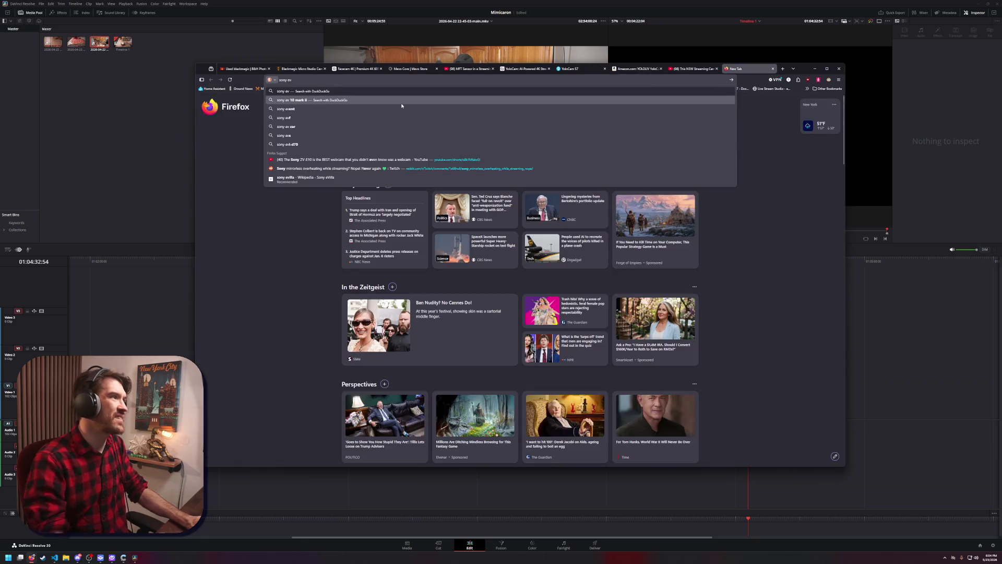
type("zv-e10")
key("Return")
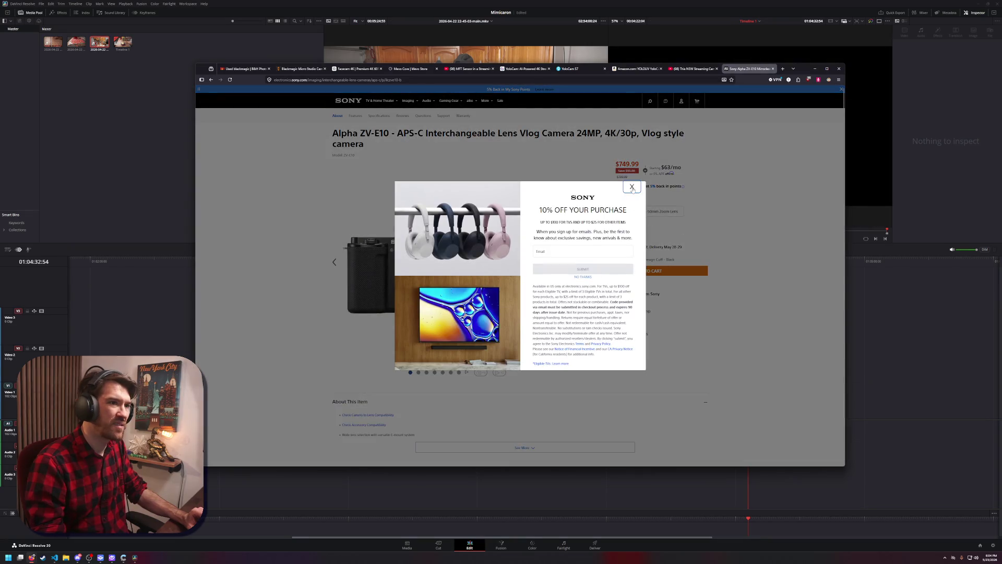
left_click(631, 188)
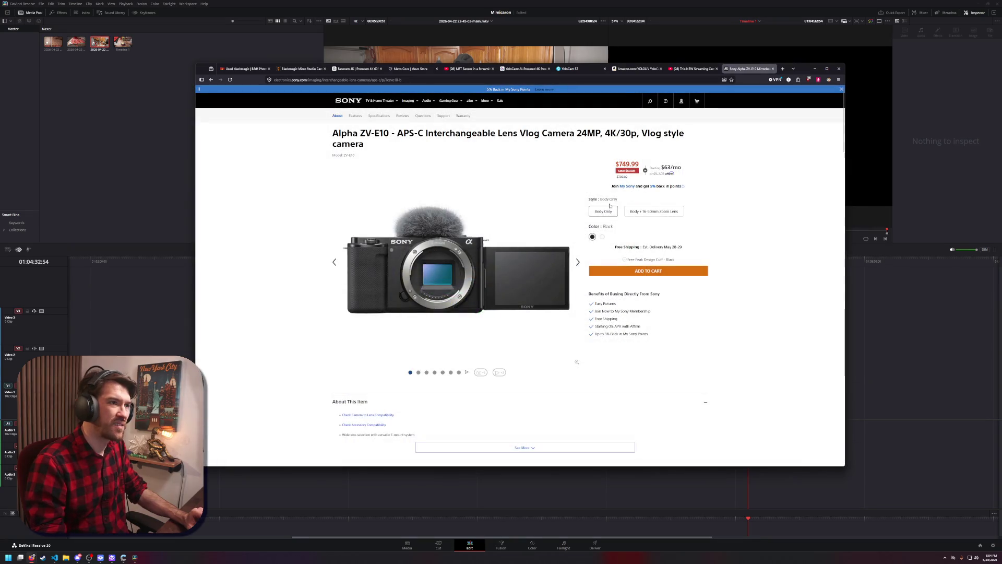
left_click(696, 68)
left_click(459, 262)
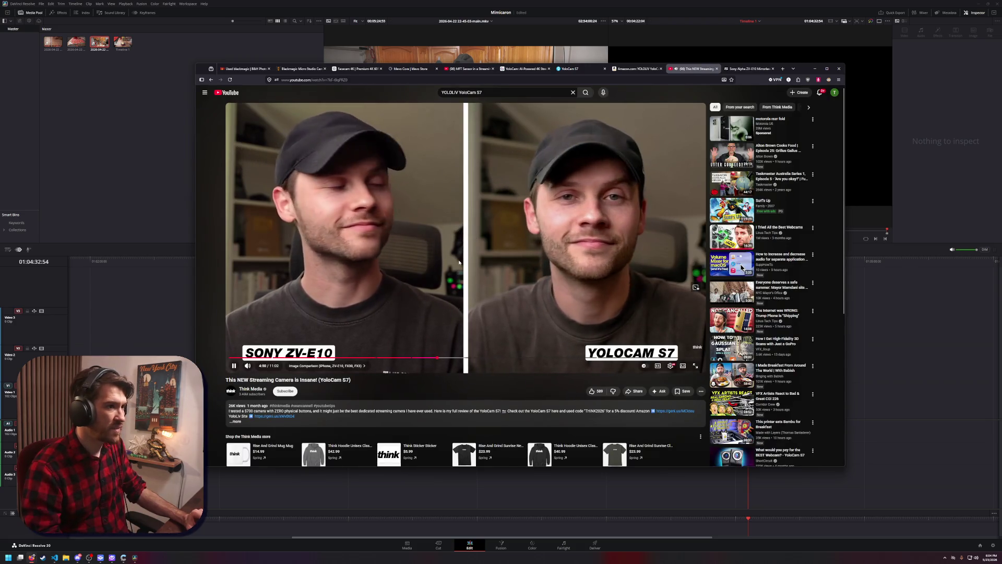
Pause the review at 4:51, 4:54, the Sony FX3 comparison and 5:11 to compare shots
left_click(452, 286)
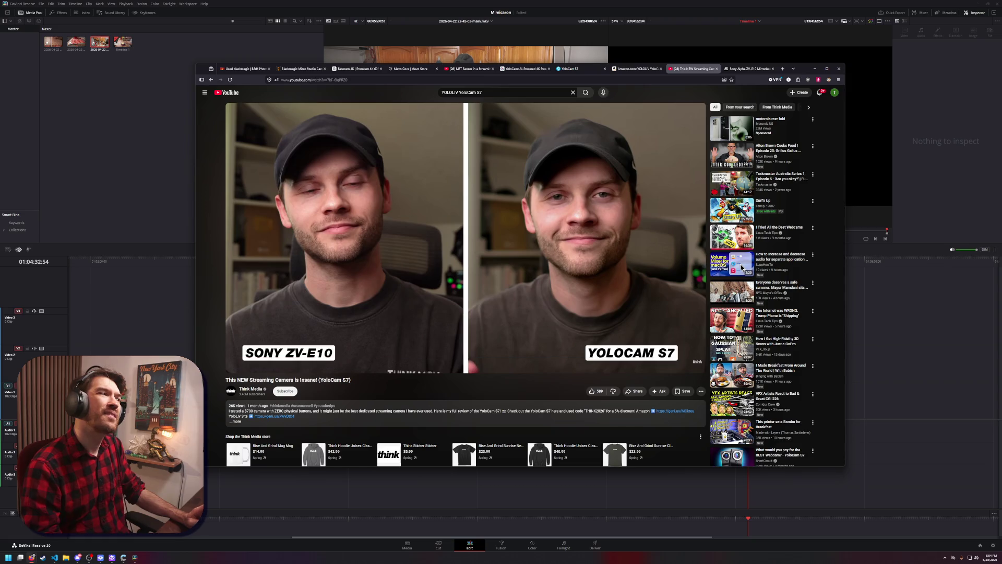
left_click(459, 224)
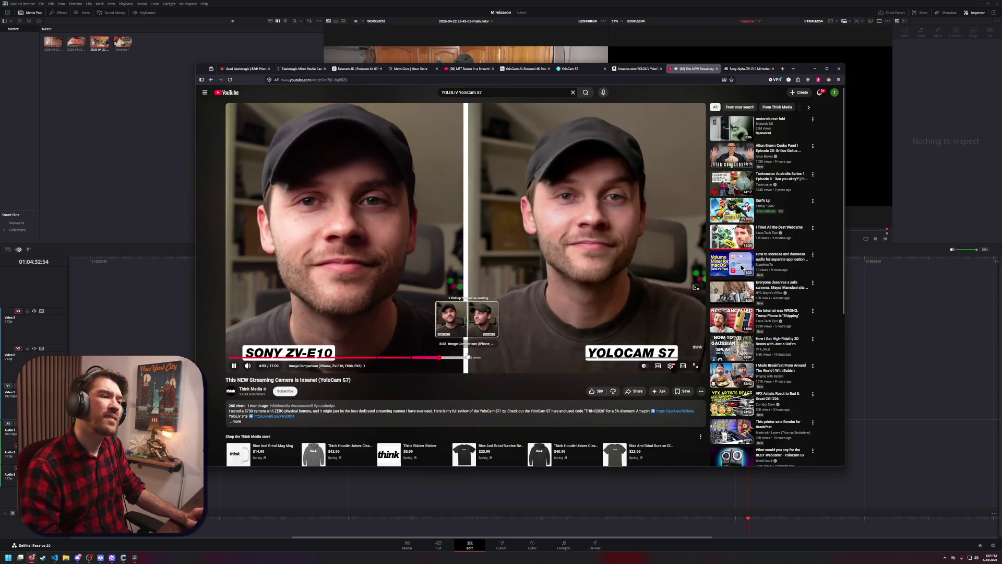
left_click(503, 312)
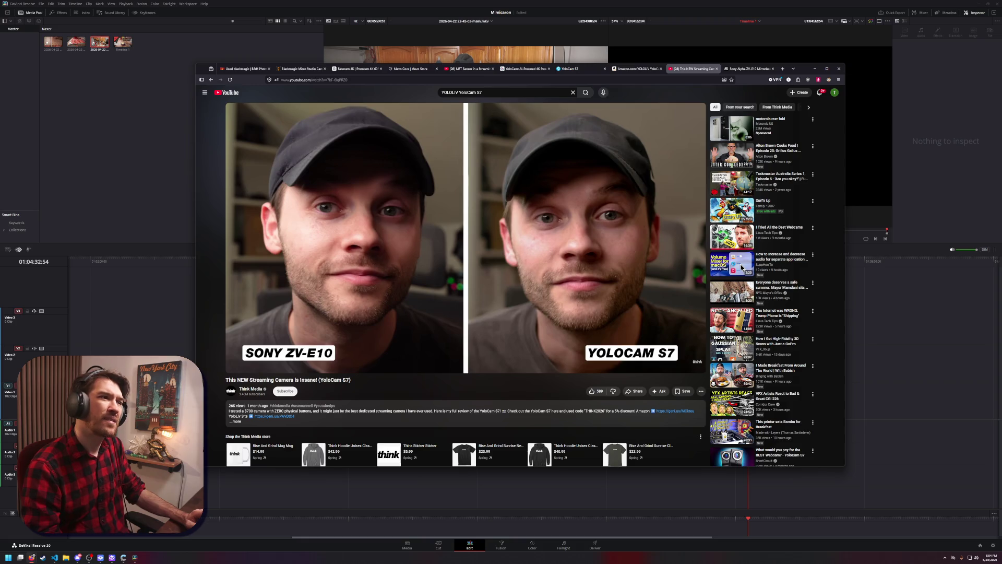
left_click(501, 313)
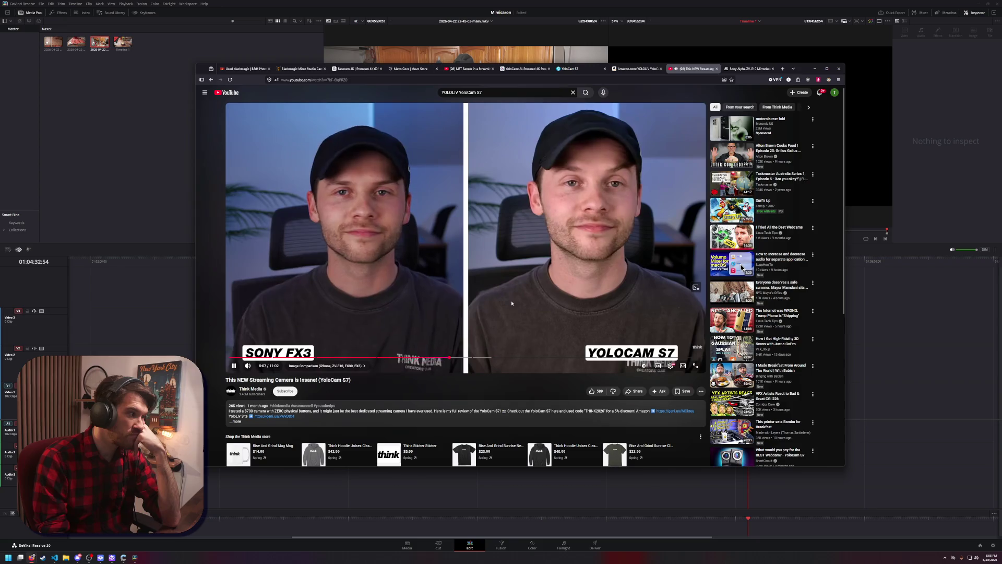
left_click(507, 306)
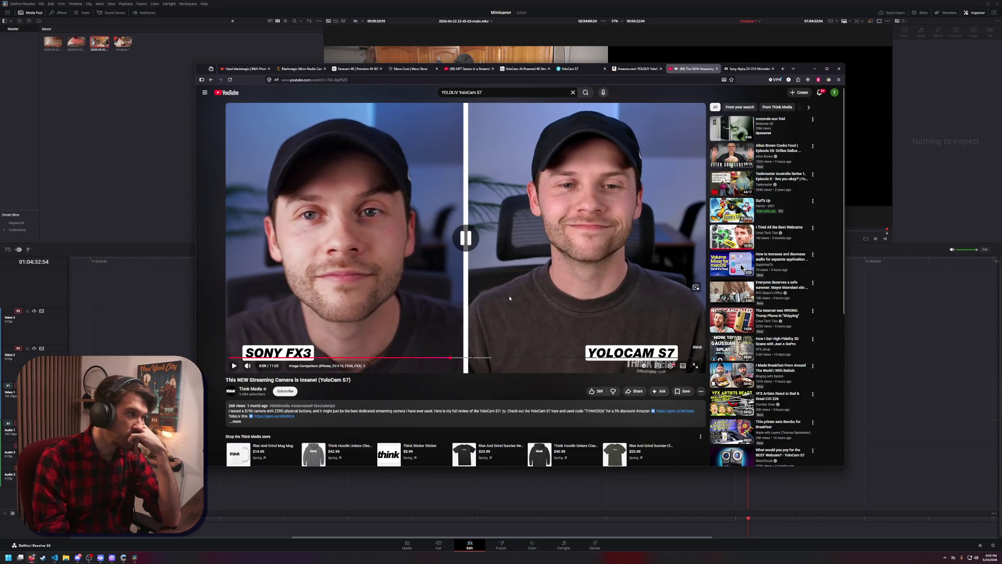
left_click(508, 299)
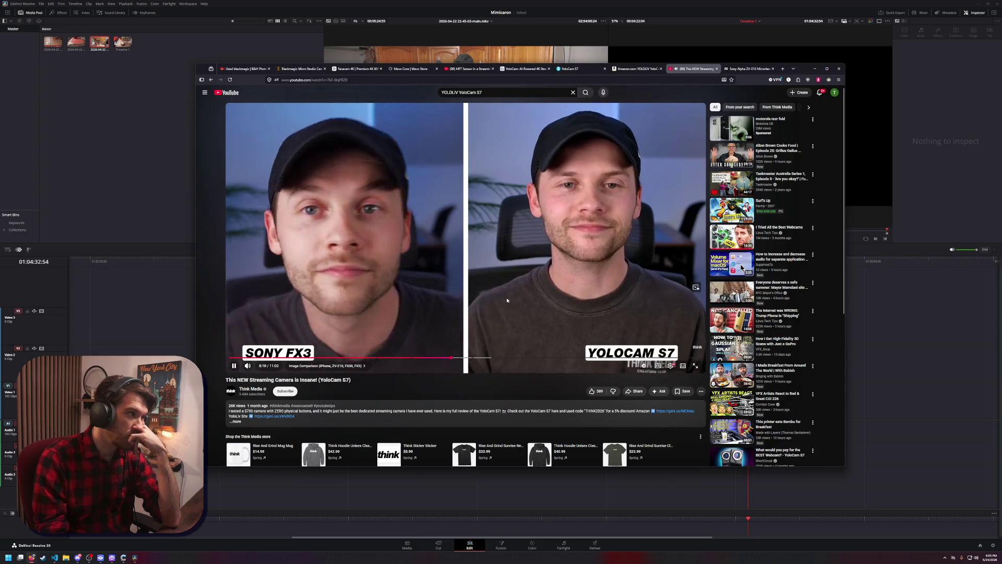
left_click(507, 300)
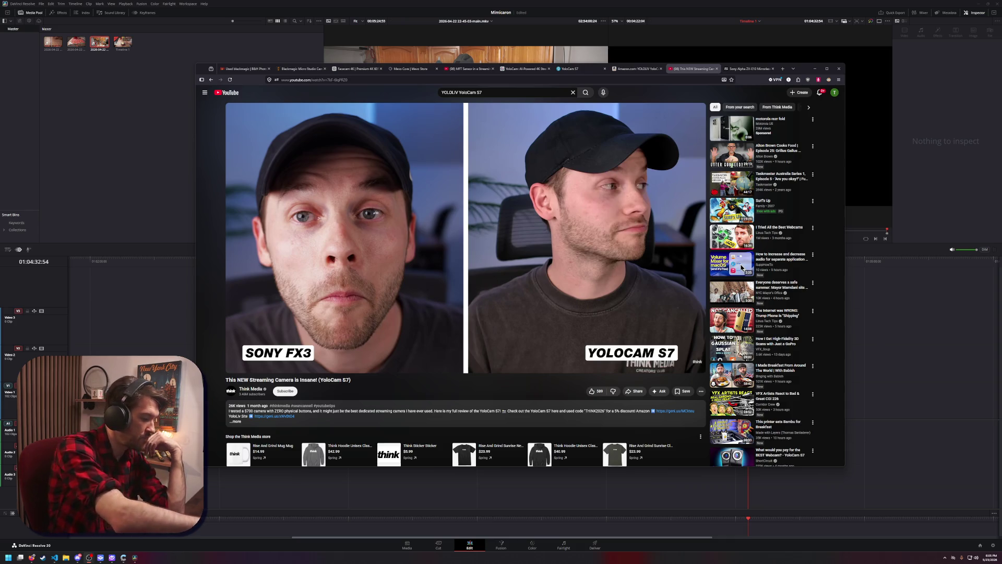
left_click(478, 296)
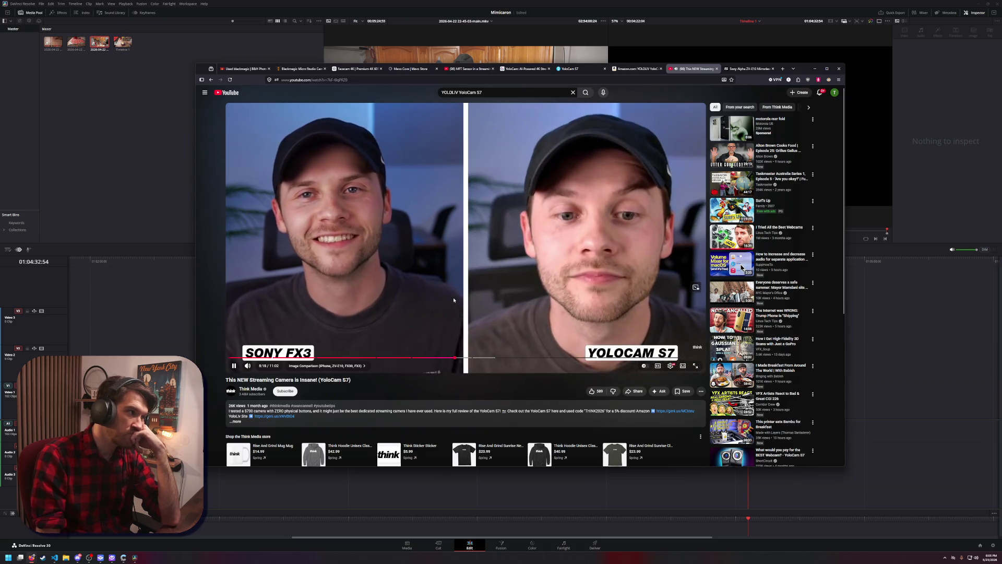
Pause at 5:15, 5:16 and 5:18, then skip to the camera software section at 7:44
left_click(360, 231)
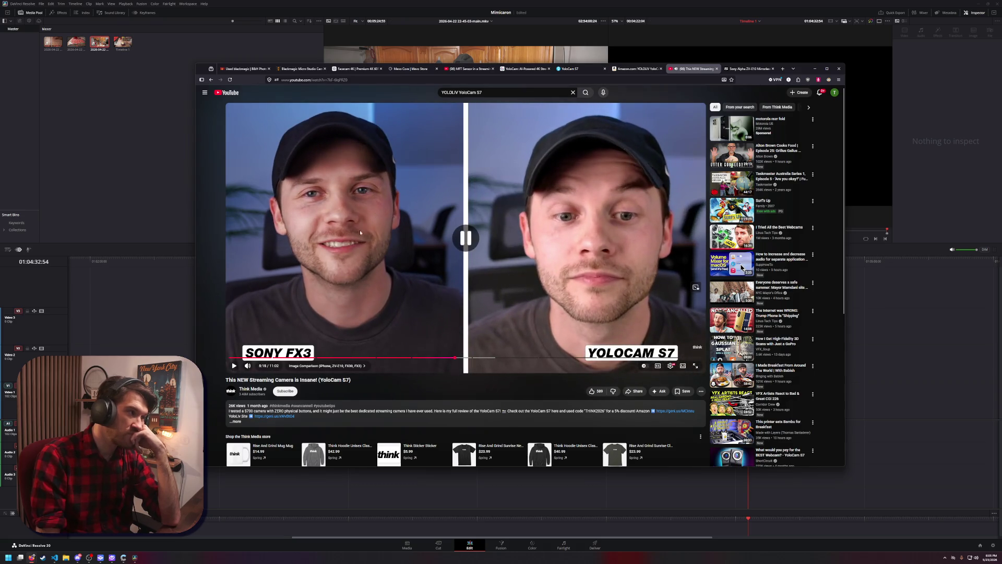
left_click(443, 311)
left_click(443, 311)
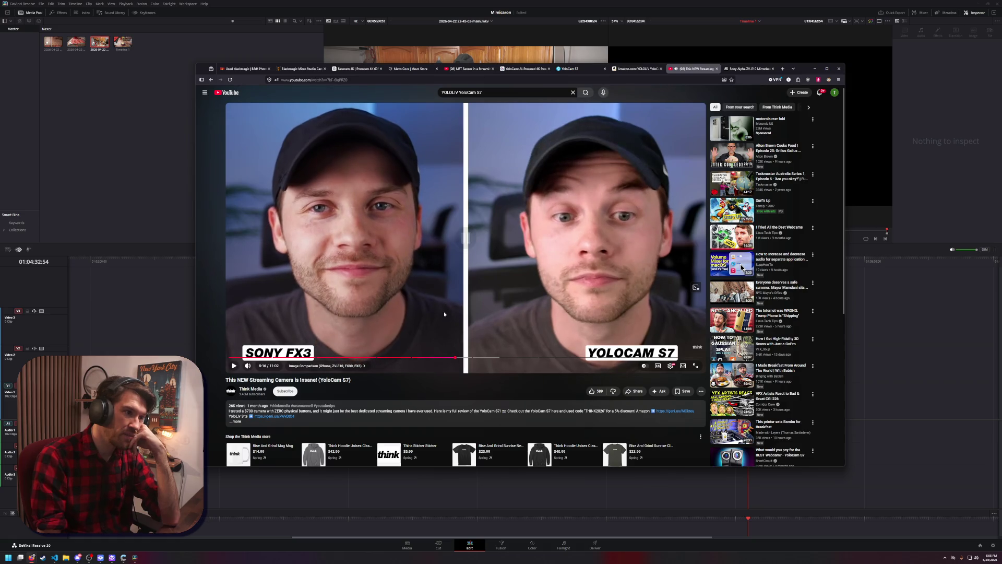
left_click(443, 313)
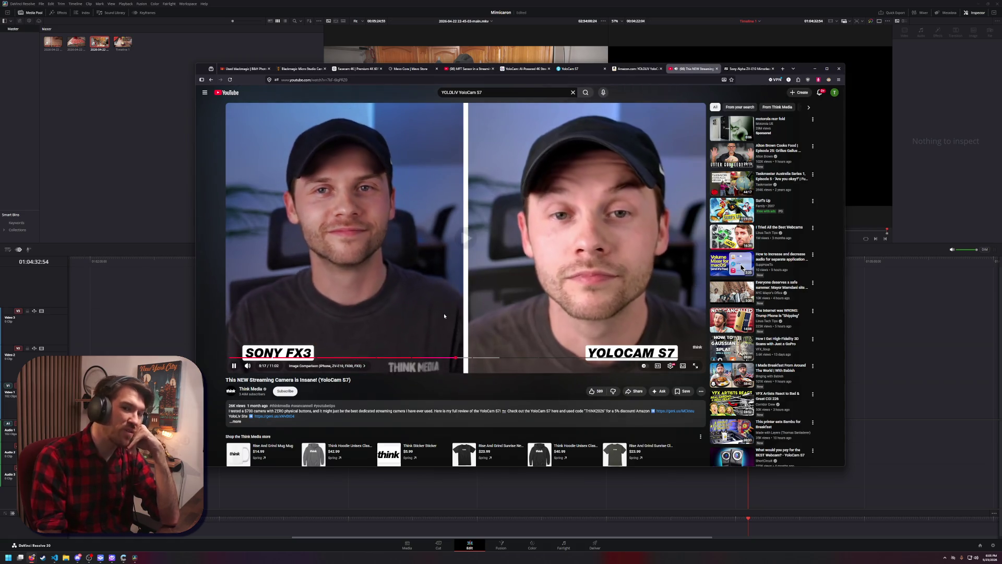
left_click(460, 311)
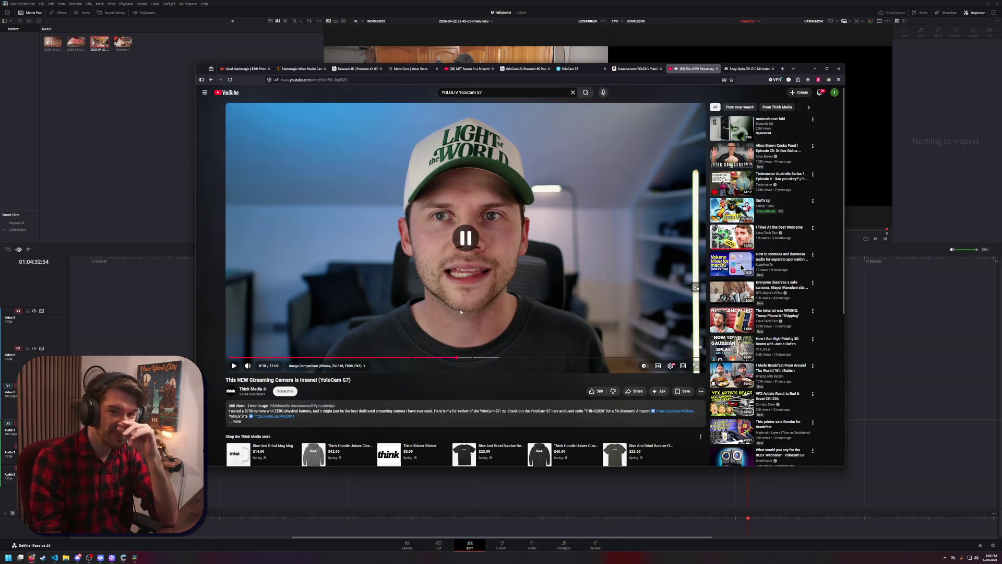
left_click(502, 316)
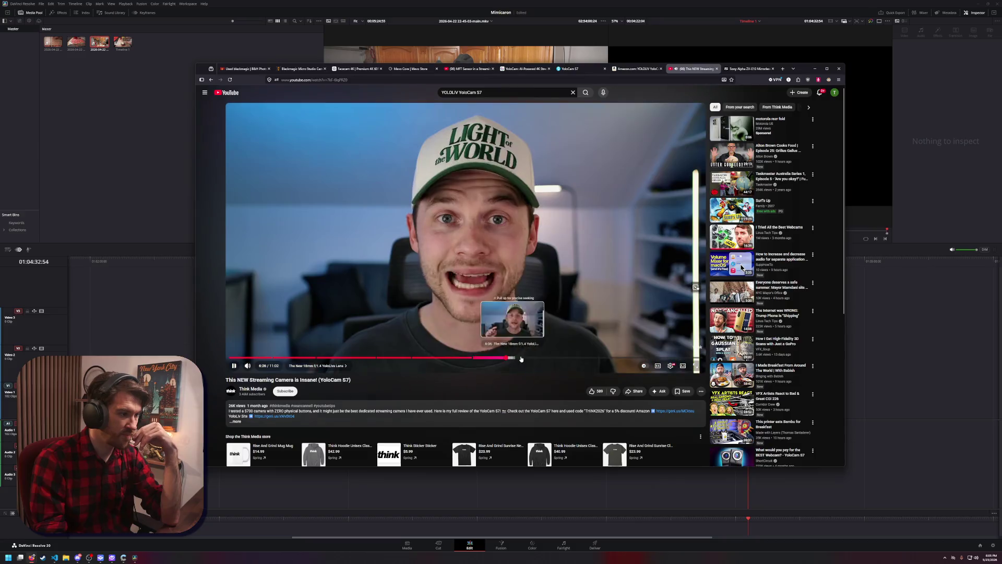
left_click(561, 358)
left_click(588, 301)
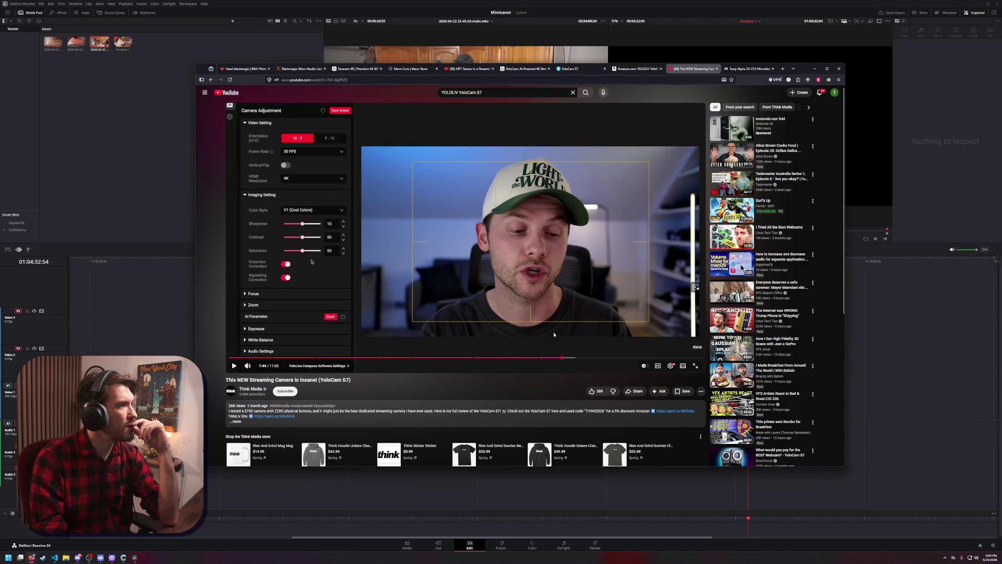
Scan the review at 8:10, 8:51, 8:00 and 7:46
left_click(583, 358)
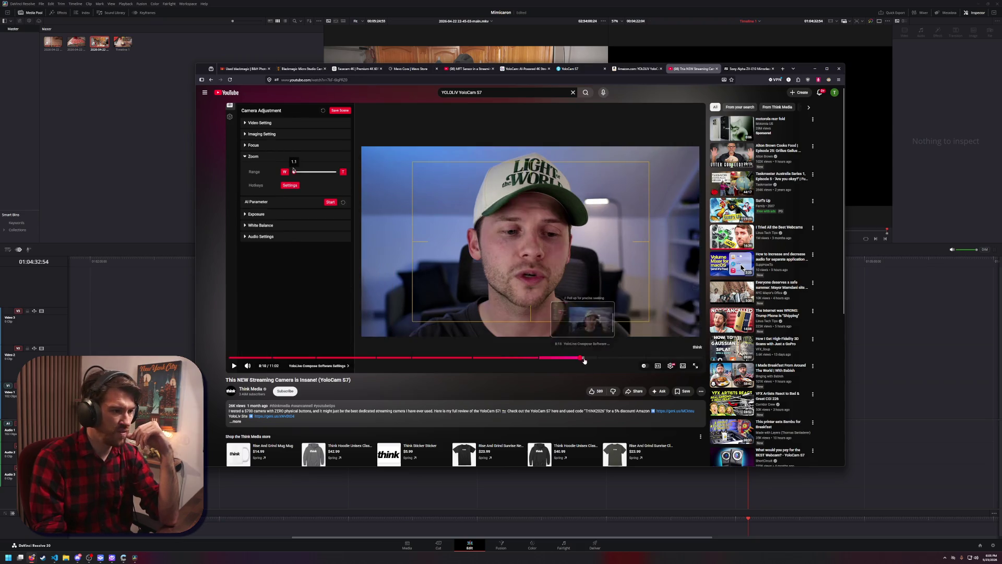
left_click(609, 359)
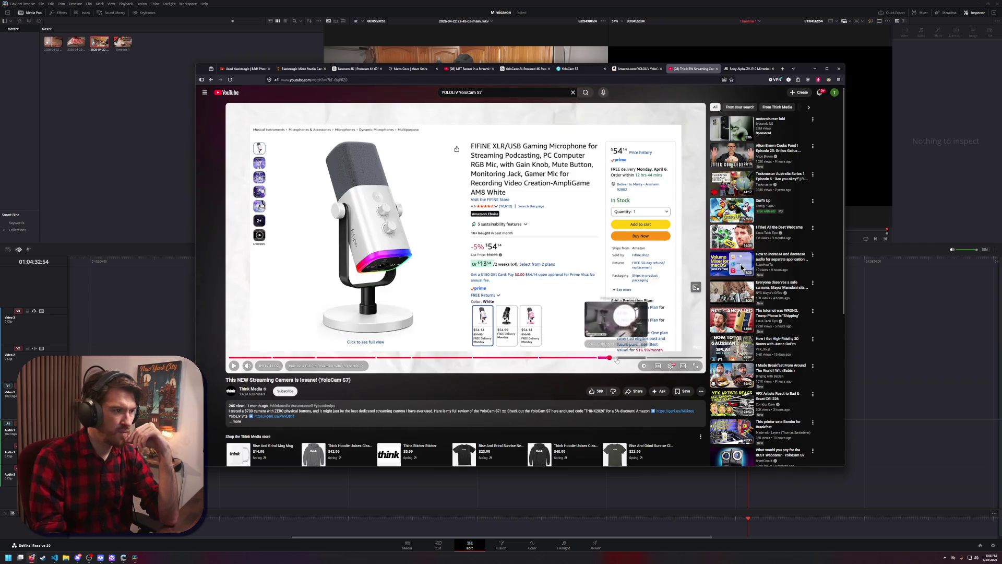
left_click(573, 358)
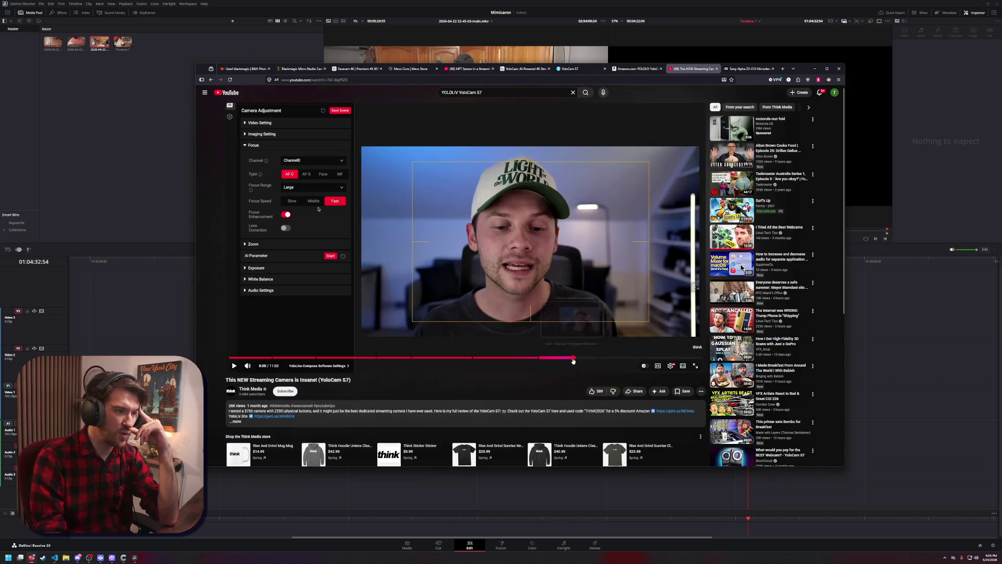
left_click(563, 358)
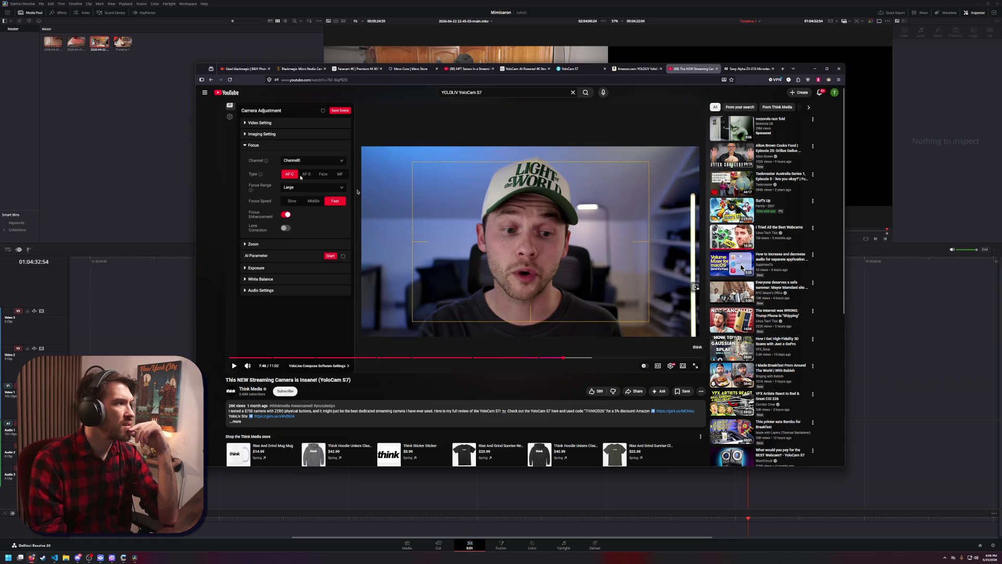
Rewind to the 7:14 settings walkthrough and pause on the resolution options frame
left_click(554, 357)
left_click(514, 293)
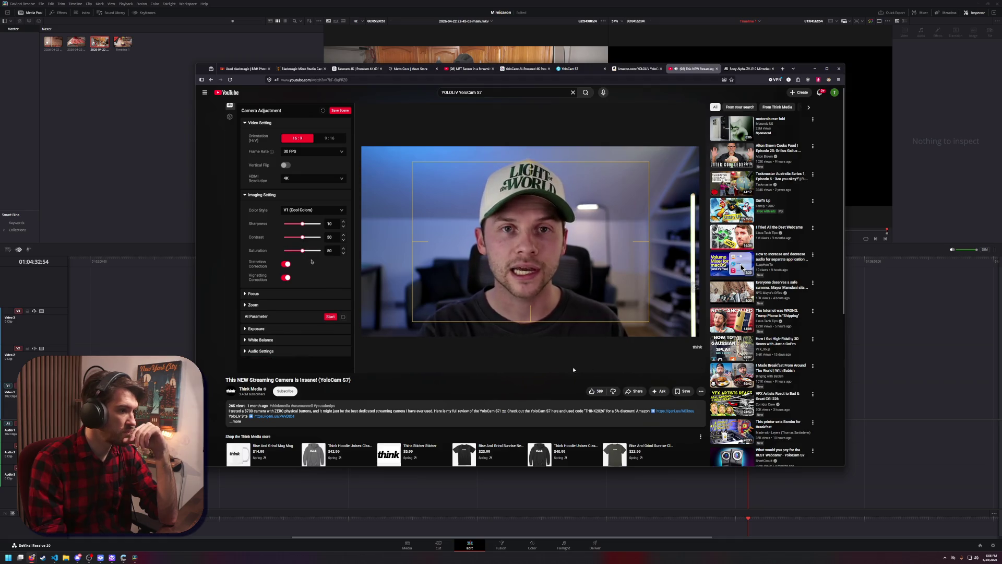
left_click(540, 358)
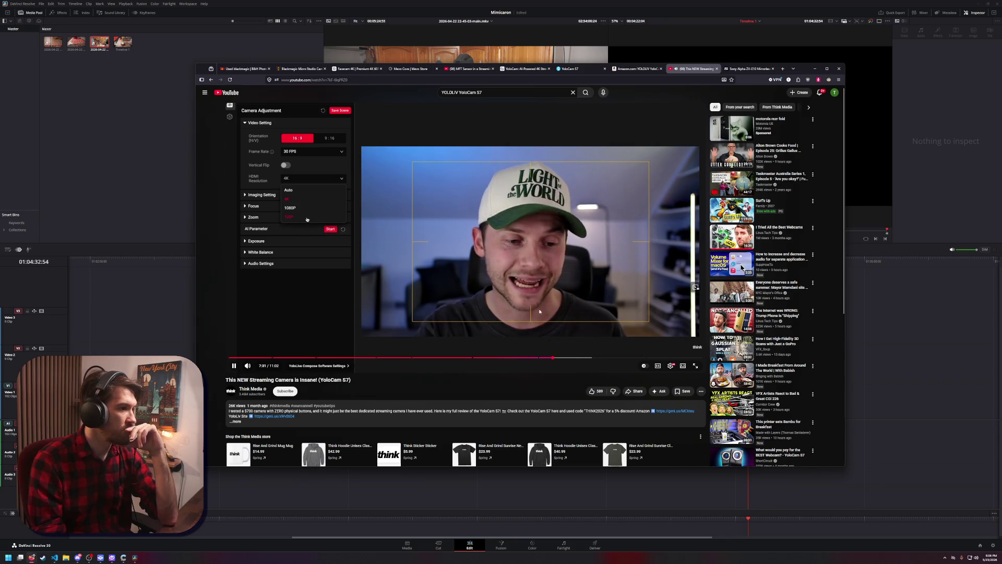
left_click(513, 307)
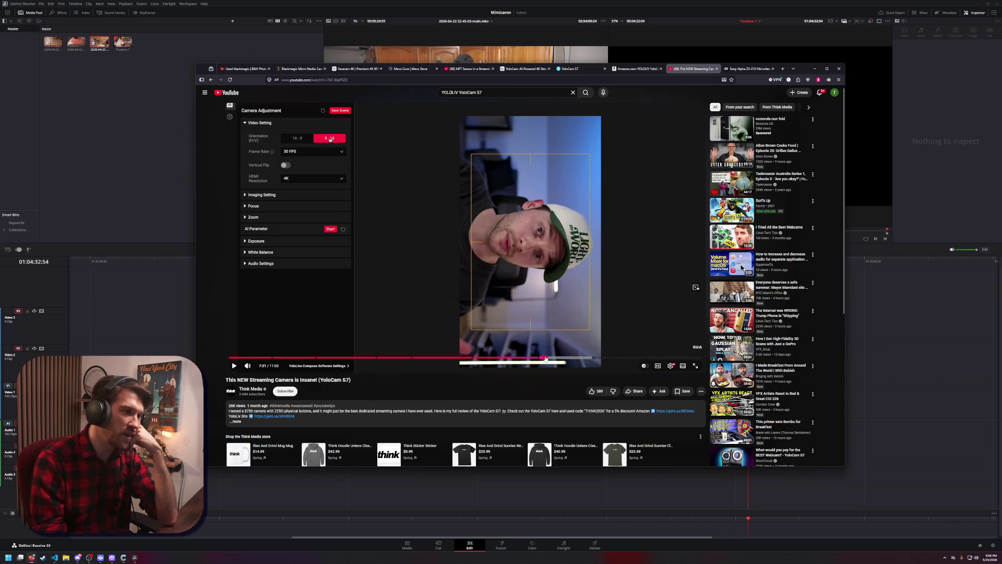
left_click(544, 358)
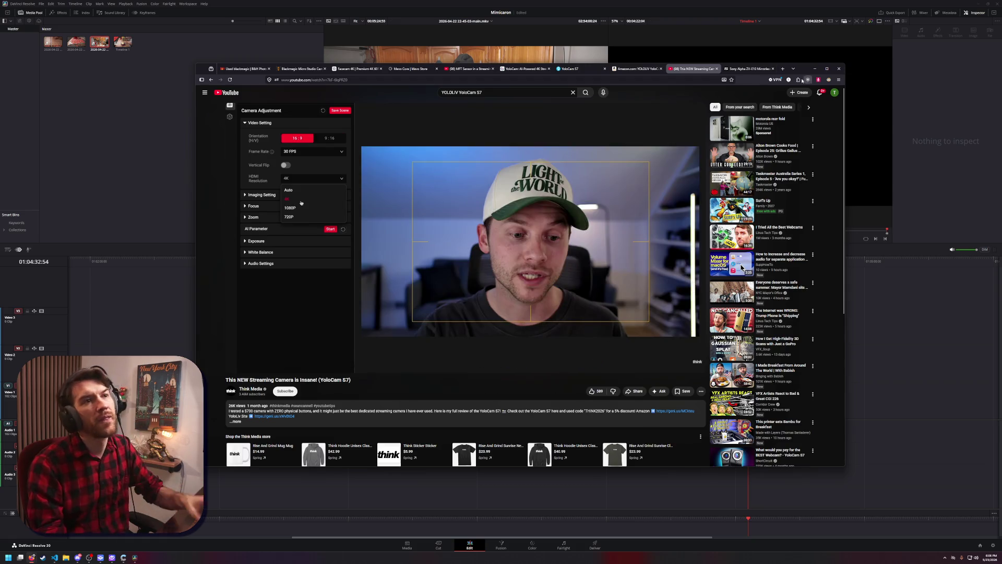
left_click(783, 69)
Go to github.com and search repositories for YoloLiv
type("github.com/")
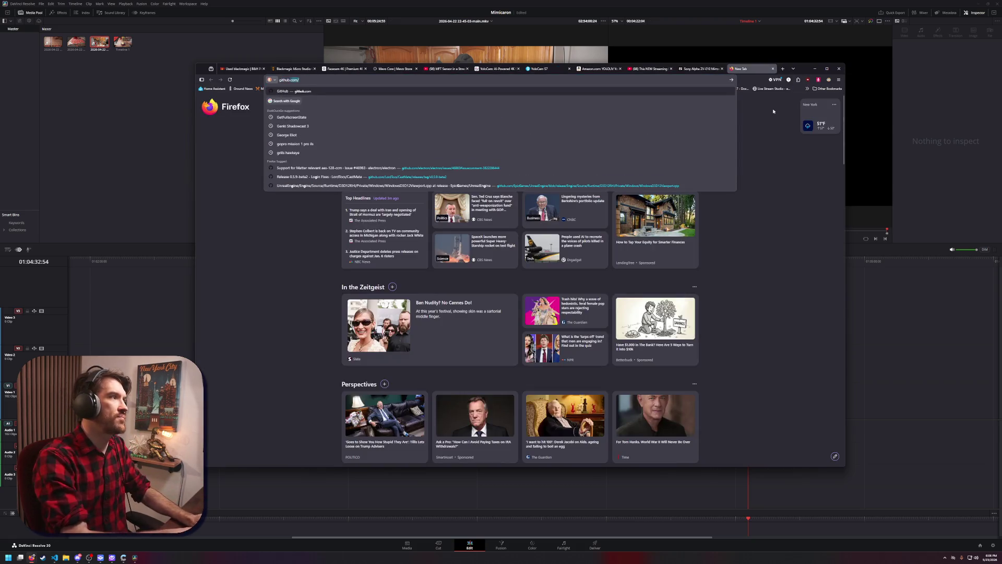
key("Return")
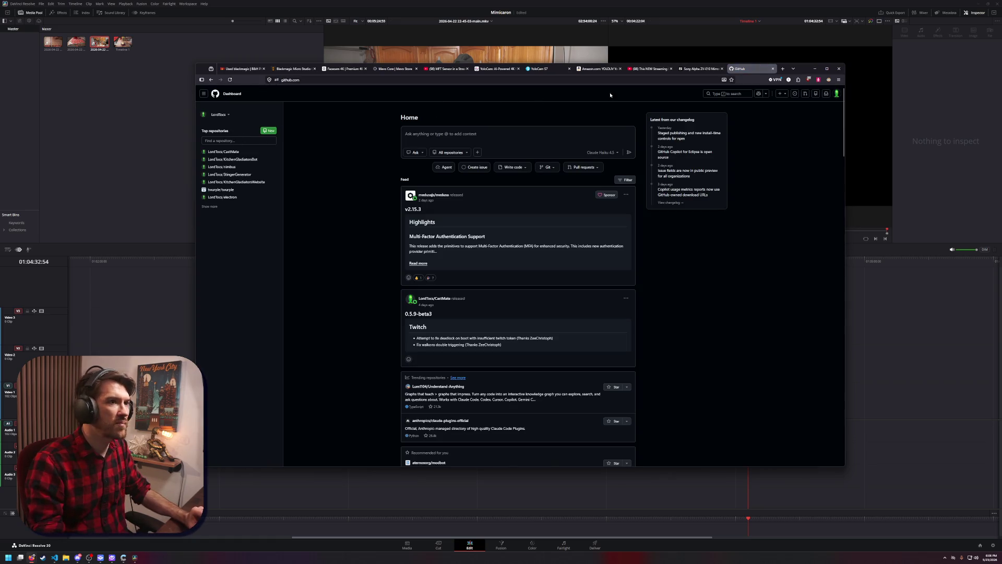
left_click(739, 95)
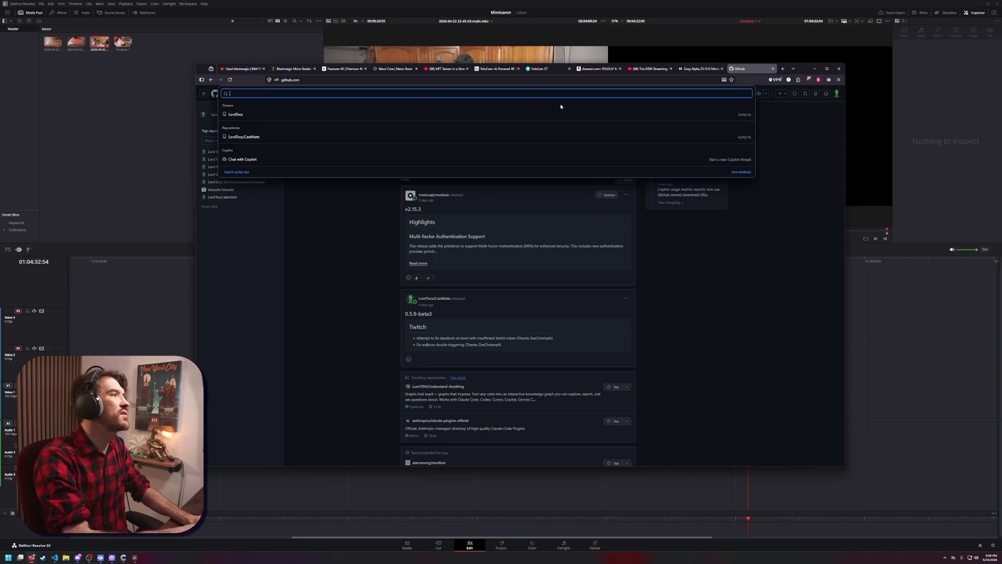
type("YoloLive S7")
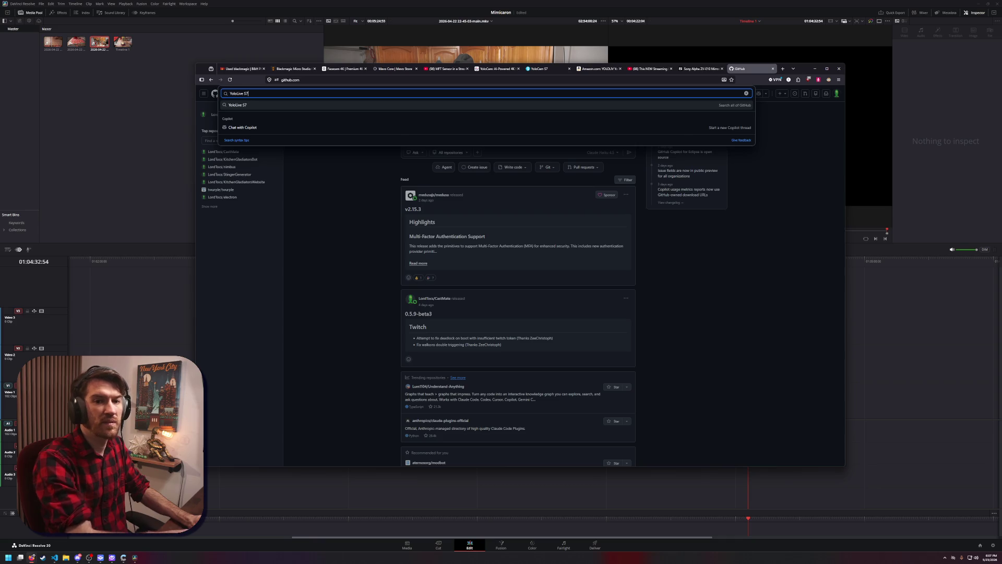
key("Return")
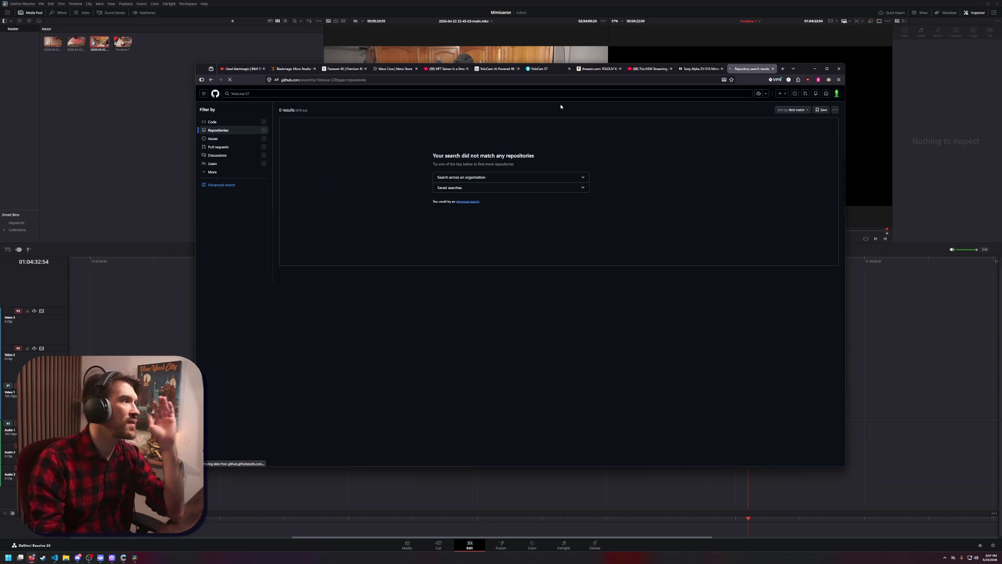
Refine the GitHub search to YoloCam, then to YoloCam S7
left_click(273, 93)
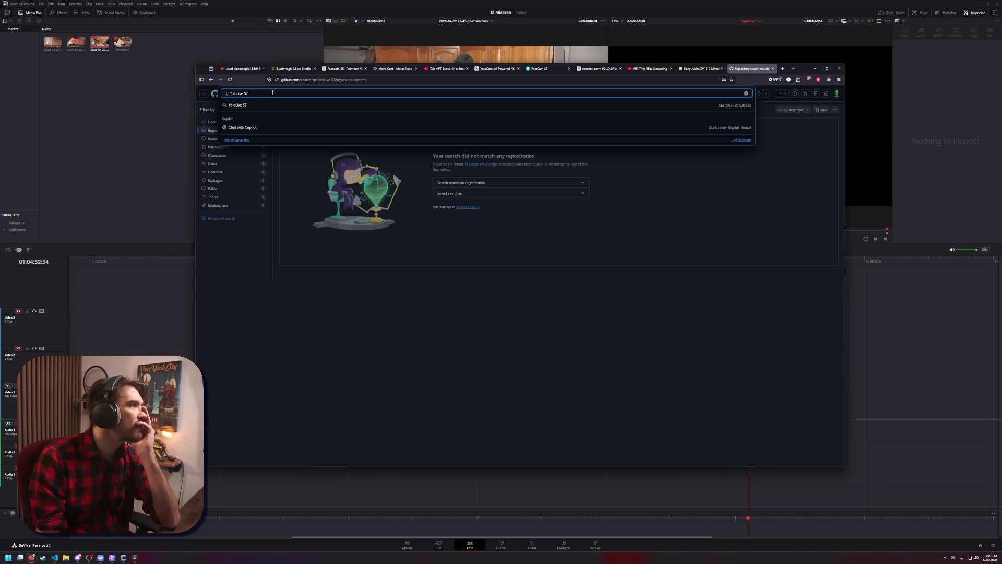
key("BackSpace")
key("BackSpace")
key("BackSpace")
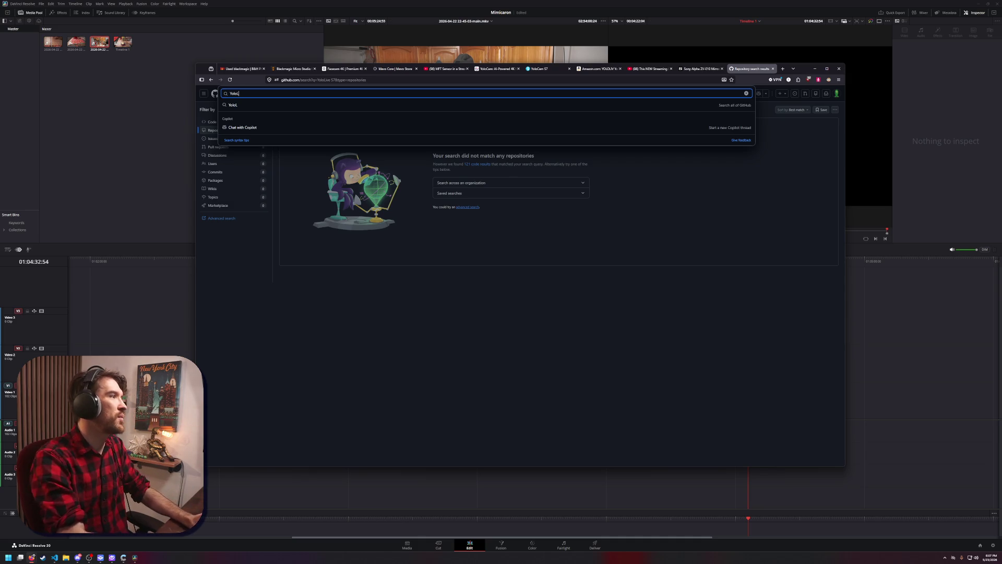
type("am")
key("Return")
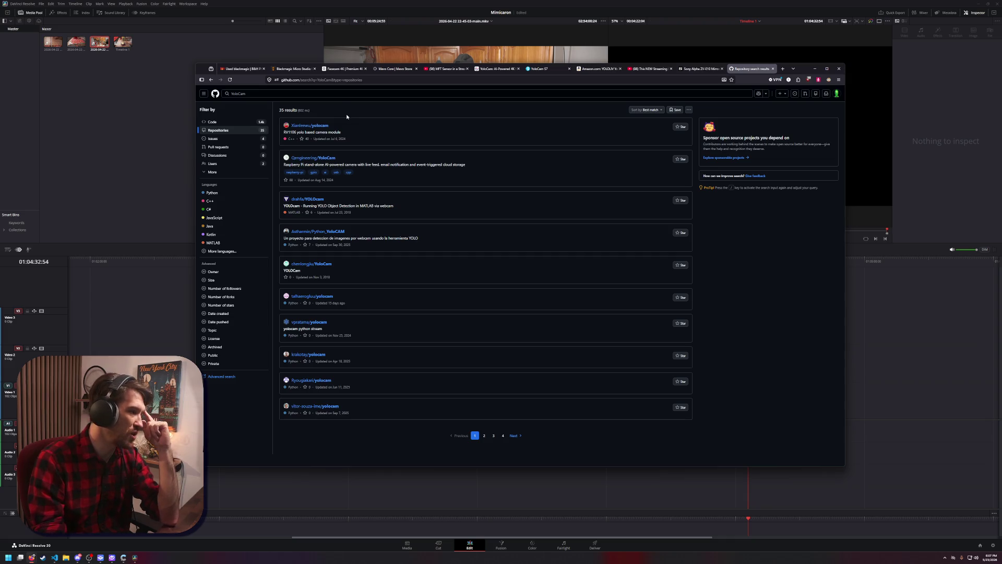
left_click(263, 94)
type("S7")
key("Return")
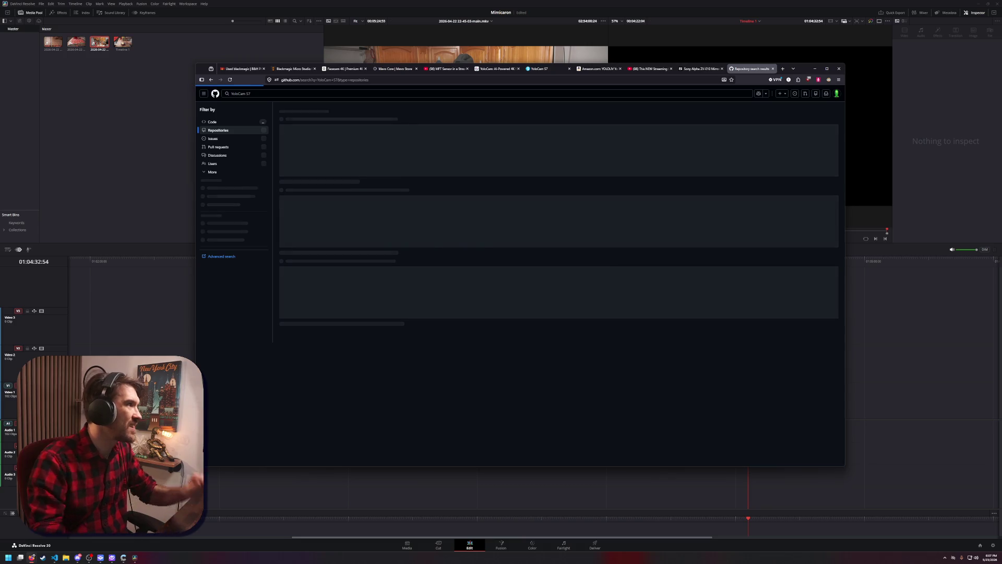
Search the web for 'yolocam s7 api'
left_click(349, 80)
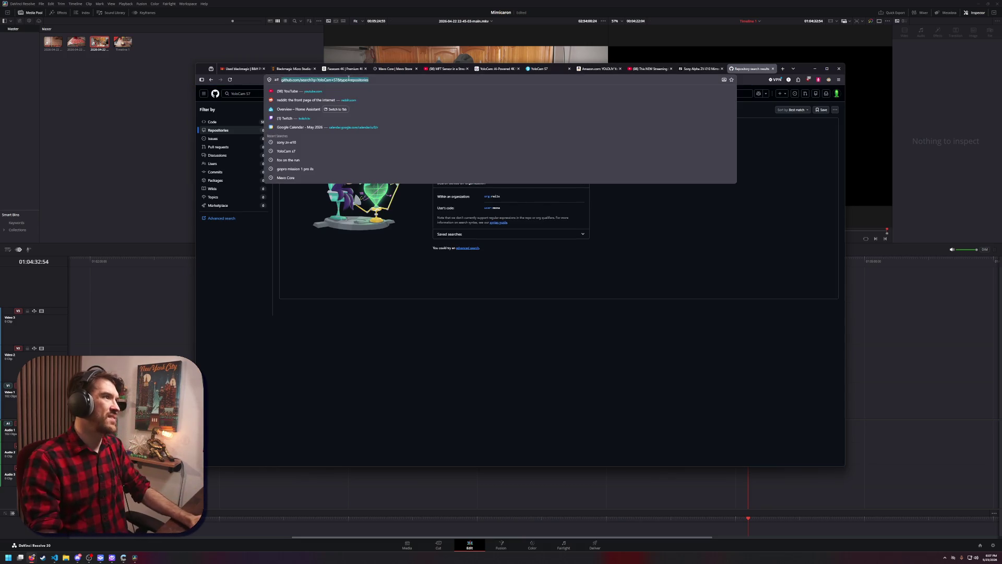
type("yolocam s7 ")
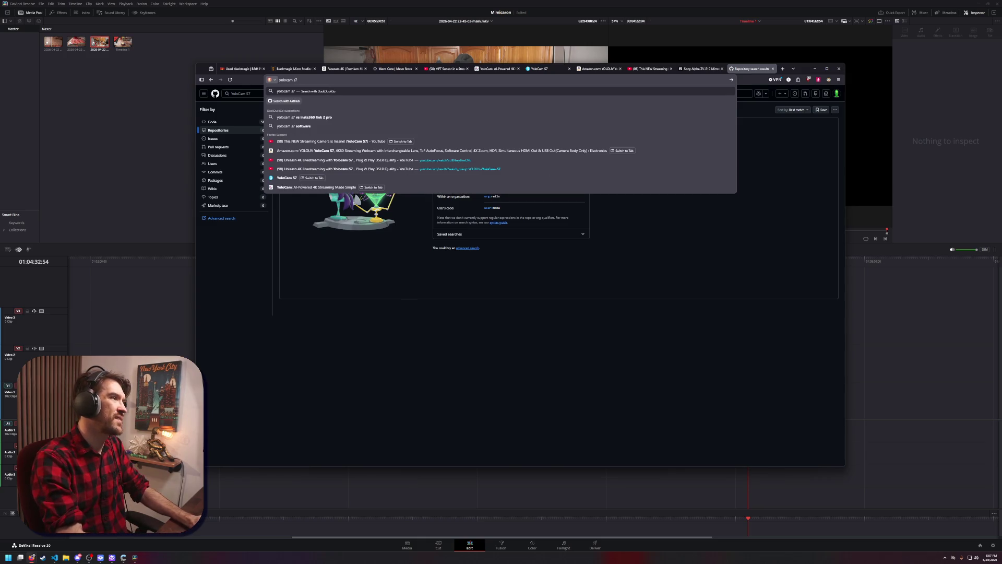
type("api")
key("Return")
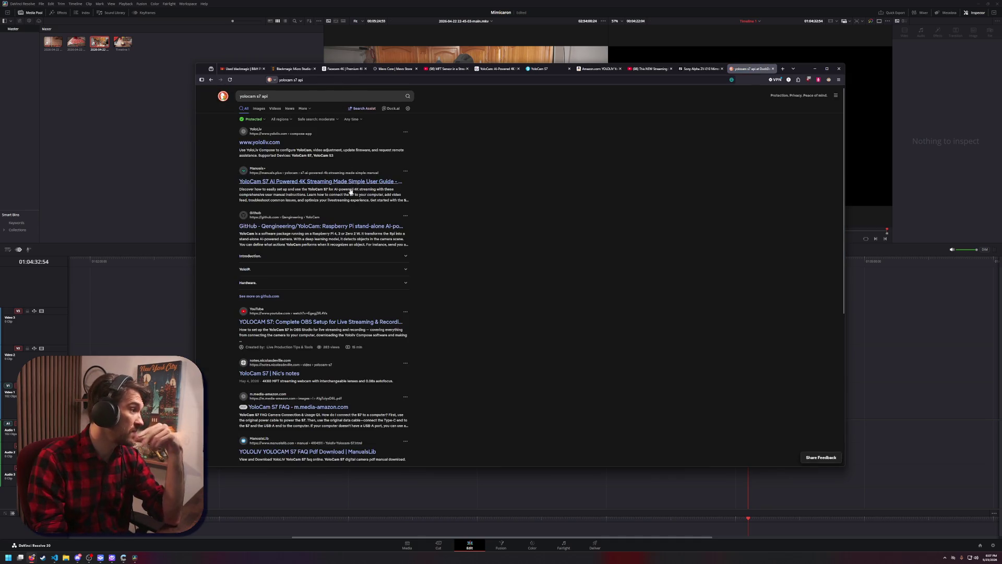
Expand the GitHub result's Introduction, then open the B&H YoloCam S7 product page
right_click(359, 230)
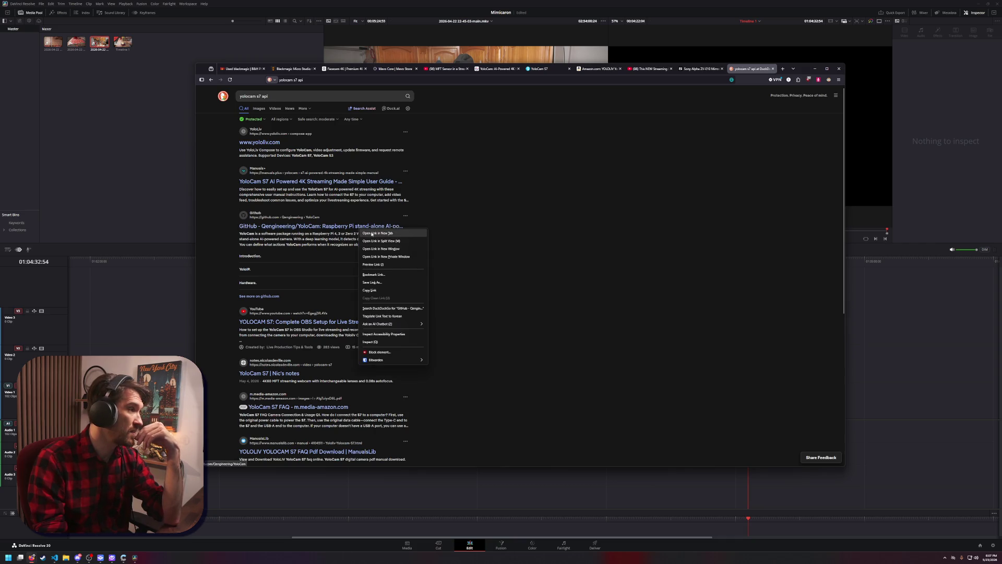
left_click(329, 256)
scroll(408, 270, "down", 3)
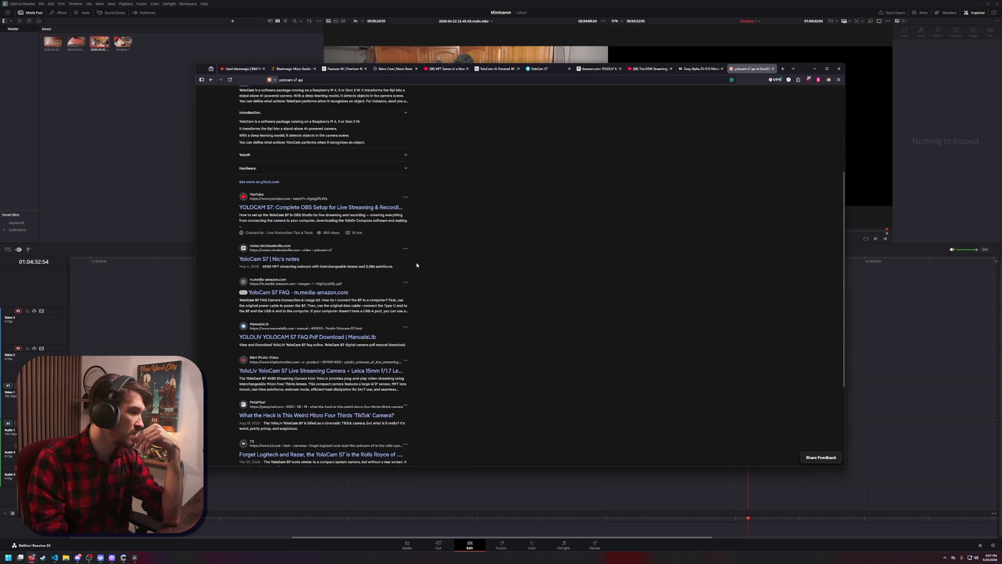
left_click(368, 371)
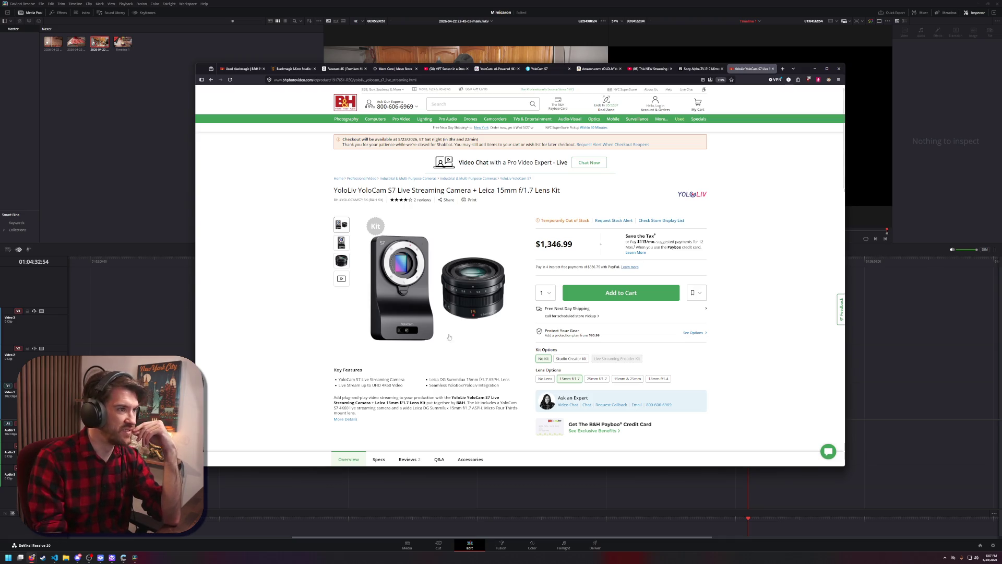
Flip between the Sony ZV-E10, YouTube review and Amazon YoloCam S7 ($699) tabs
left_click(714, 69)
left_click(639, 70)
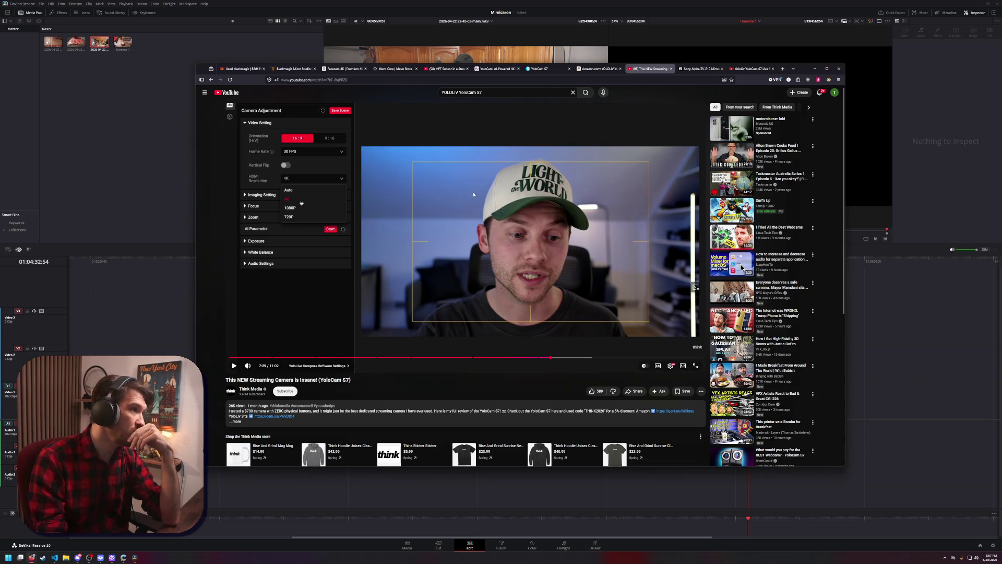
left_click(601, 70)
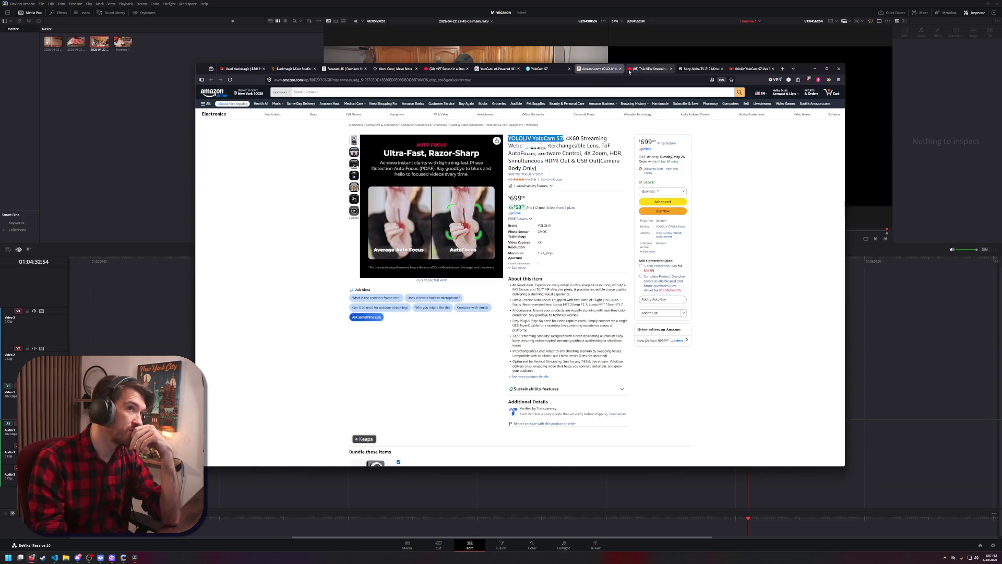
left_click(640, 70)
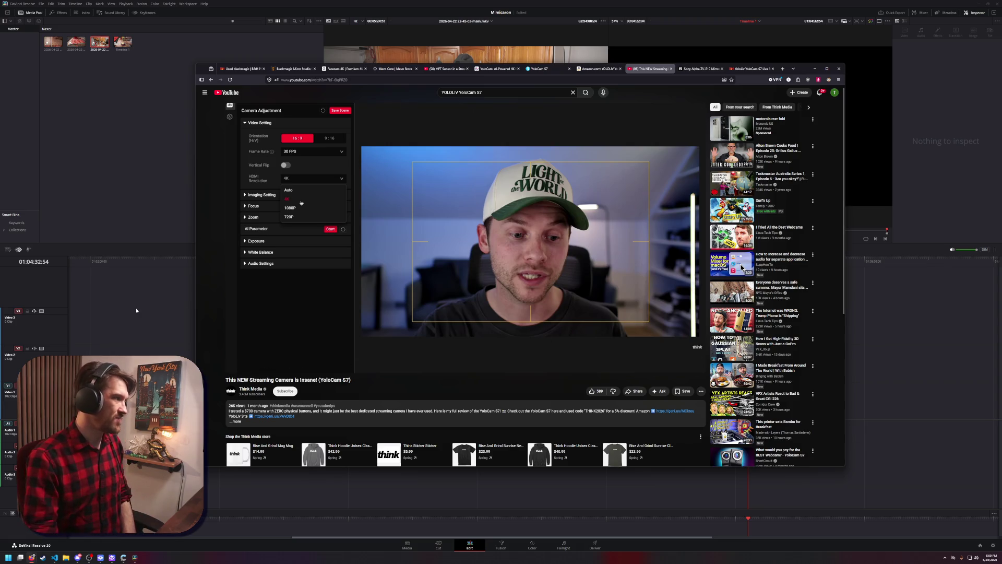
Minimize and restore Firefox, then show the B&H YoloCam S7 Leica 15mm kit page ($1,346.99)
left_click(147, 164)
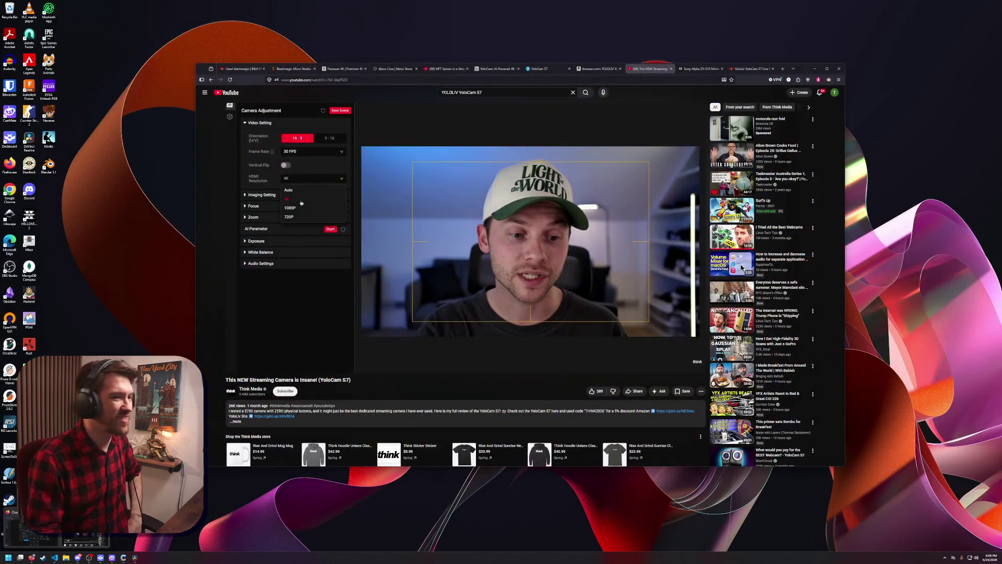
left_click(83, 539)
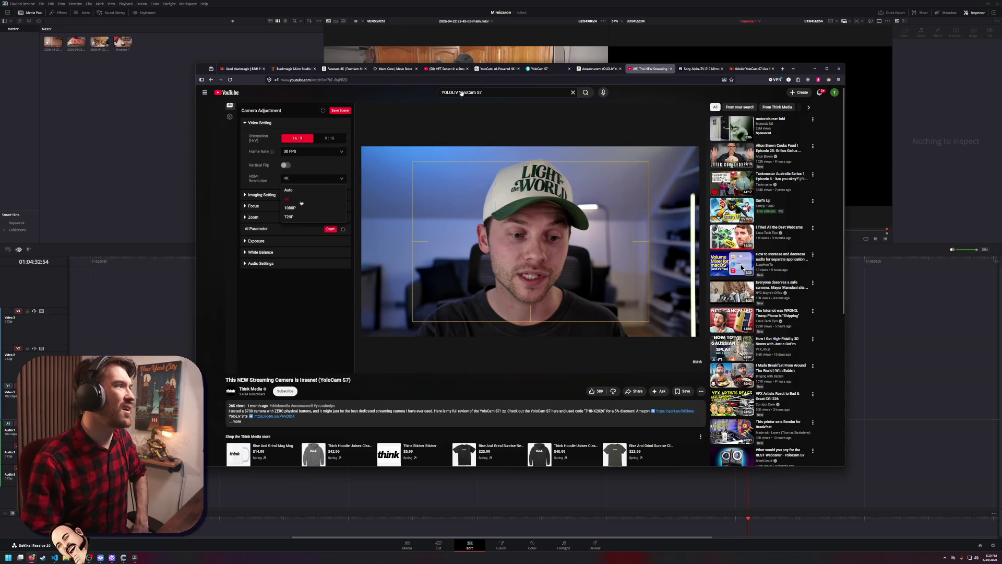
left_click(749, 69)
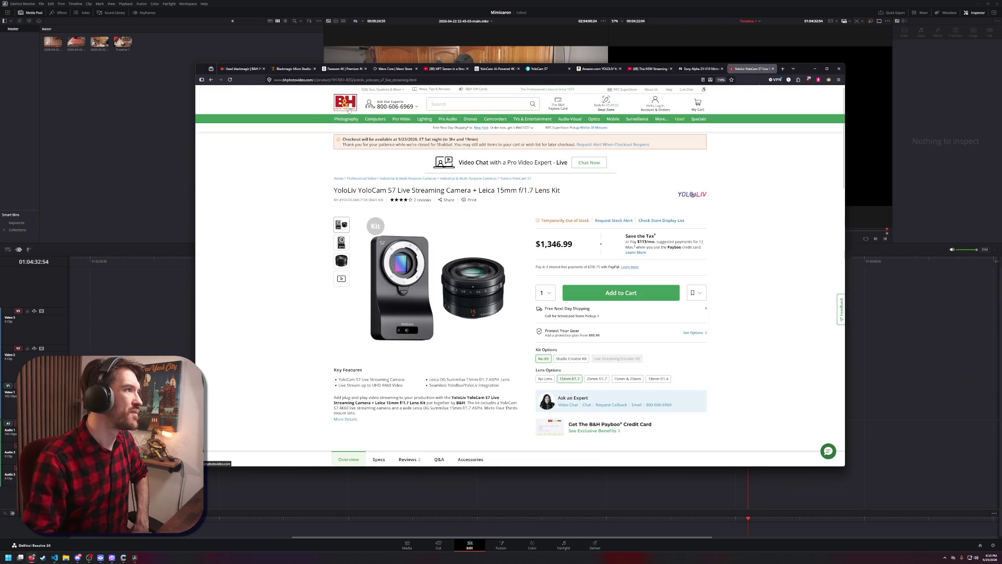
Open and browse the B&H home page, then minimize the browser back to DaVinci Resolve
right_click(354, 107)
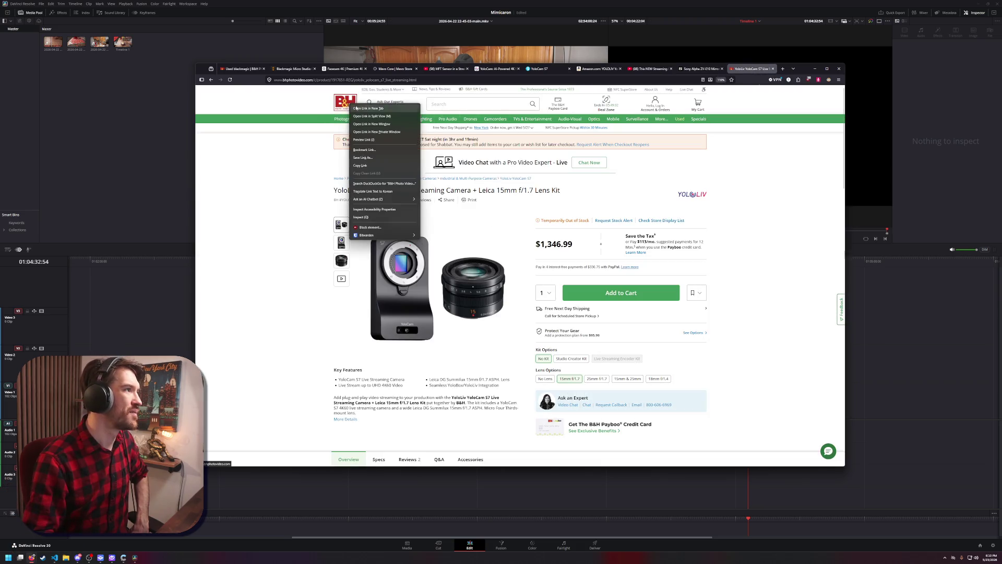
left_click(355, 108)
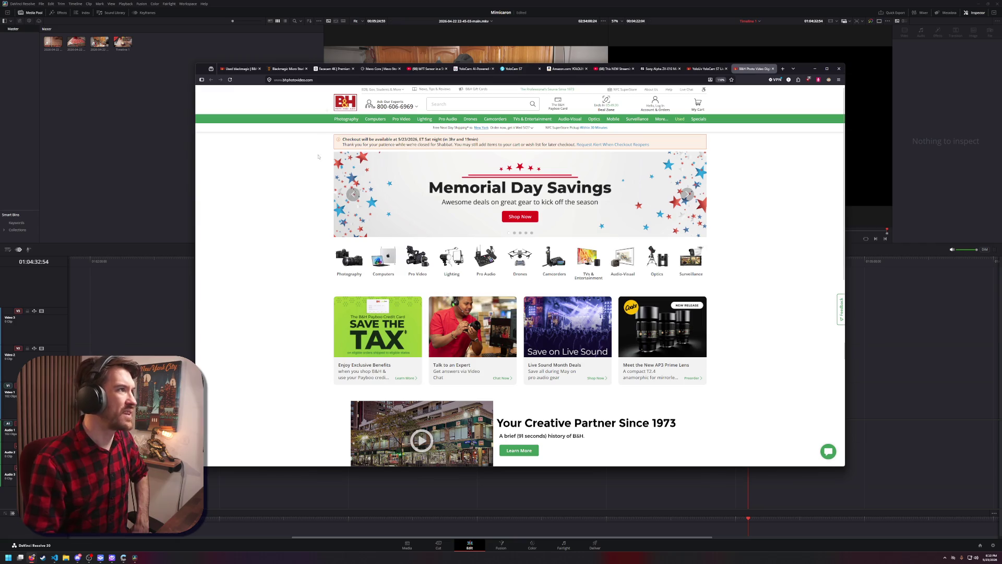
scroll(738, 224, "down", 2)
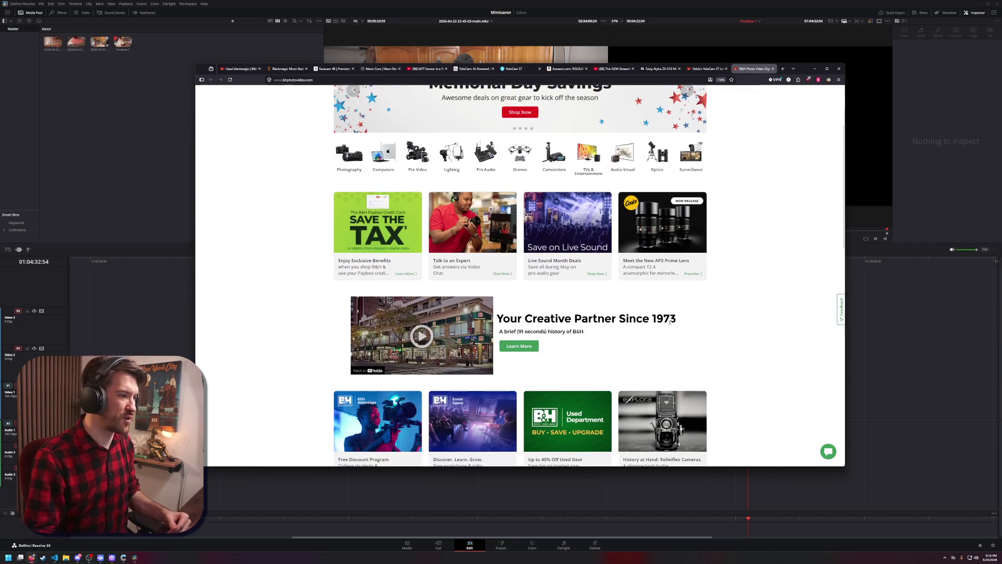
scroll(692, 296, "down", 1)
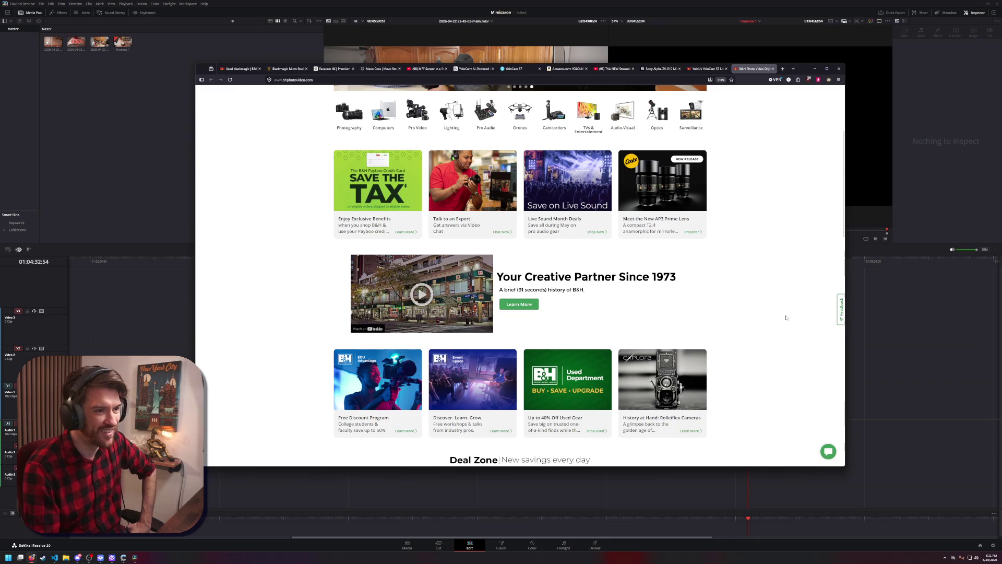
scroll(782, 312, "up", 2)
scroll(777, 309, "up", 2)
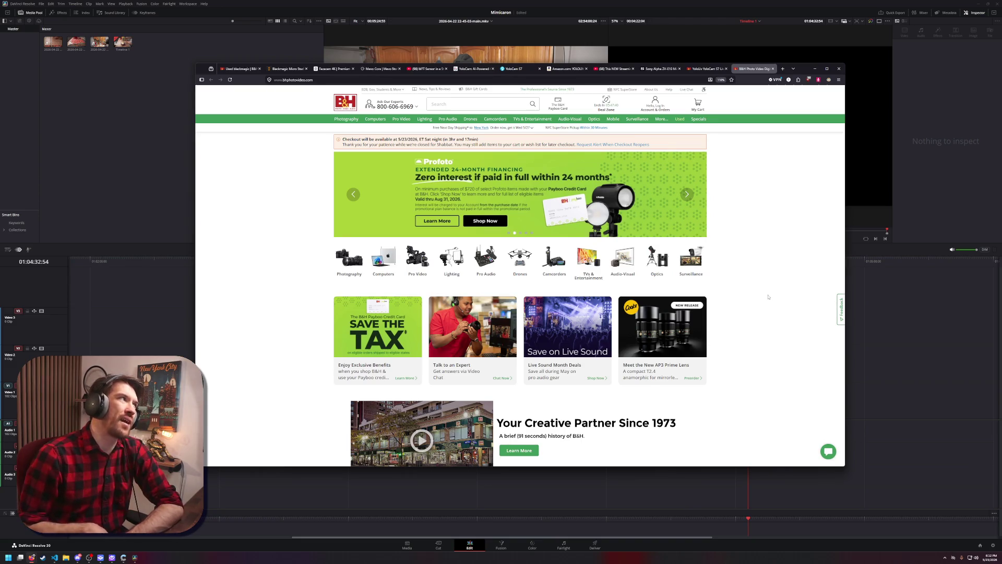
left_click(133, 74)
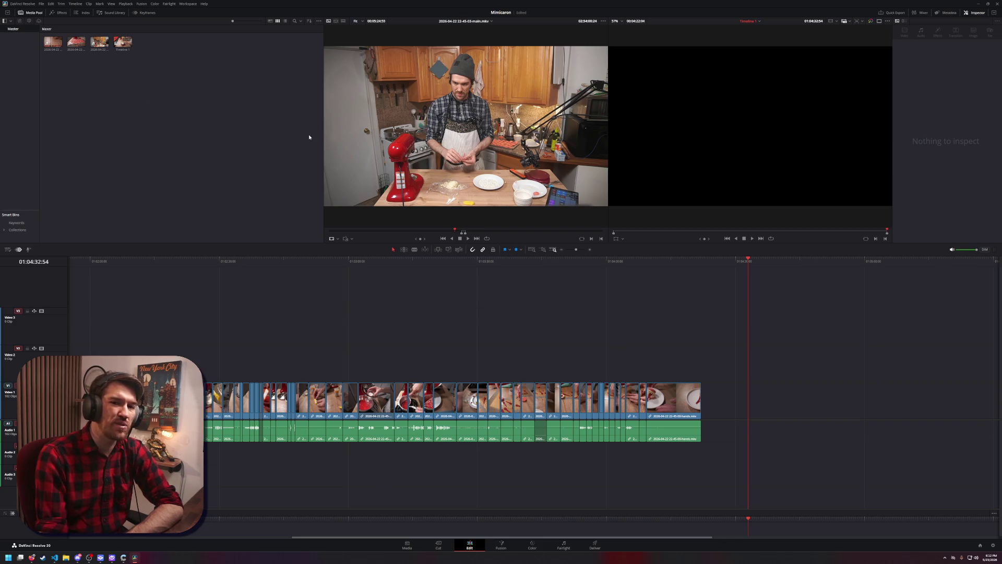
left_click(484, 232)
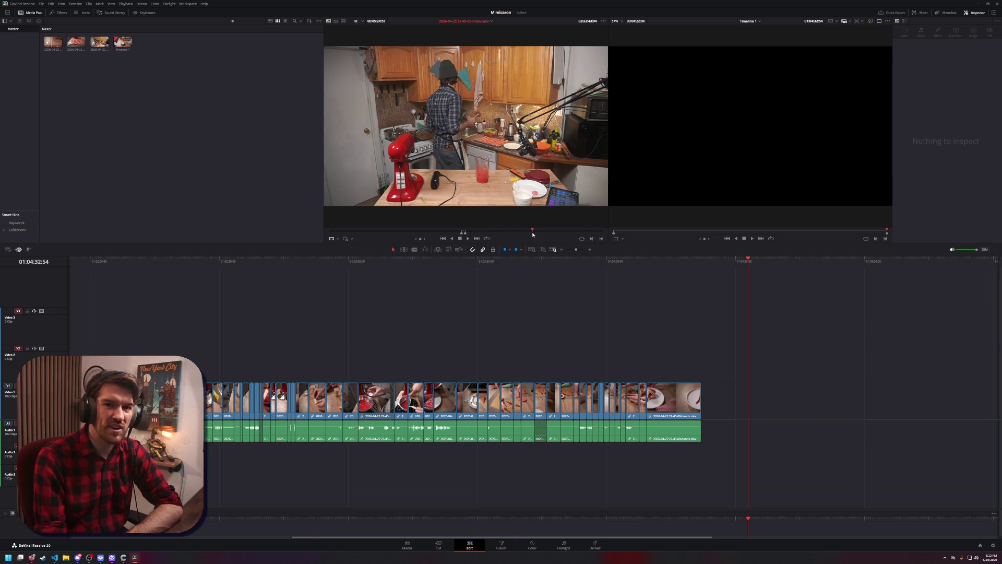
left_click(532, 233)
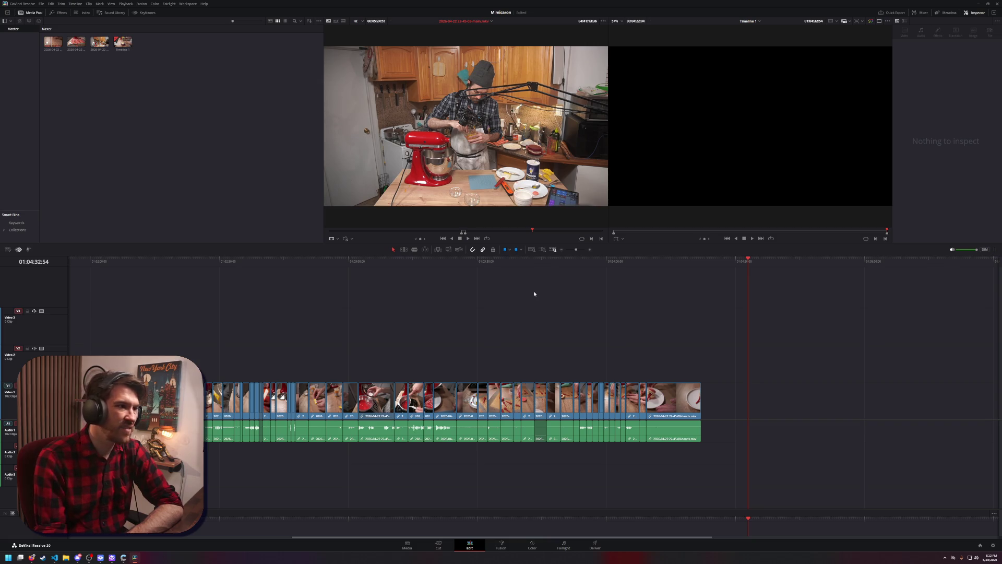
left_click(440, 543)
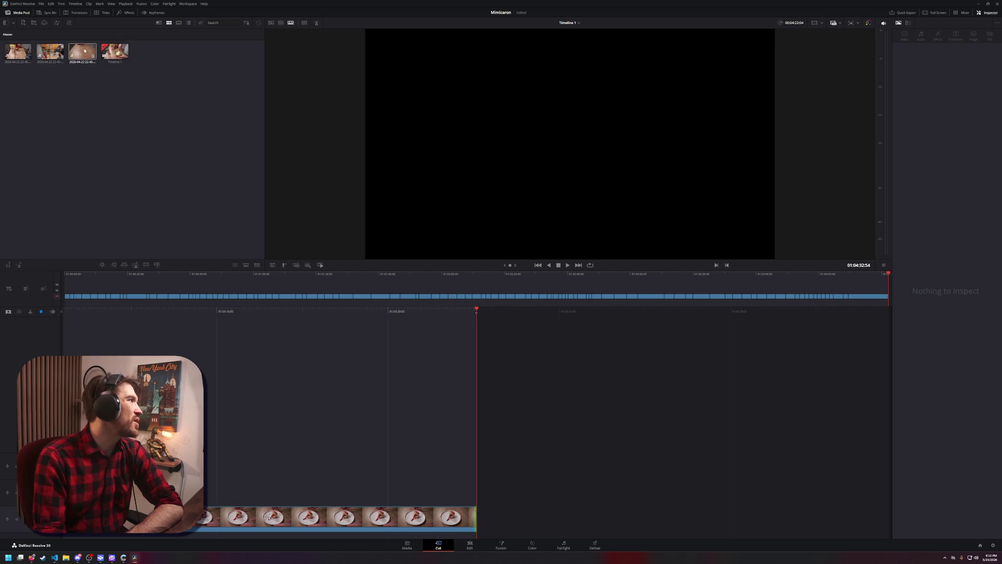
left_click(50, 52)
Load the main kitchen recording in the viewer and mark its In point
double_click(50, 52)
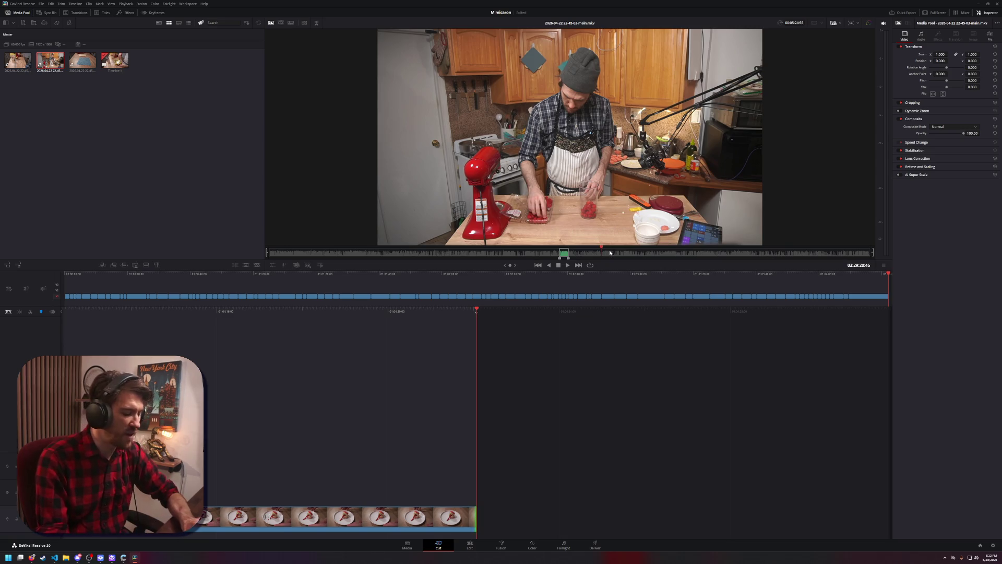
key("i")
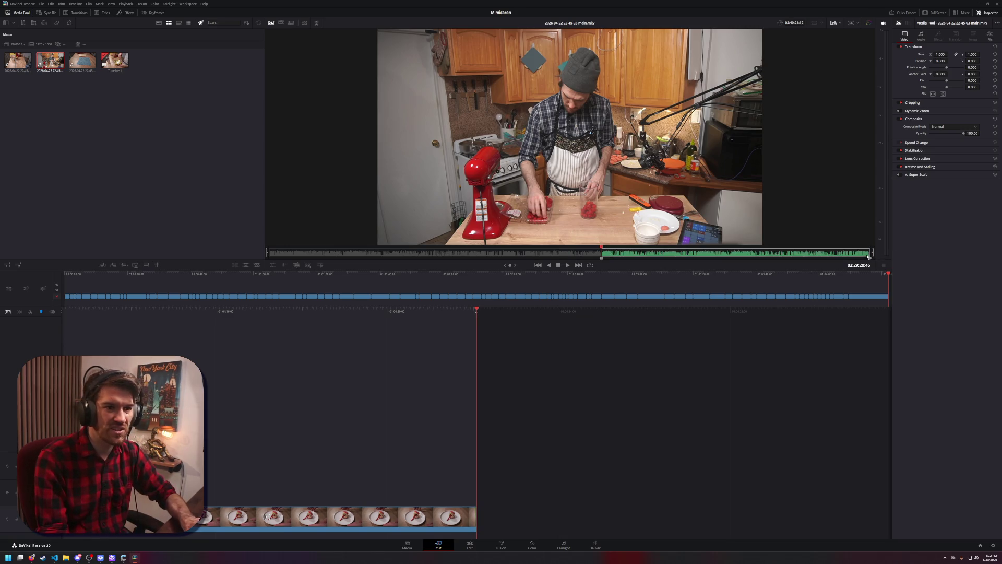
left_click_drag(557, 253, 569, 253)
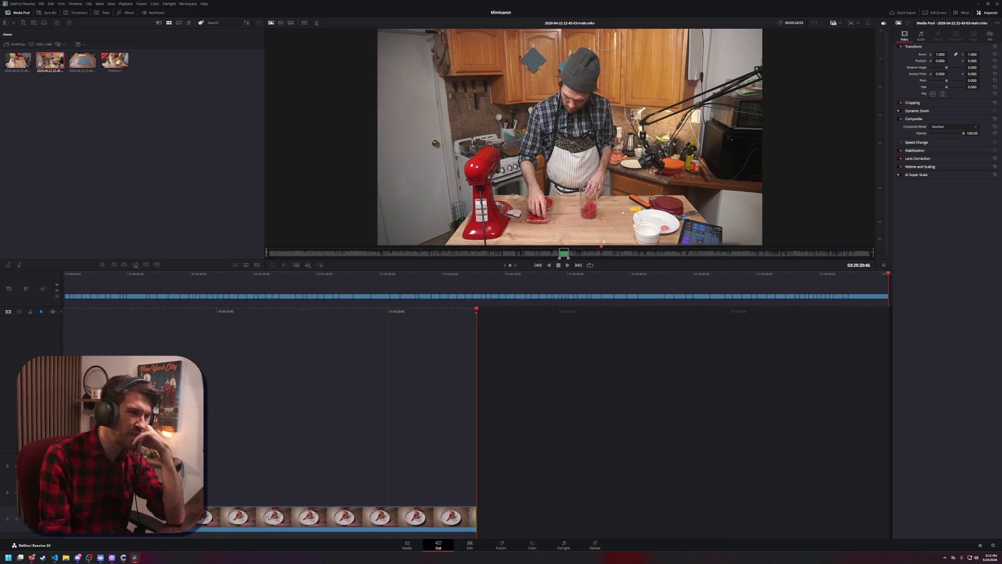
left_click_drag(299, 253, 293, 255)
key("i")
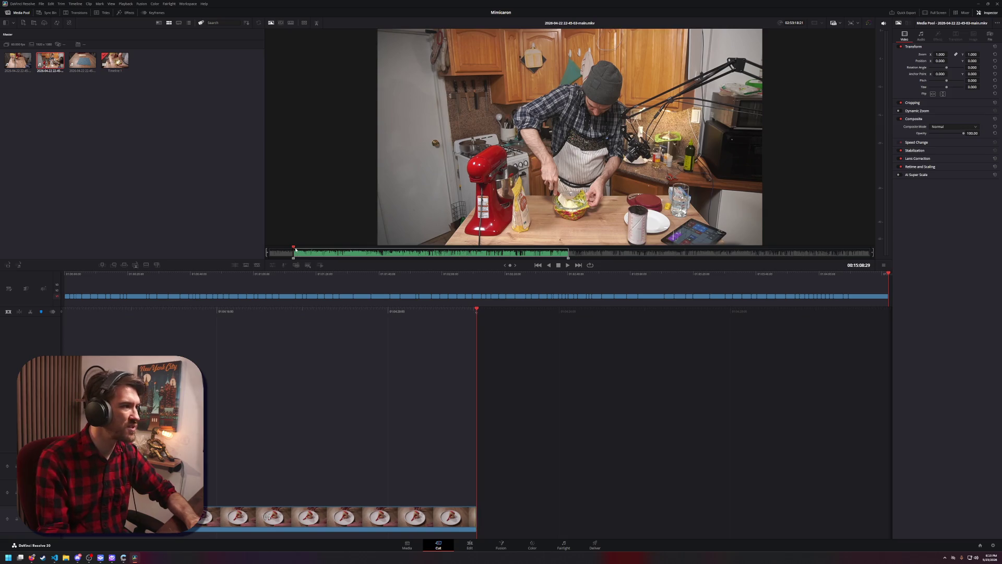
Mark the Out point further on and drag the marked section onto the upper video track
left_click_drag(293, 249, 298, 251)
left_click_drag(300, 251, 302, 252)
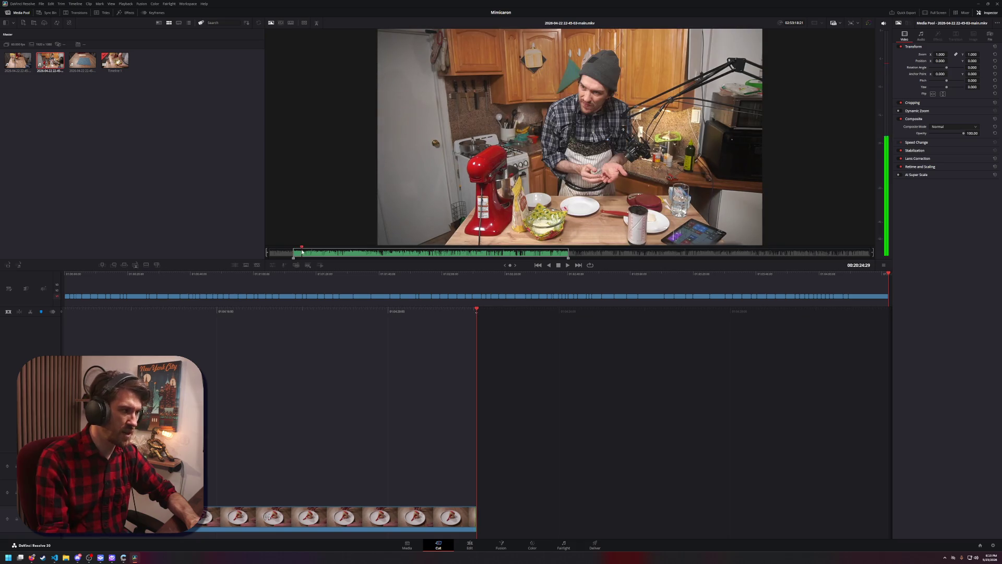
left_click(317, 252)
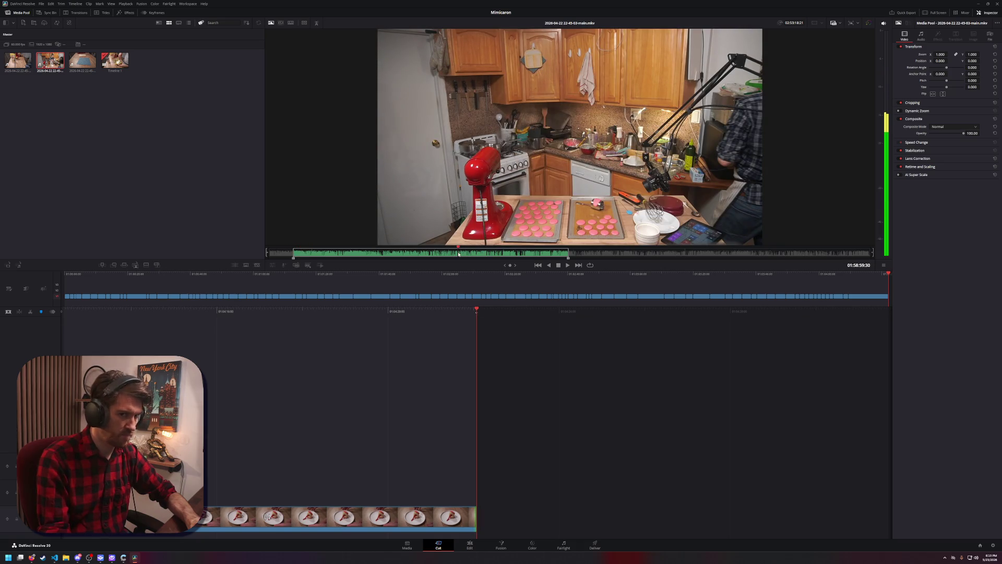
left_click(314, 252)
left_click_drag(314, 252, 383, 256)
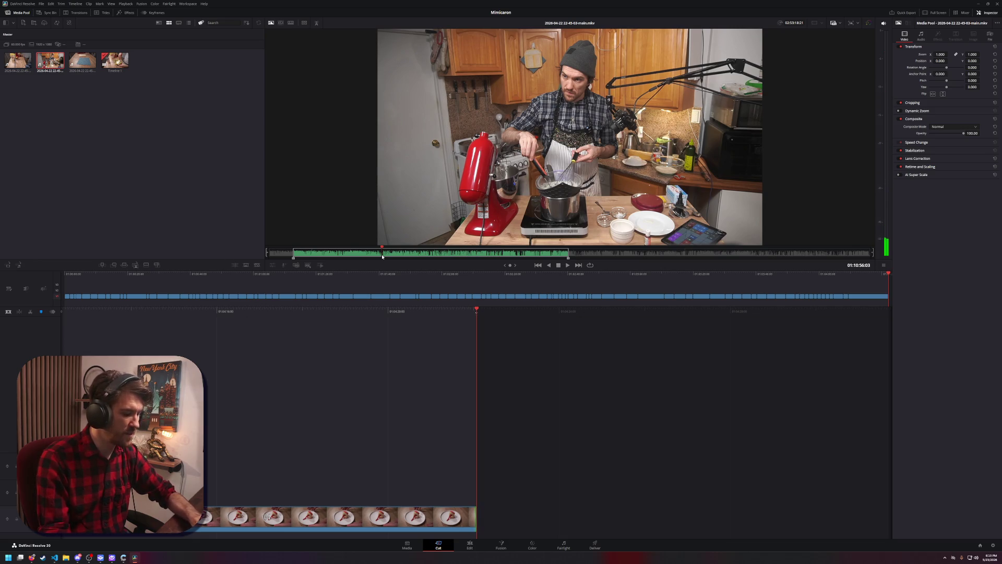
key("o")
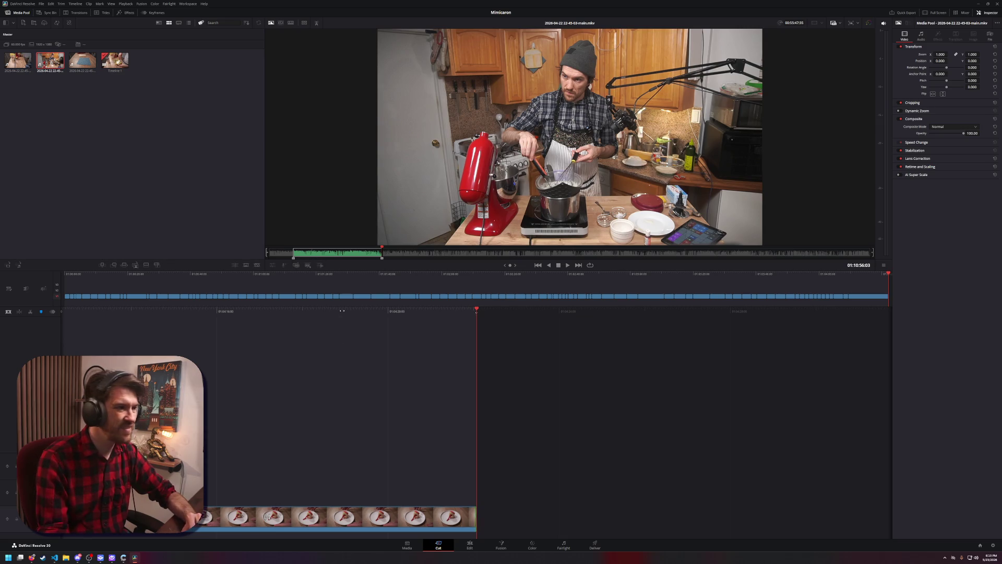
mouse_move(423, 260)
left_mouse_down()
mouse_move(257, 454)
mouse_move(209, 455)
left_mouse_up()
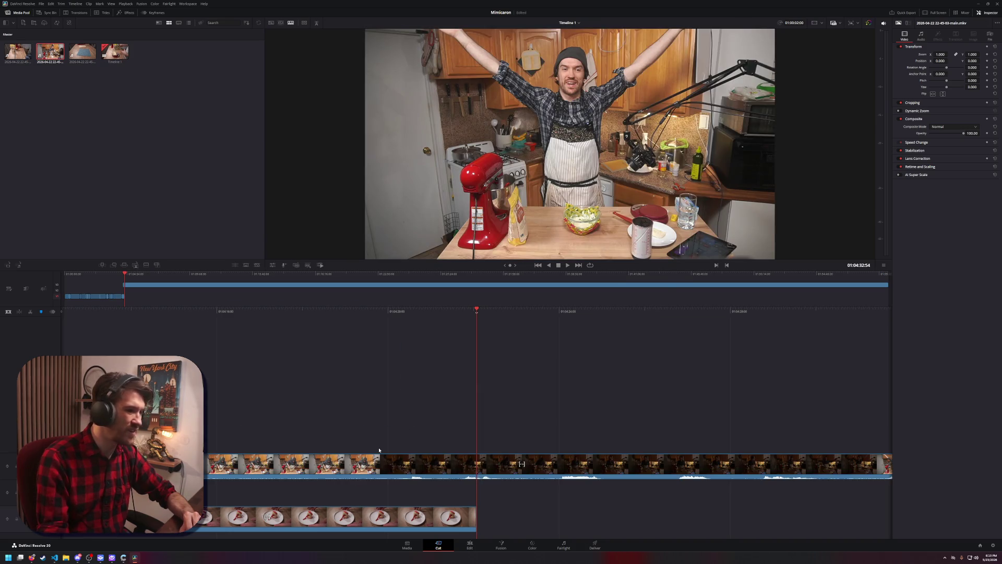
Select the upper kitchen clip and add Marker 1 and Marker 2 at two moments
left_click(468, 464)
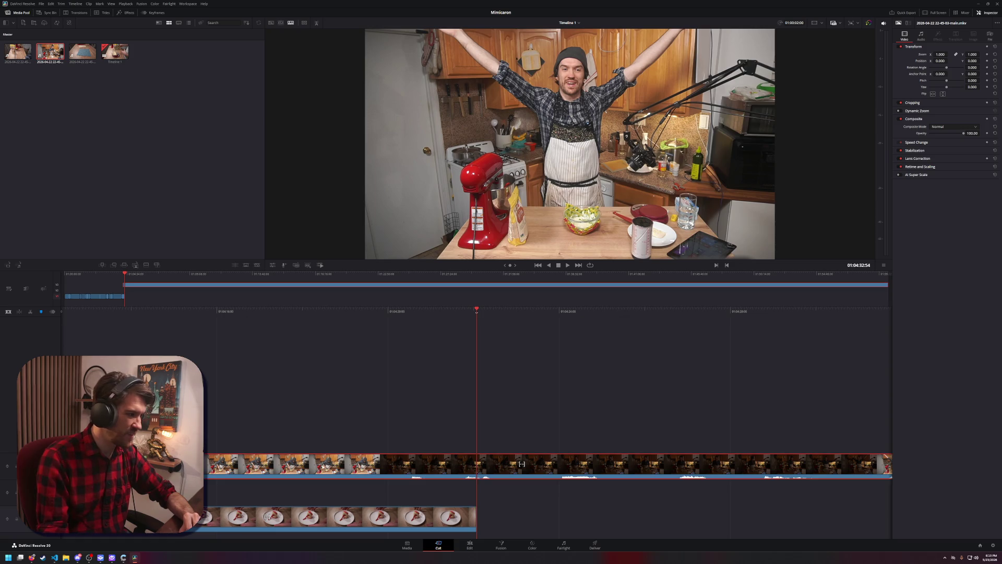
scroll(476, 308, "up", 5)
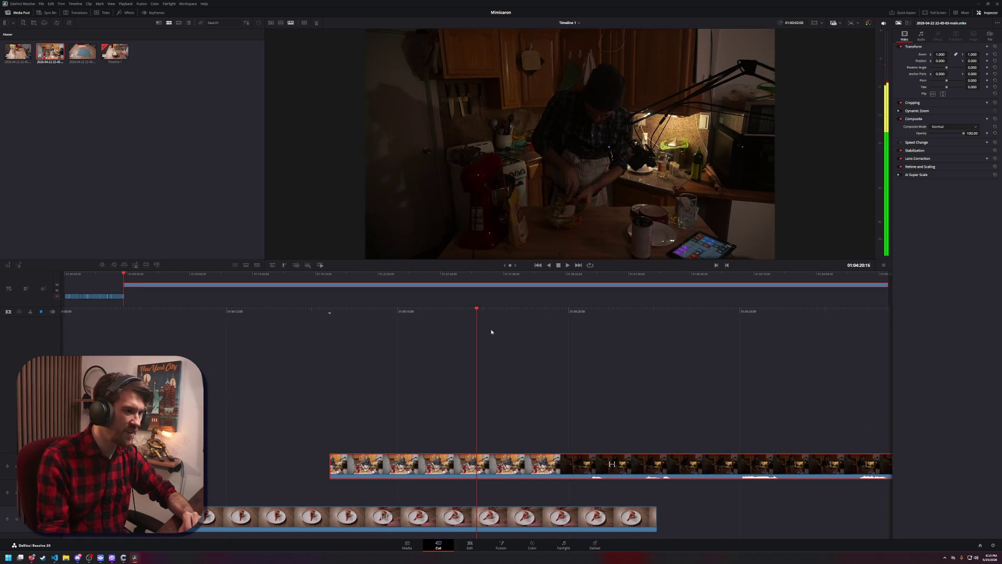
scroll(421, 316, "down", 2)
scroll(422, 316, "up", 1)
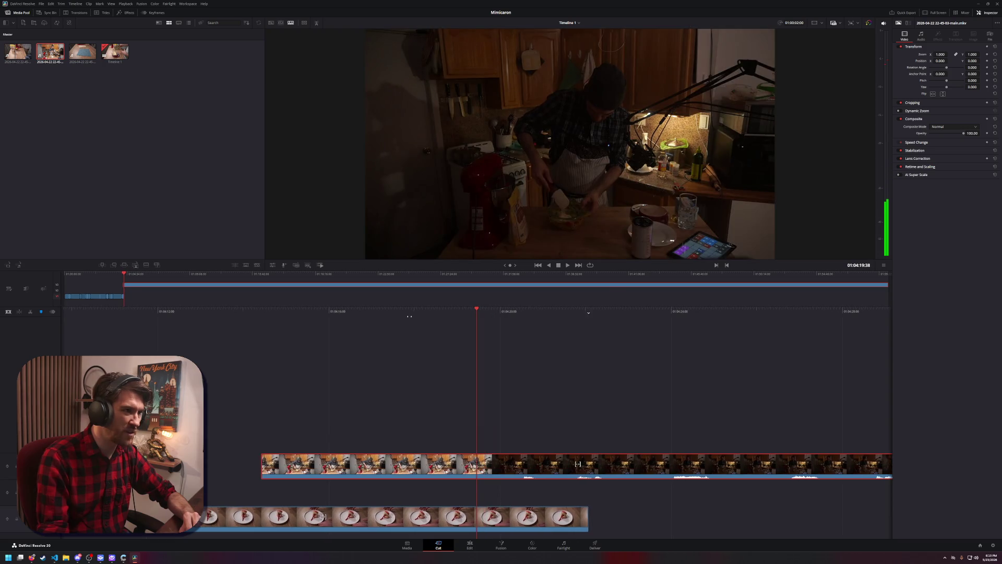
scroll(422, 316, "up", 1)
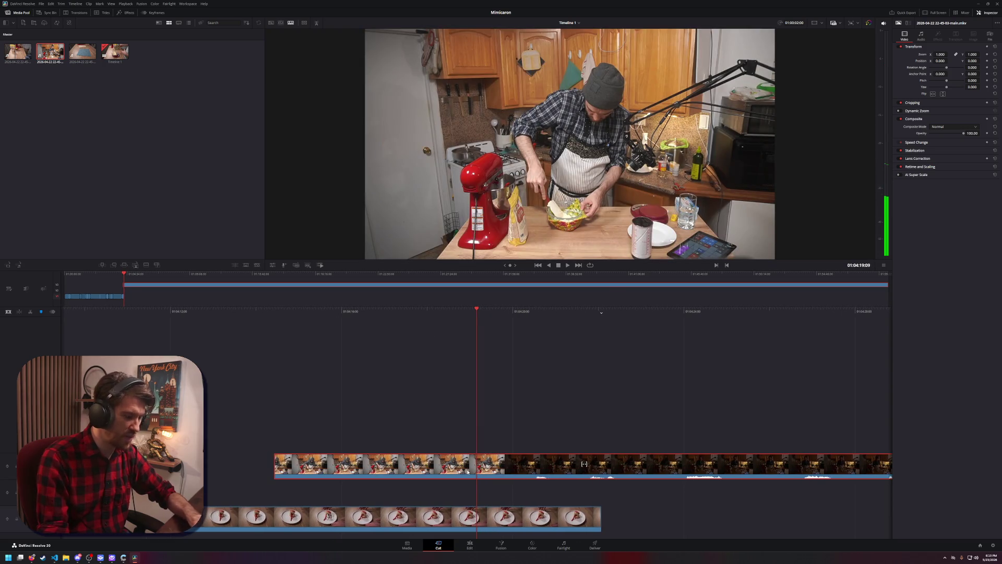
key("m")
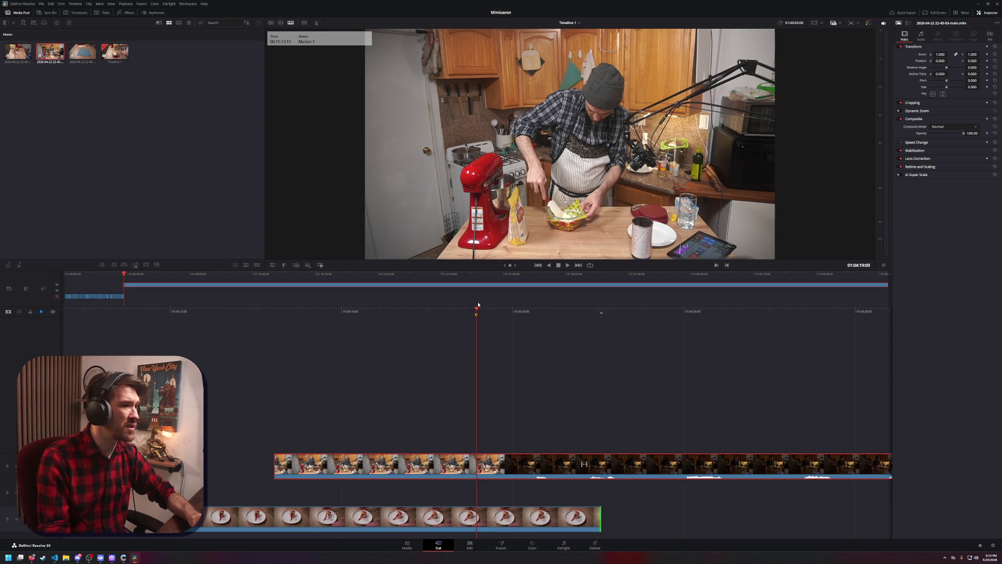
scroll(477, 327, "down", 2)
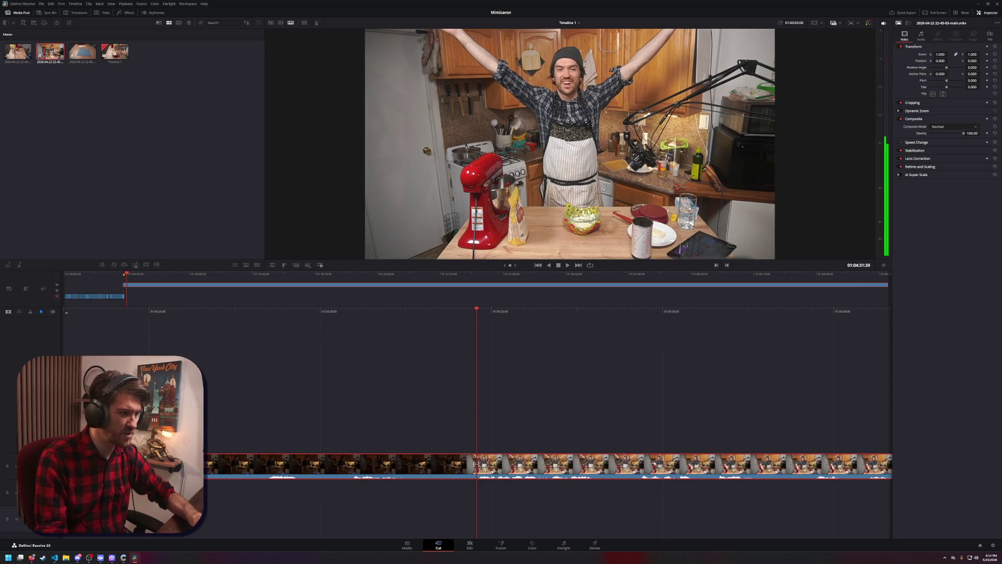
key("m")
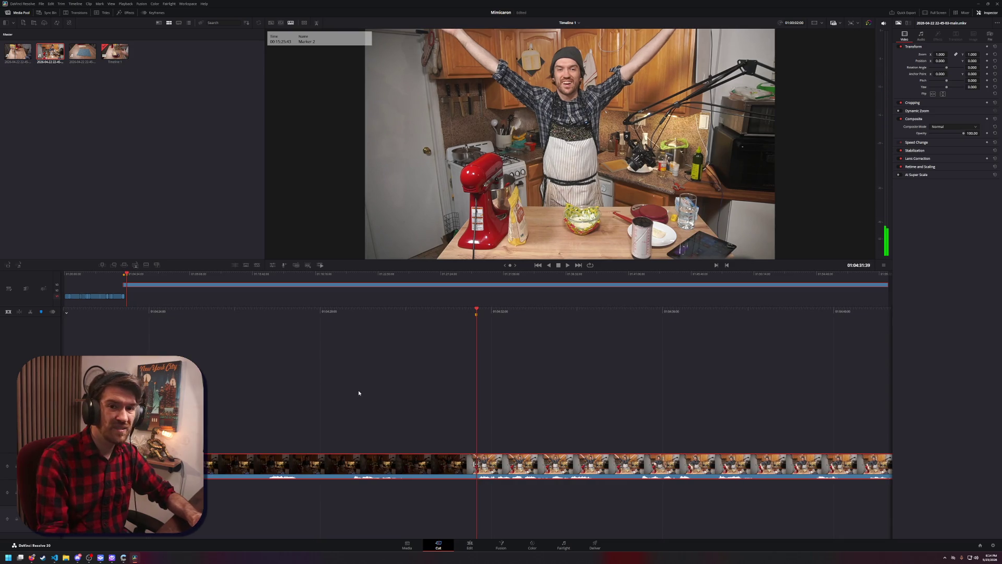
left_click_drag(349, 350, 681, 372)
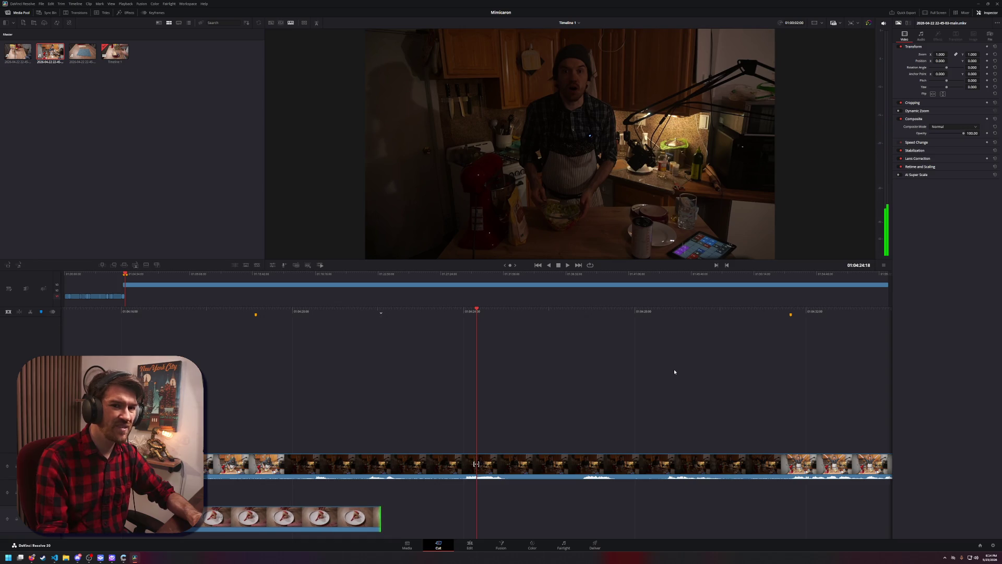
Slide the kitchen clip on the upper track slightly later, over the plate shots below
left_click_drag(400, 409, 474, 408)
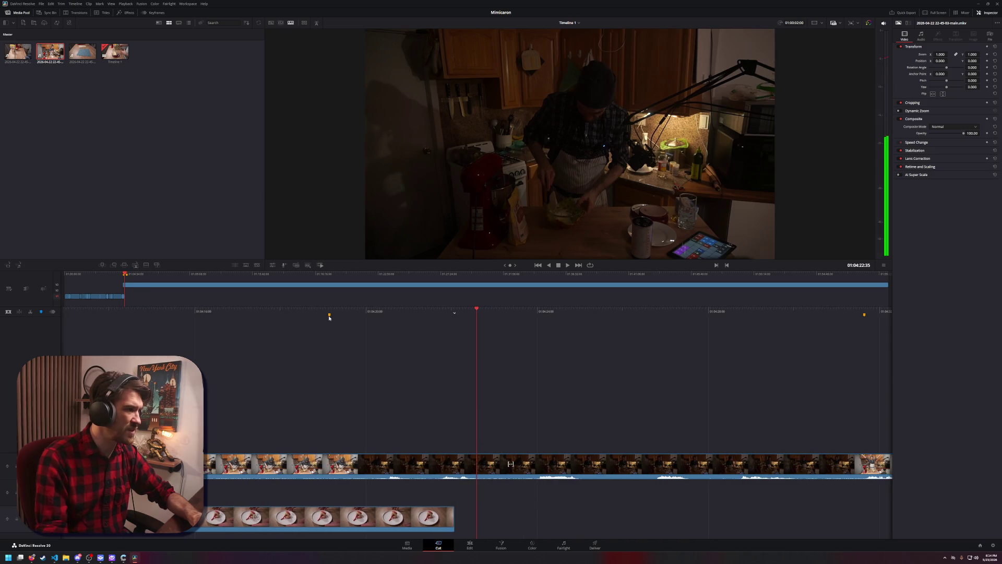
left_click_drag(339, 469, 359, 471)
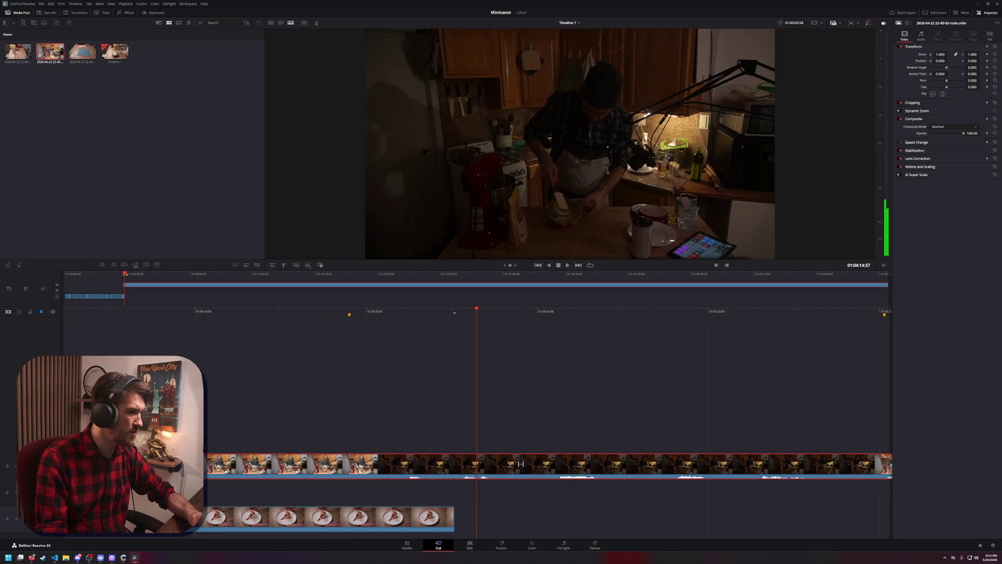
mouse_move(359, 471)
left_mouse_down()
mouse_move(304, 471)
mouse_move(600, 472)
left_mouse_up()
mouse_move(518, 311)
left_mouse_down()
mouse_move(553, 314)
mouse_move(412, 325)
mouse_move(511, 321)
mouse_move(452, 323)
mouse_move(593, 364)
left_mouse_up()
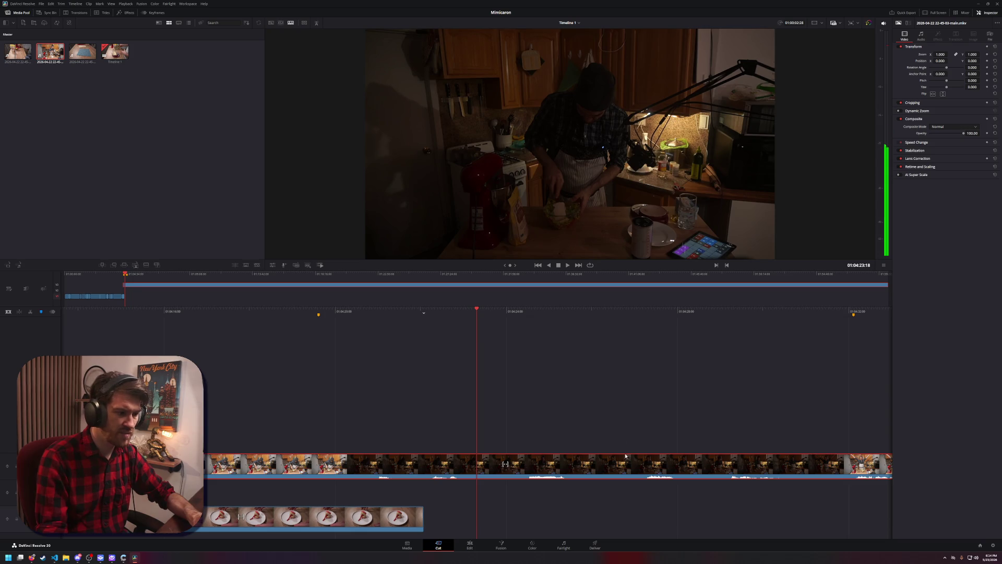
right_click(591, 468)
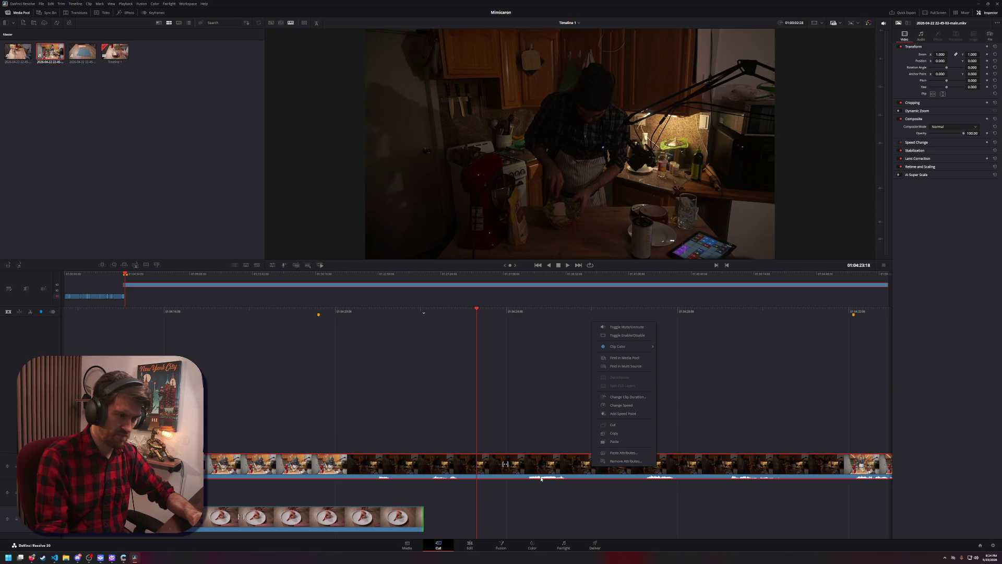
left_click(542, 393)
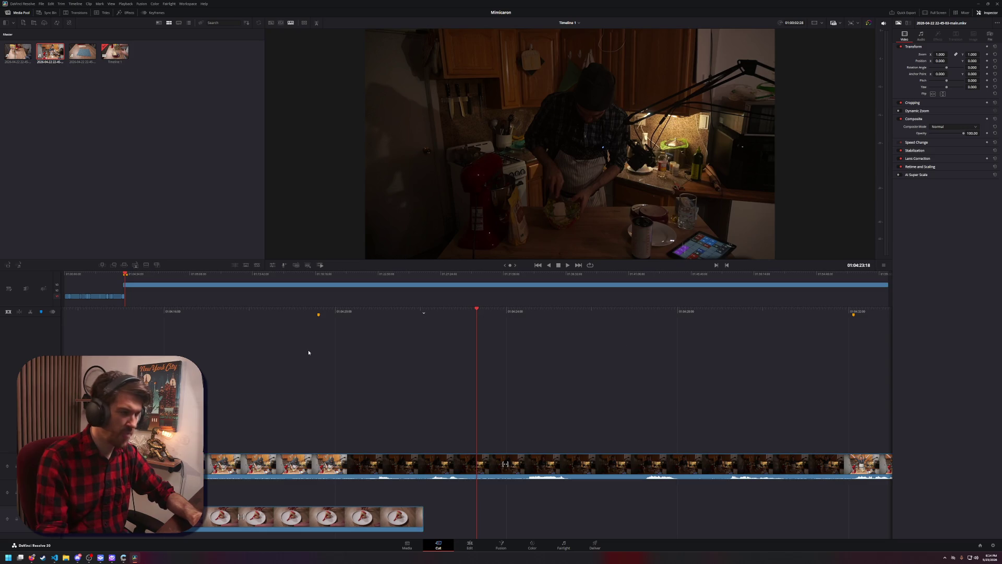
Play back the edit, then park the playhead exactly on Marker 1
key("space")
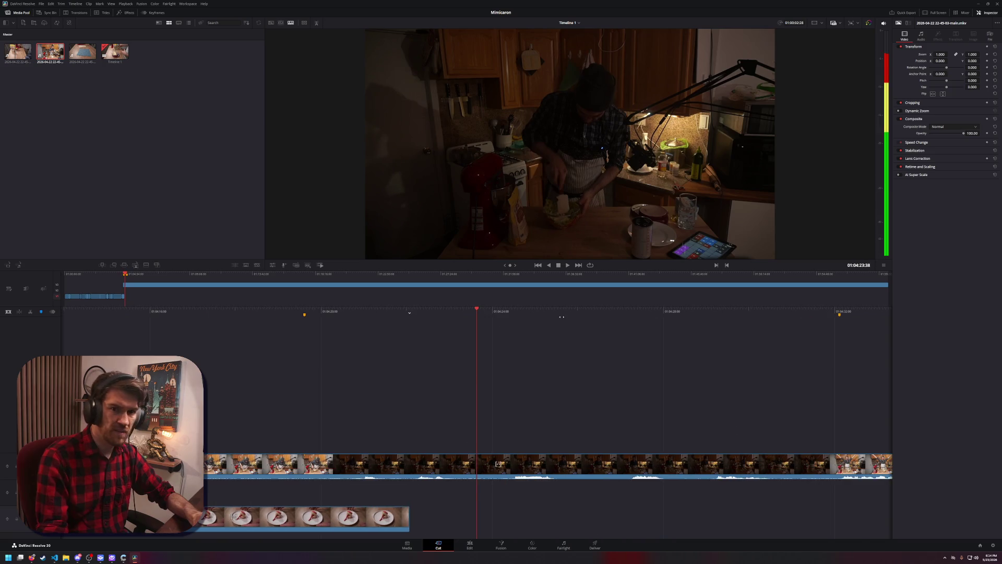
left_click_drag(562, 317, 752, 334)
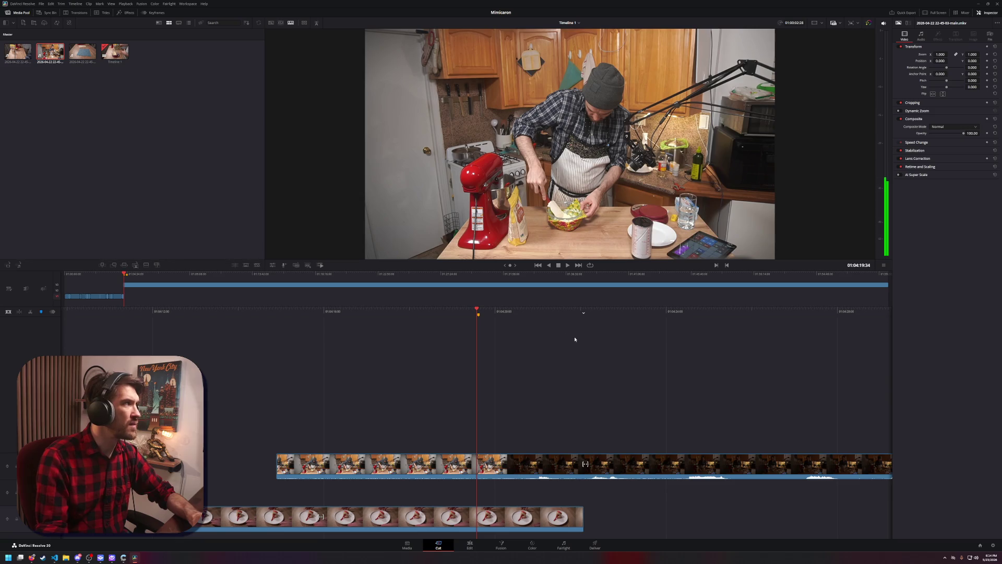
left_click(469, 317)
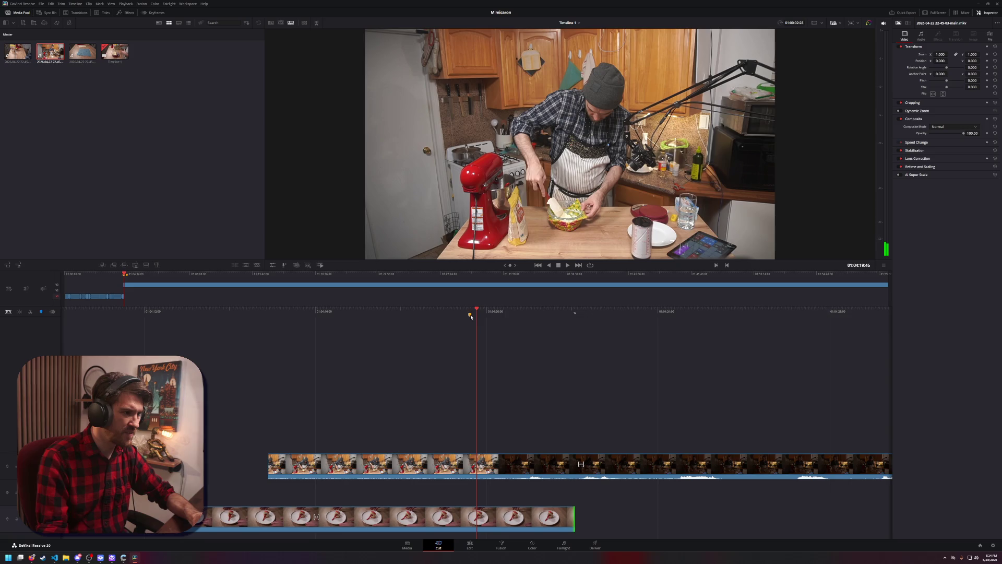
left_click(470, 314)
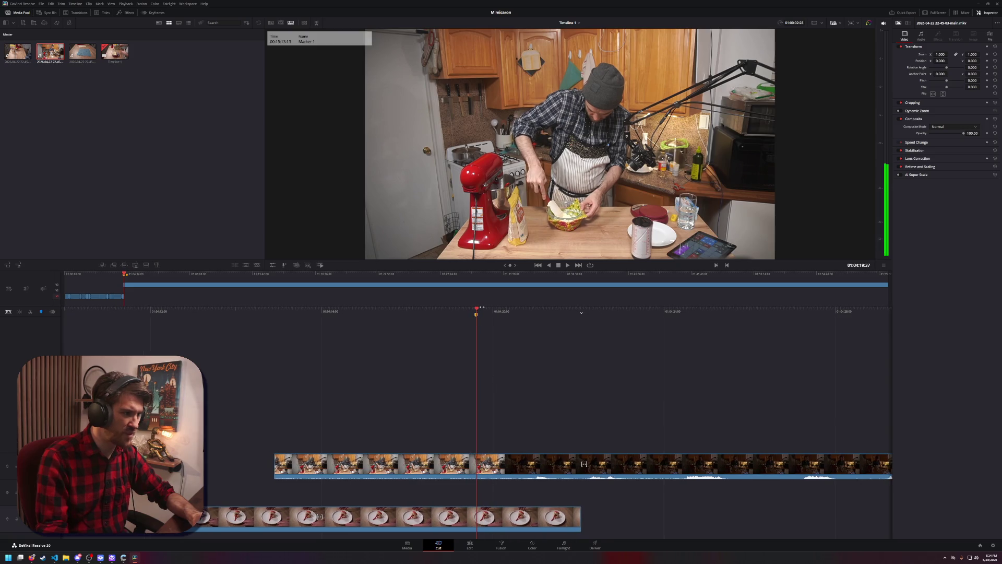
Dismiss the kitchen clip's options menu and toggle the lower clip's end edit point selection
right_click(473, 473)
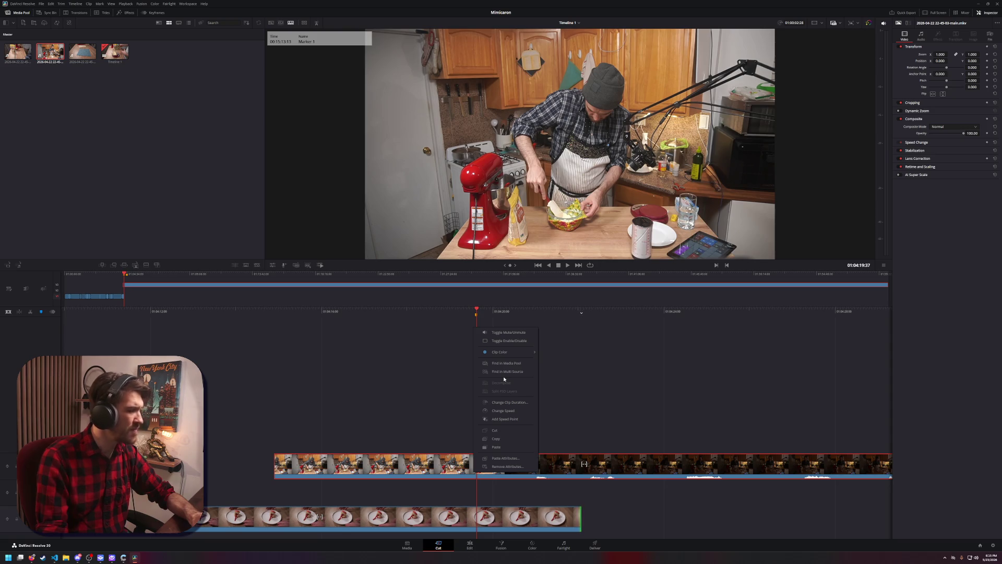
left_click(617, 396)
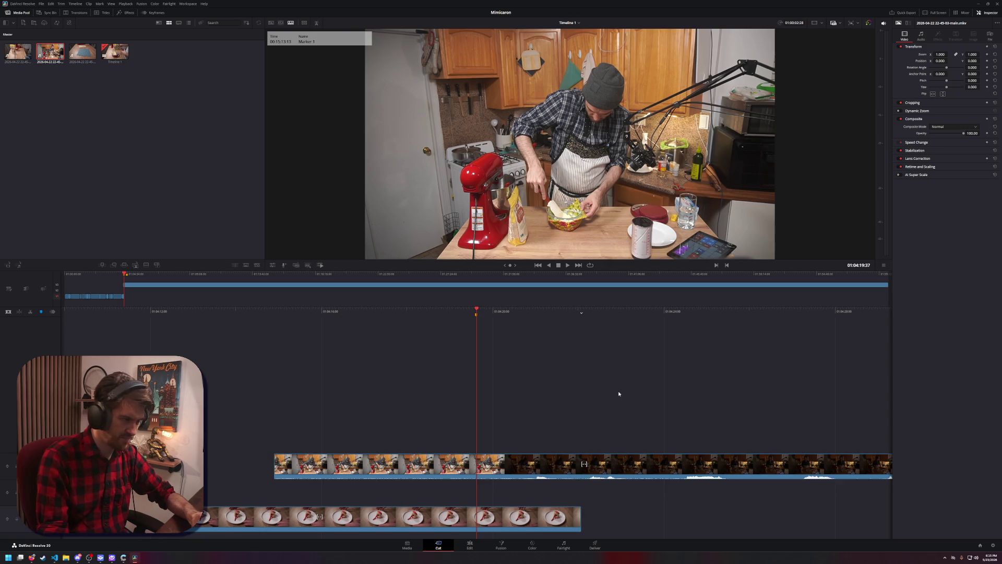
key("v")
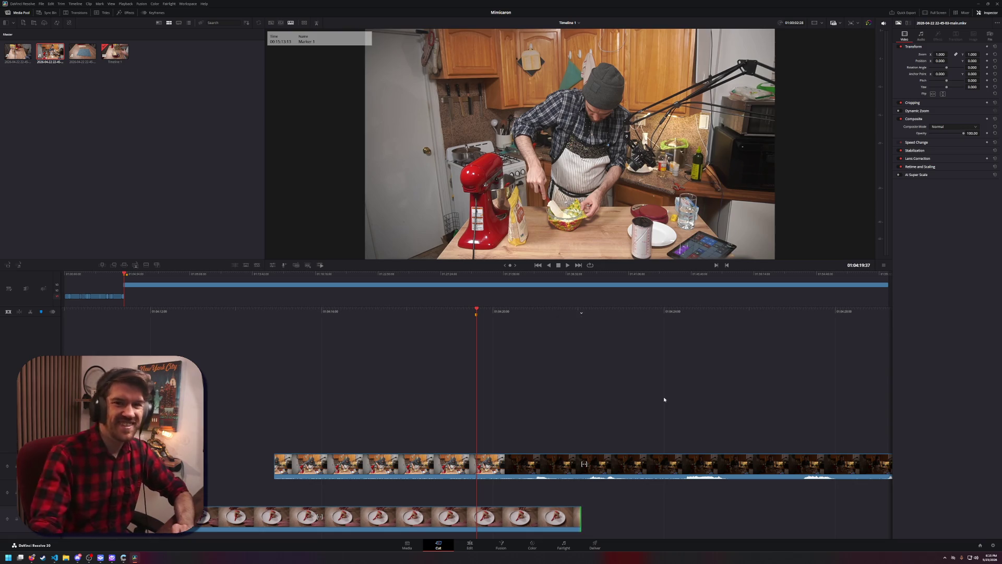
left_click(600, 412)
key("ctrl+z")
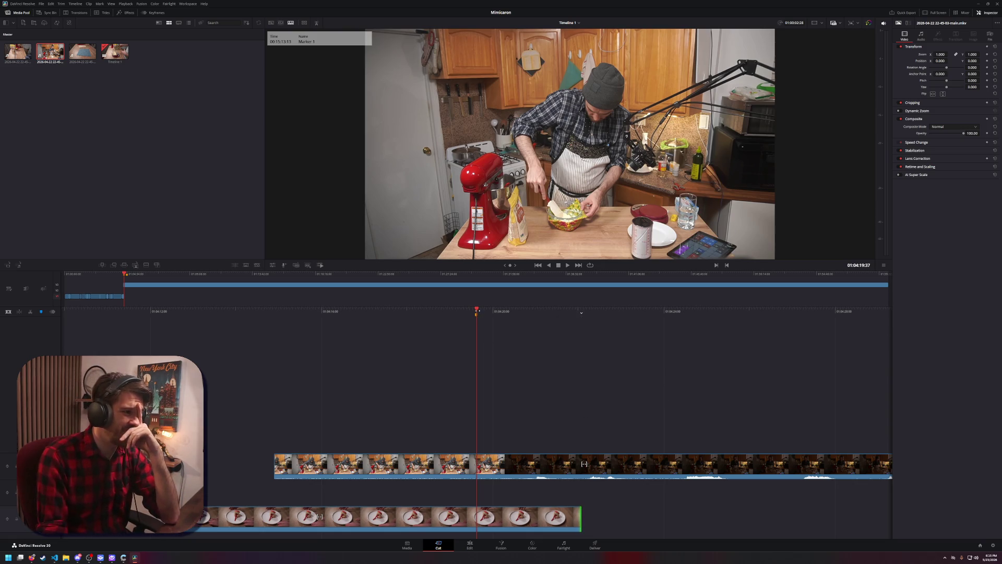
Park the playhead one frame before Marker 1 and select the upper video clip
left_click(475, 312)
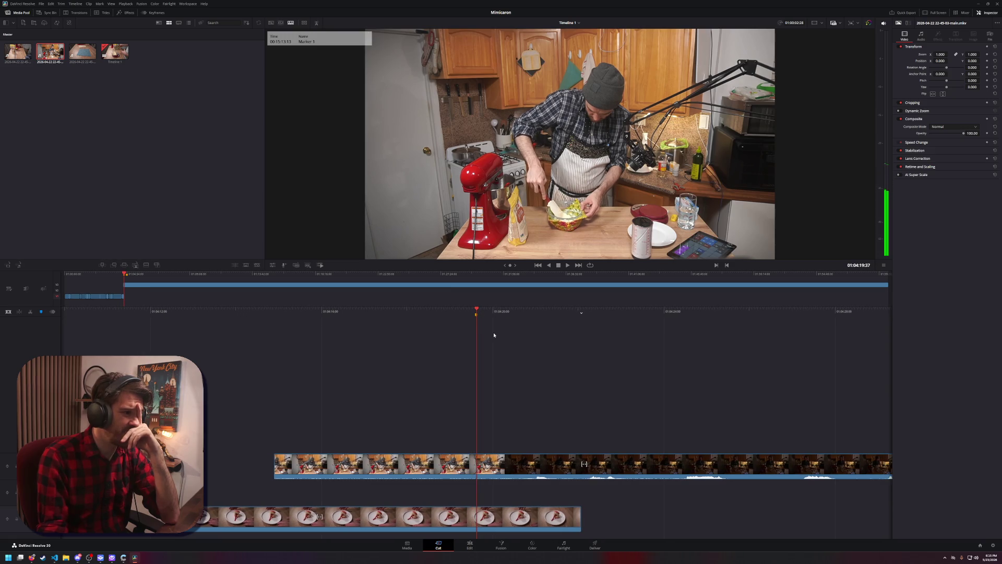
key("Left")
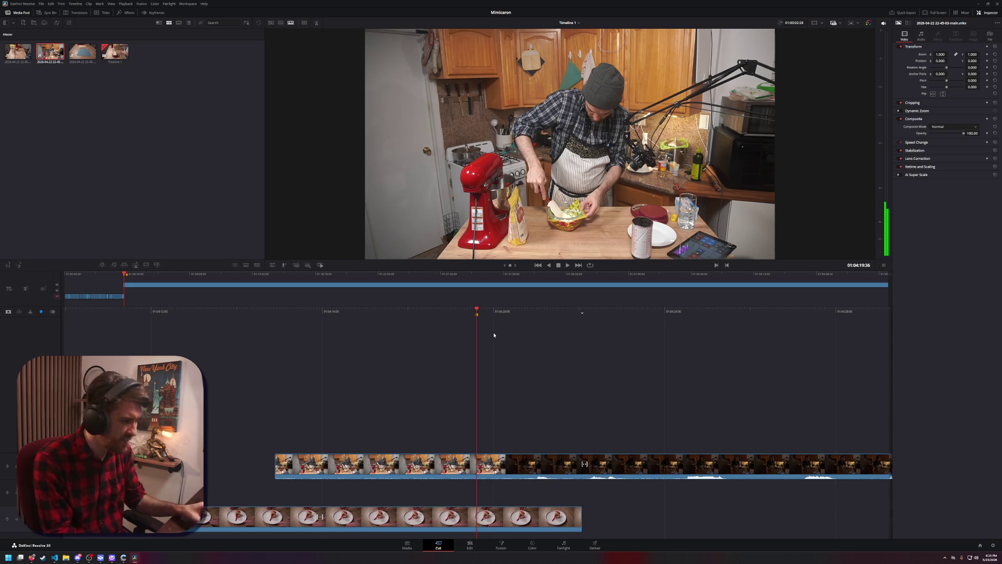
key("v")
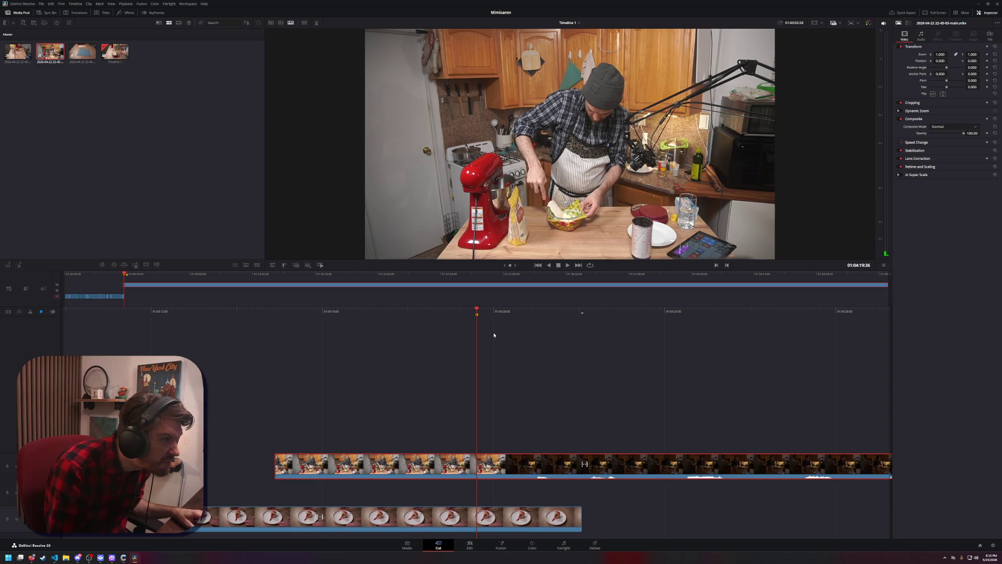
Play from the marker, then step frame by frame to land exactly on Marker 1
key("space")
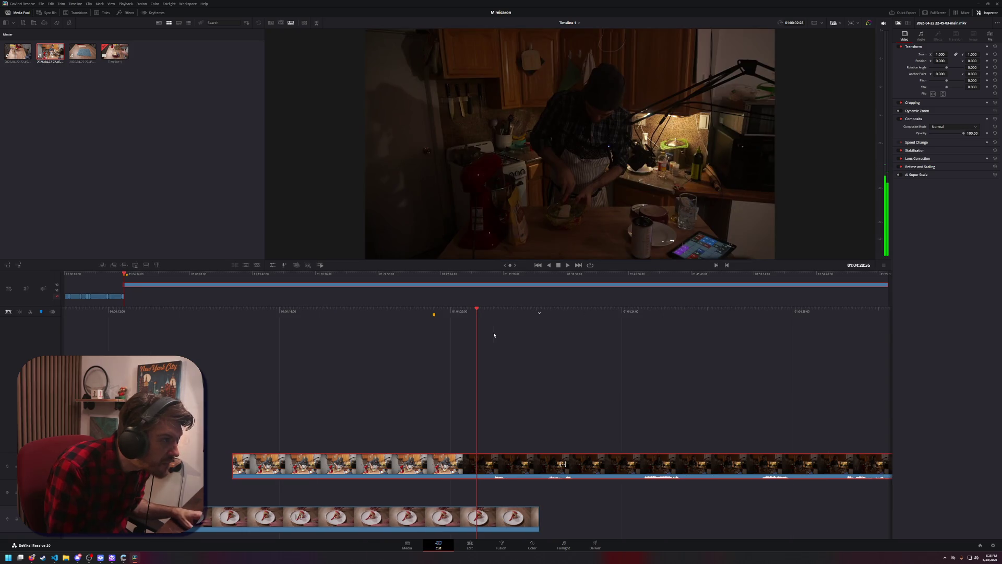
key("space")
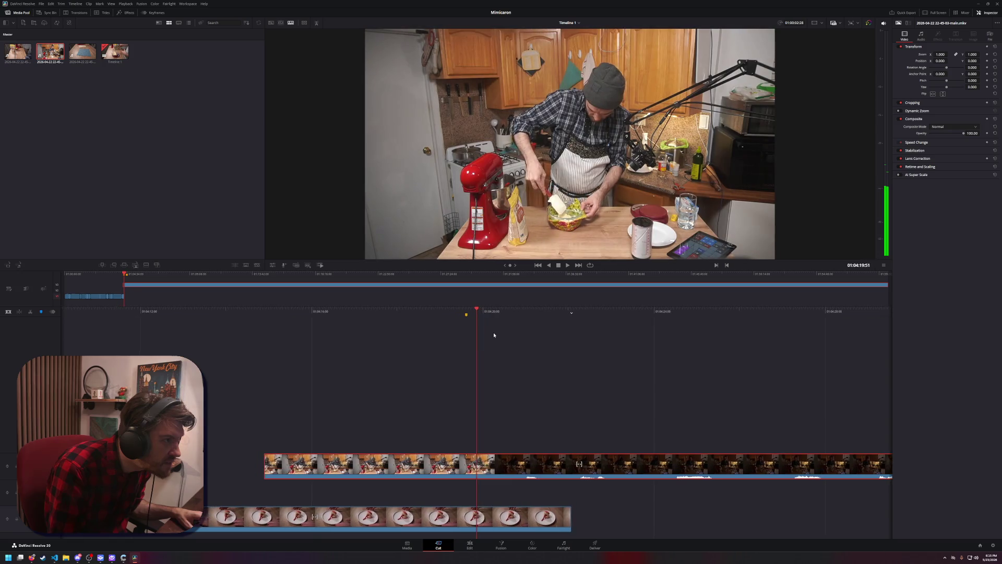
key("Right")
key("Left")
key("Right")
key("Left")
key("Right")
key("Left")
key("Right")
key("Left")
key("Right")
key("Left")
key("Right")
key("Left")
key("Right")
key("Left")
key("Right")
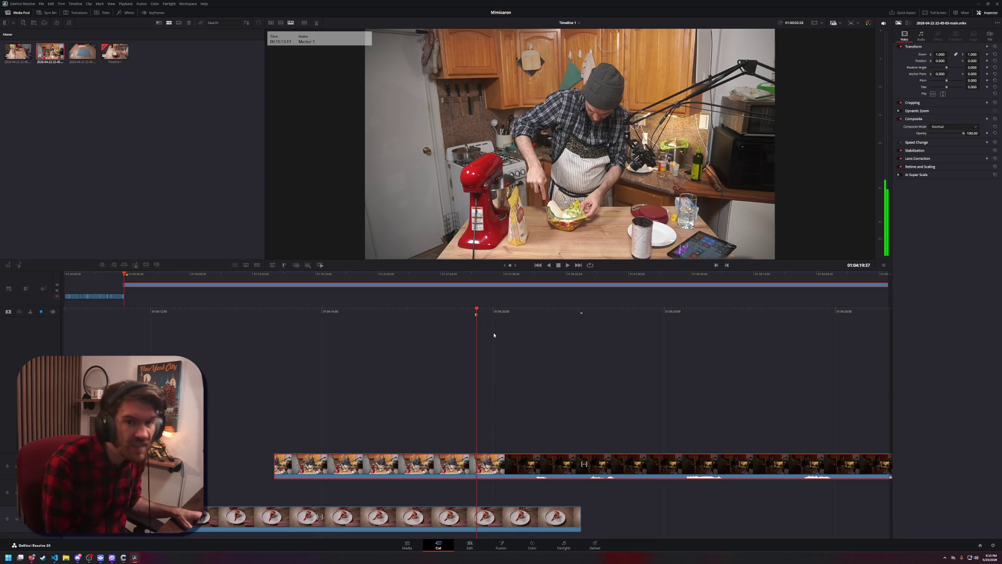
Blade the upper kitchen clip at the playhead on Marker 1
key("v")
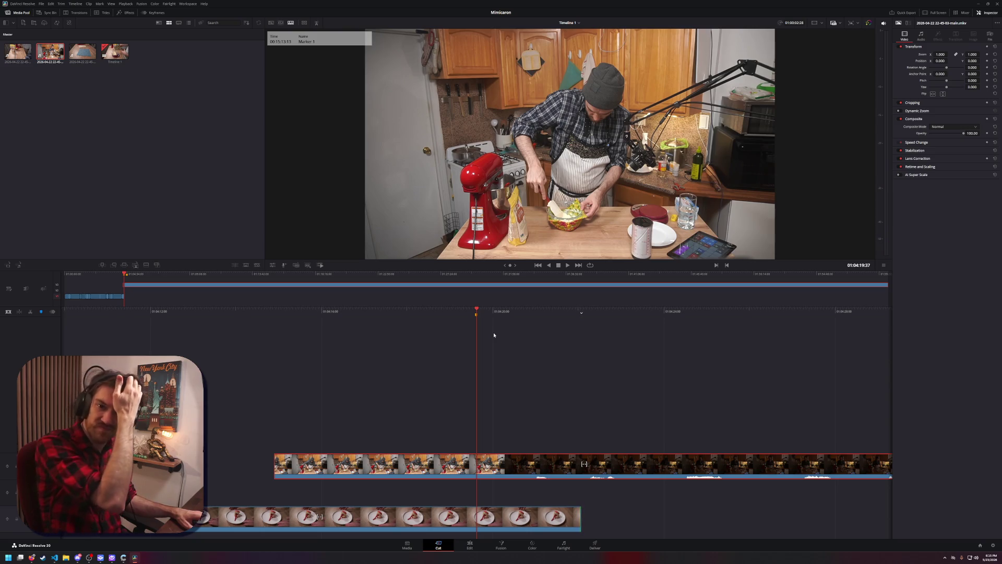
left_click(494, 335)
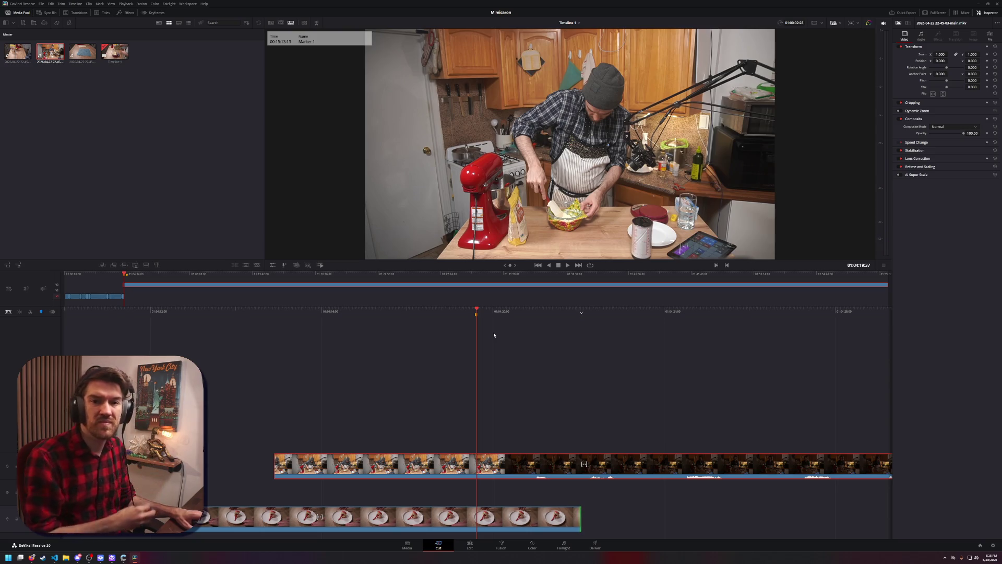
key("v")
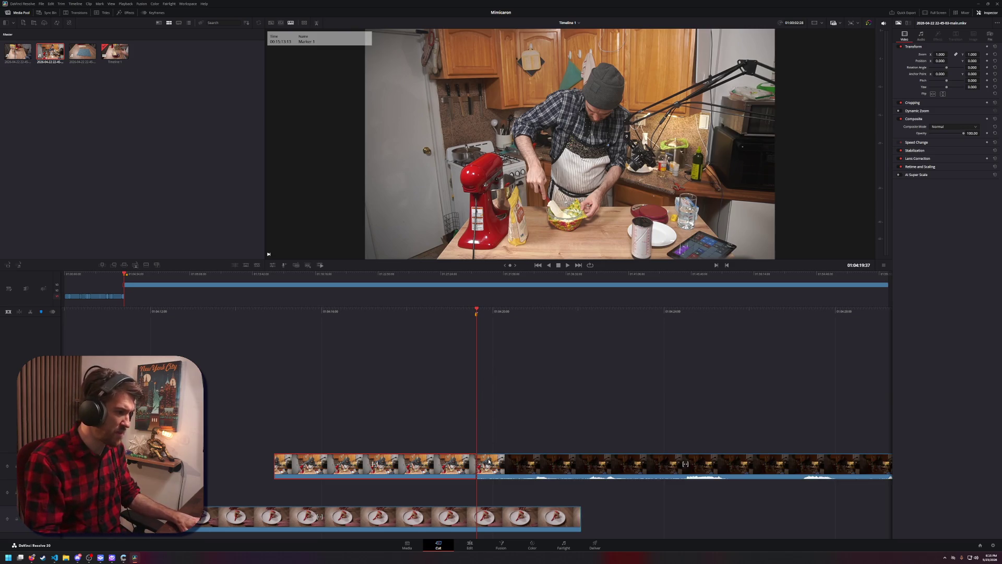
key("ctrl+b")
left_click_drag(481, 312, 504, 315)
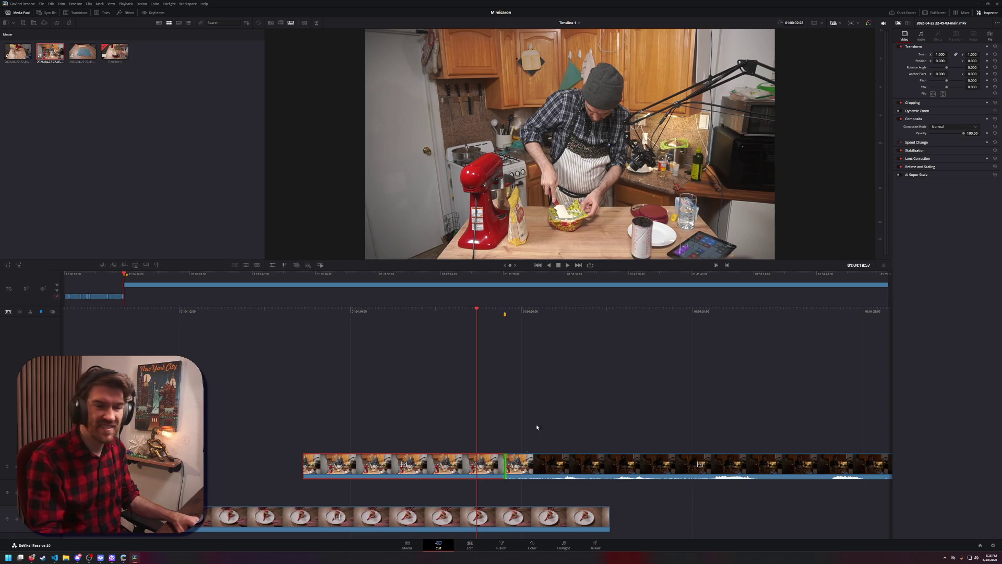
Shuttle with J/K/L between the bright and dark kitchen shots to find the next cut point
key("space")
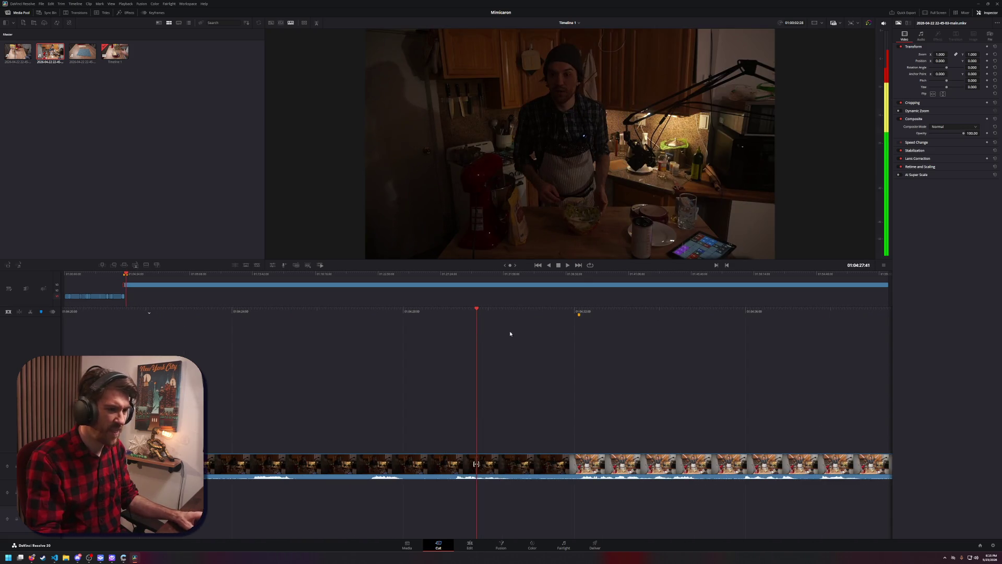
key("j")
key("j")
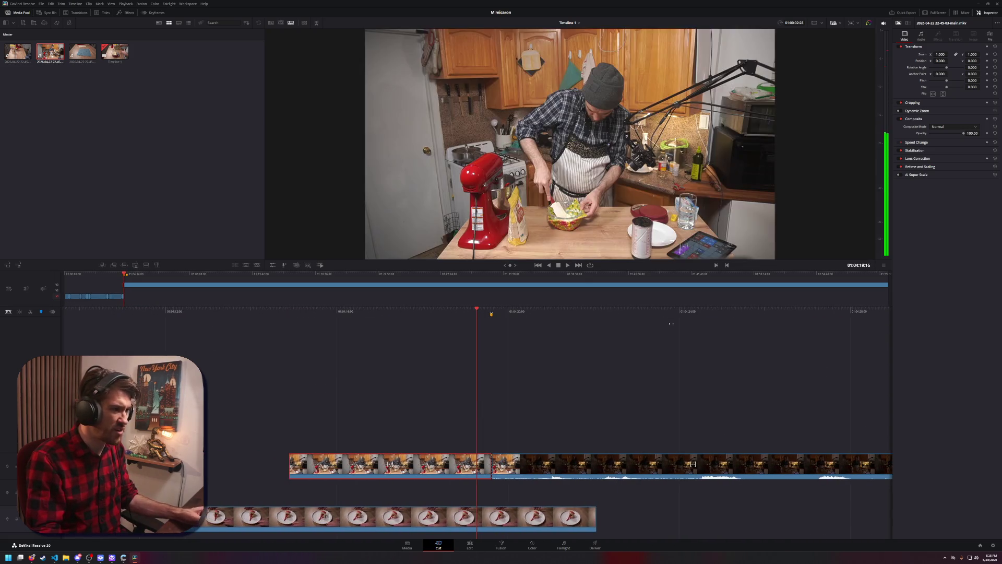
key("space")
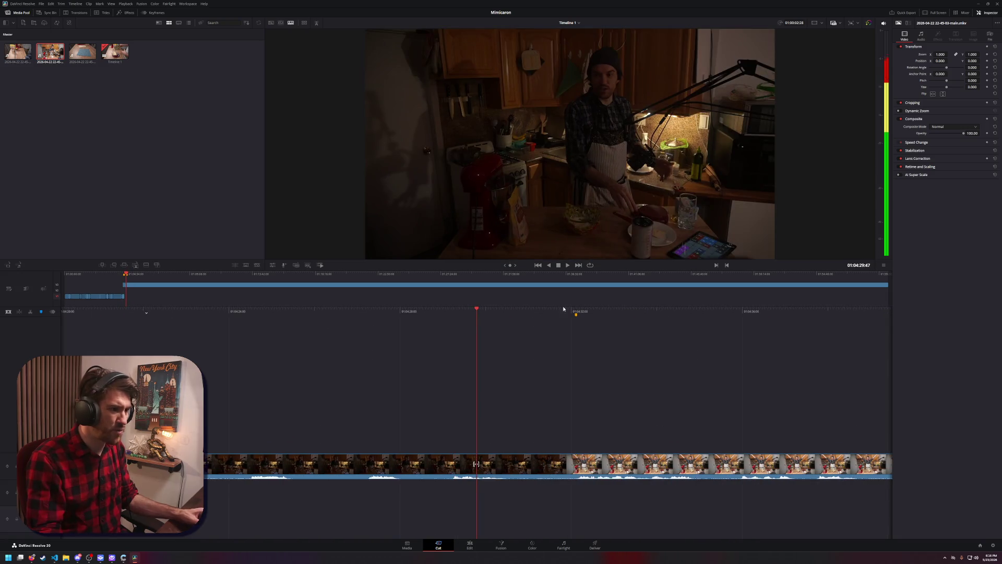
key("j")
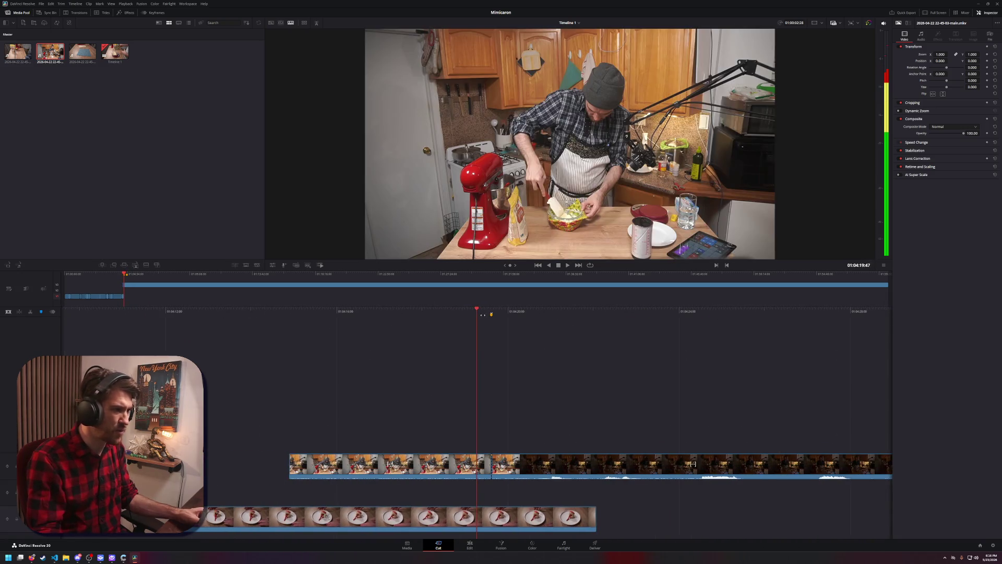
key("l")
key("l")
key("l")
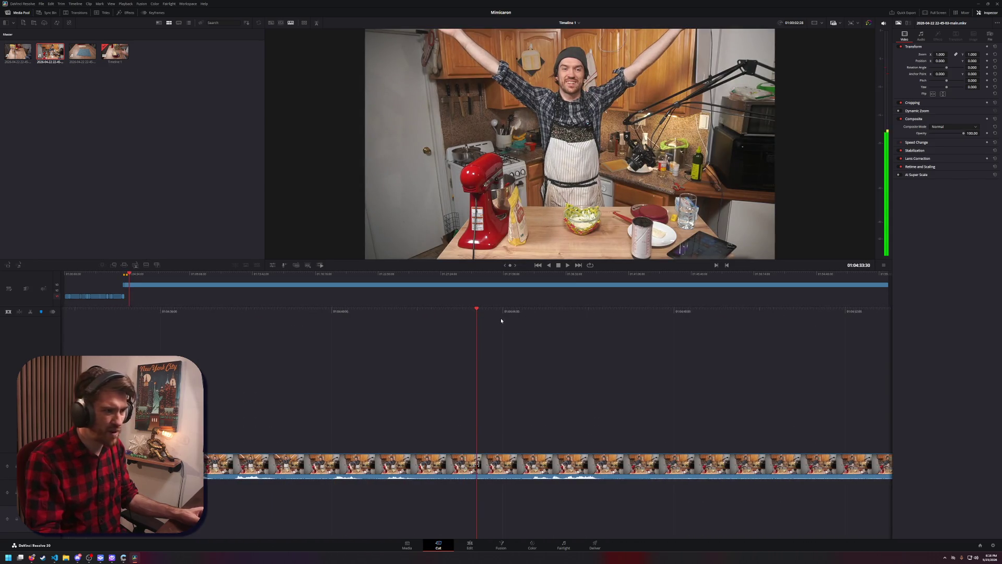
key("j")
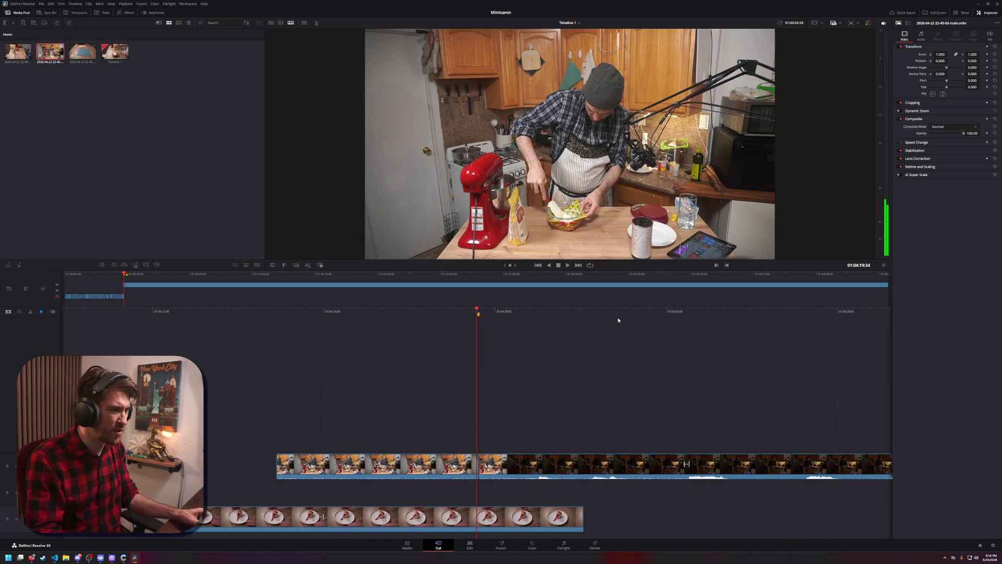
key("l")
key("l")
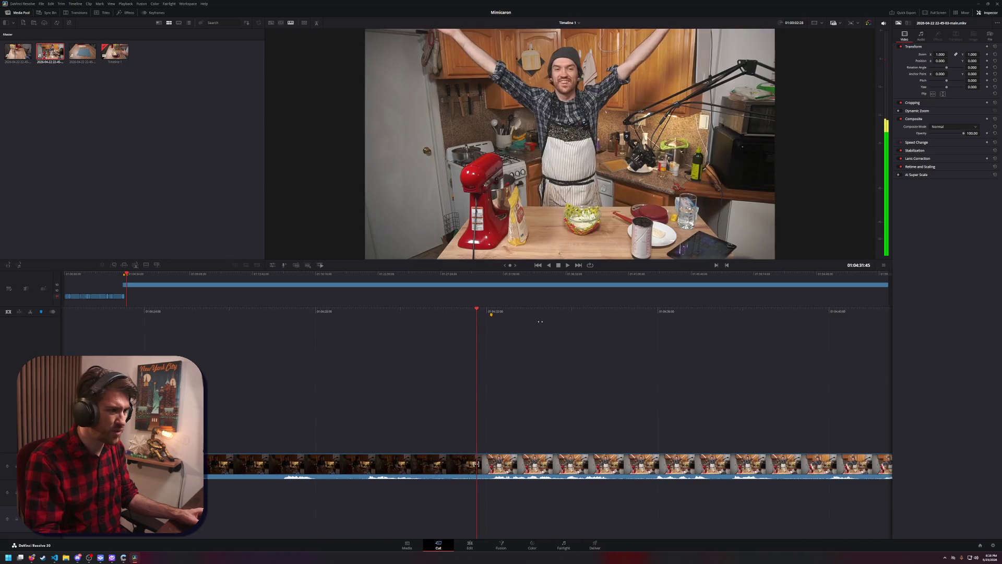
key("k")
key("ctrl+z")
Trial-delete the left and middle upper-track clips, undoing each deletion
scroll(590, 337, "up", 3)
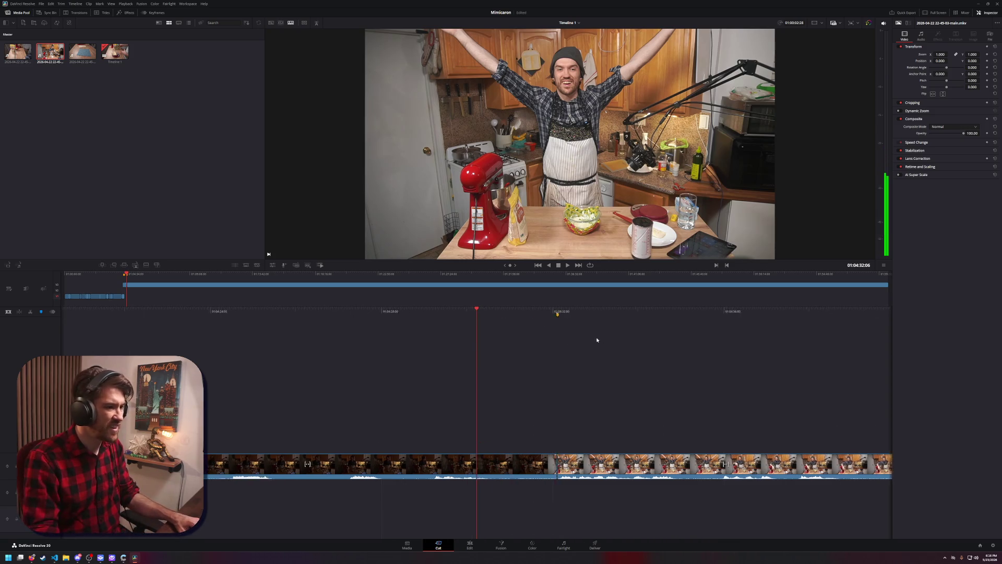
left_click(522, 467)
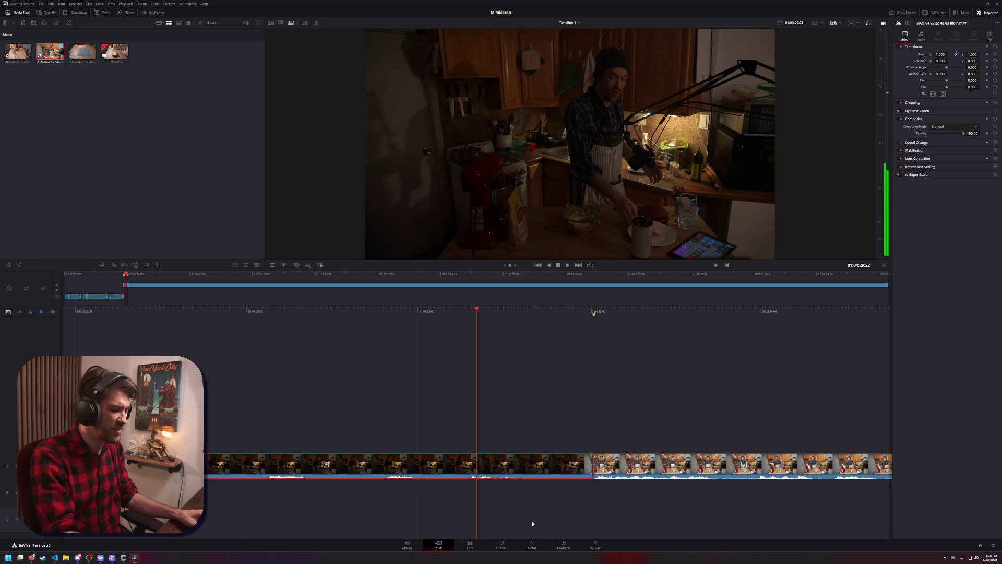
key("Delete")
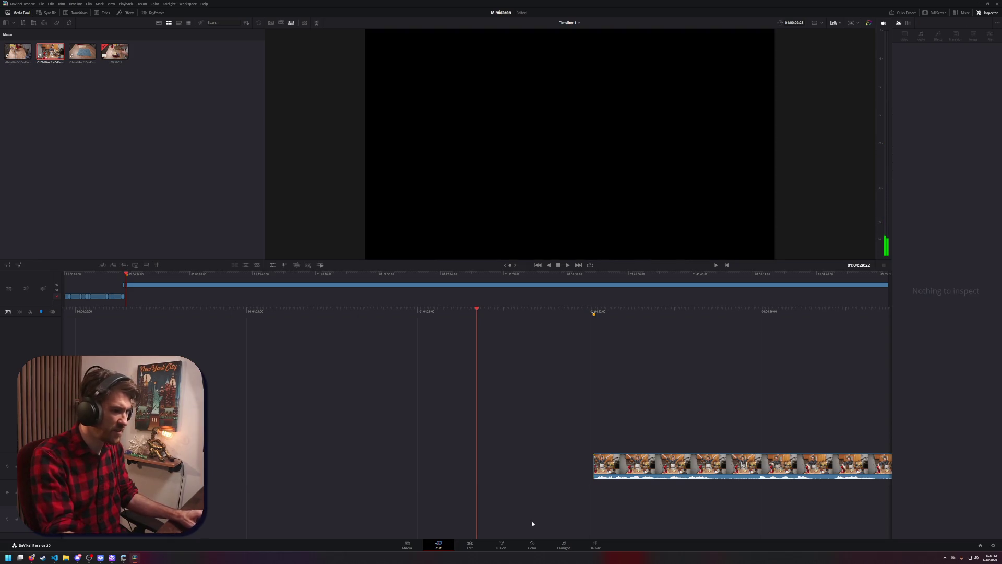
key("ctrl+z")
scroll(402, 402, "up", 6)
left_click(538, 464)
key("Delete")
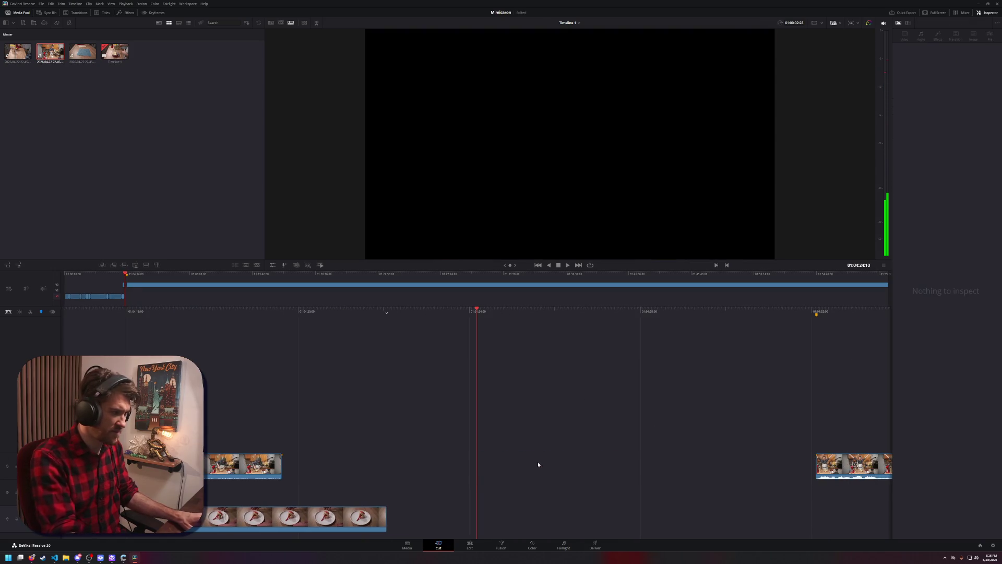
key("ctrl+z")
Trial-delete another upper-track clip, undo it, and play back the edit
right_click(651, 472)
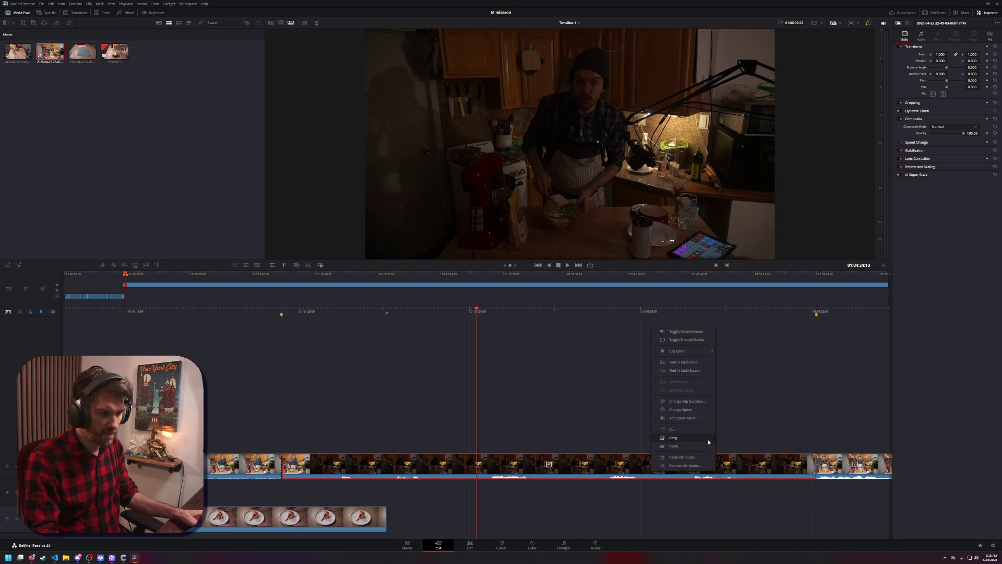
left_click(723, 455)
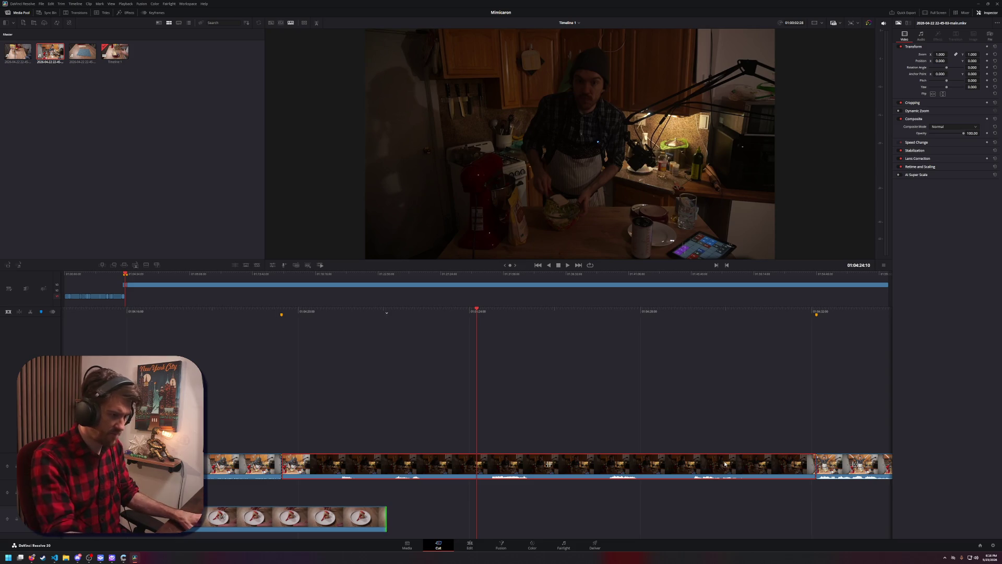
key("Delete")
key("ctrl+z")
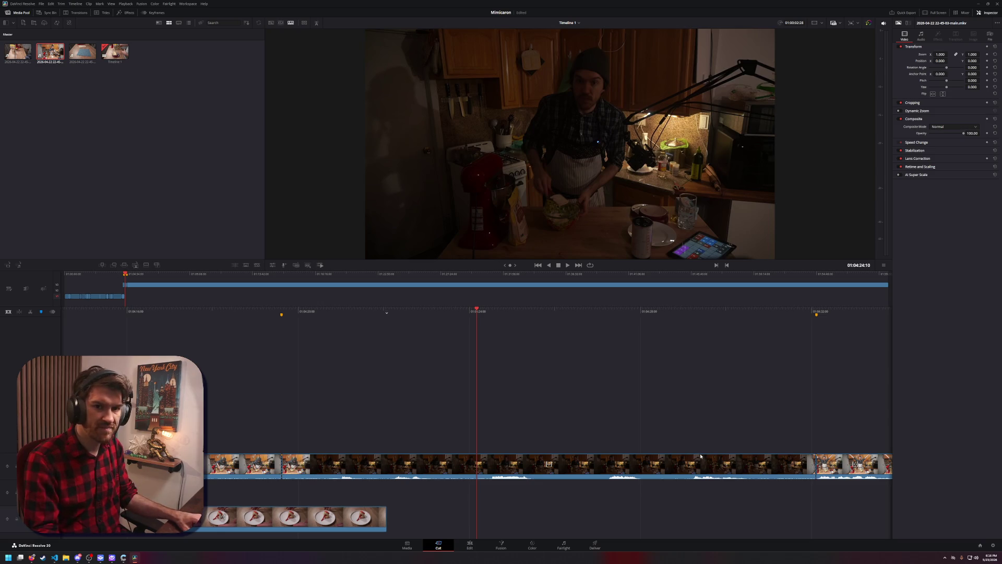
key("space")
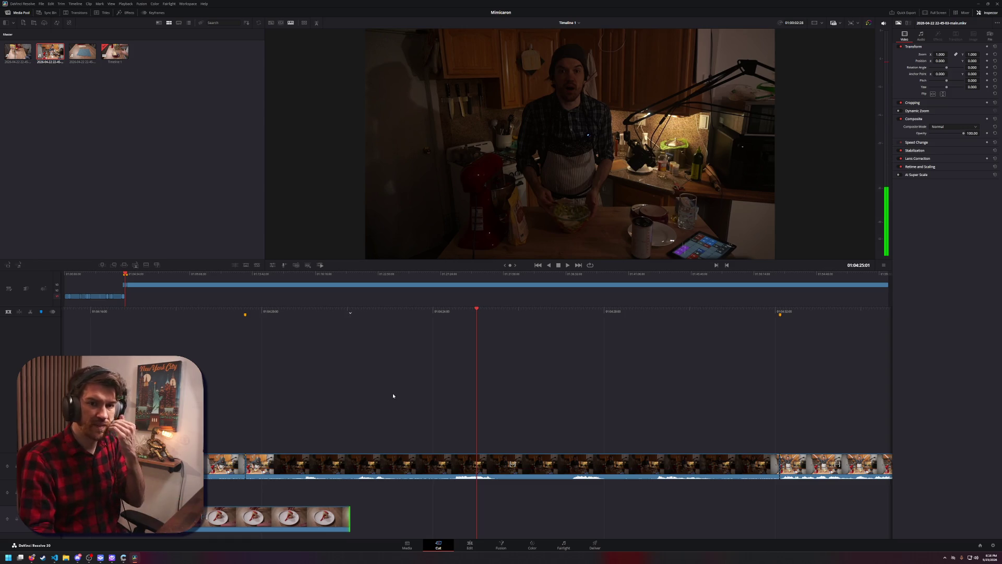
Trial-delete all upper-track clips, then restore the bright kitchen clips
left_click_drag(204, 417, 853, 482)
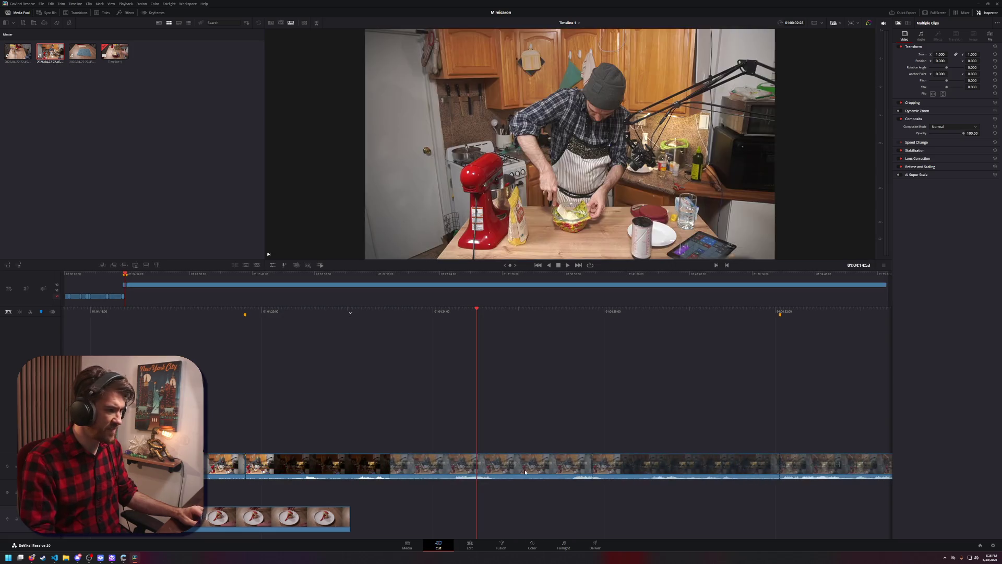
key("Delete")
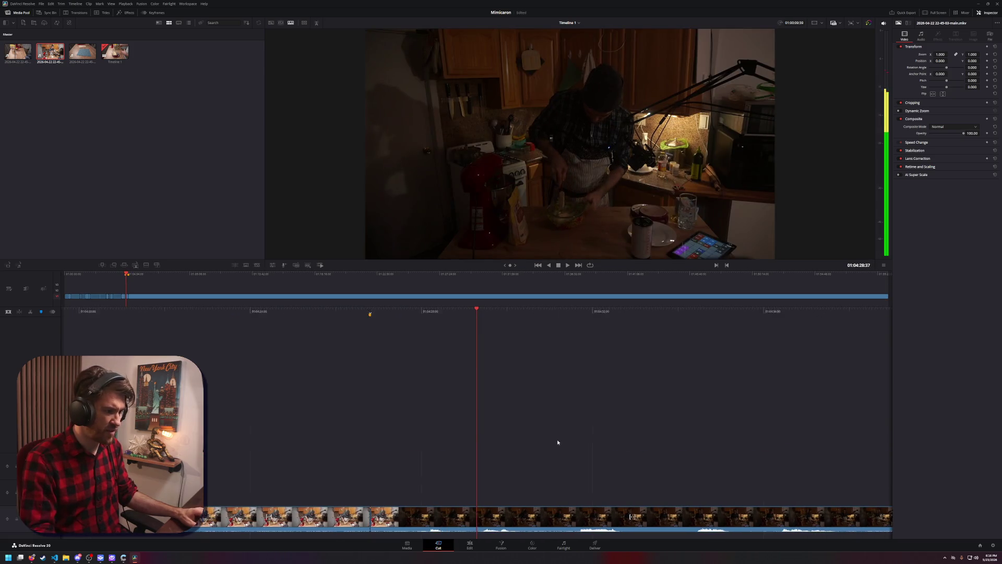
key("ctrl+z")
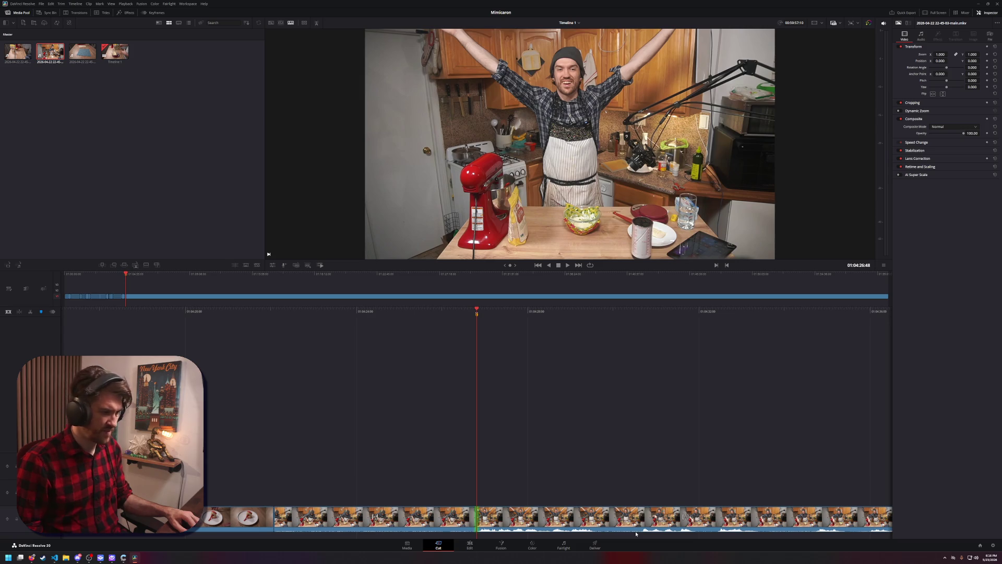
key("ctrl+shift+z")
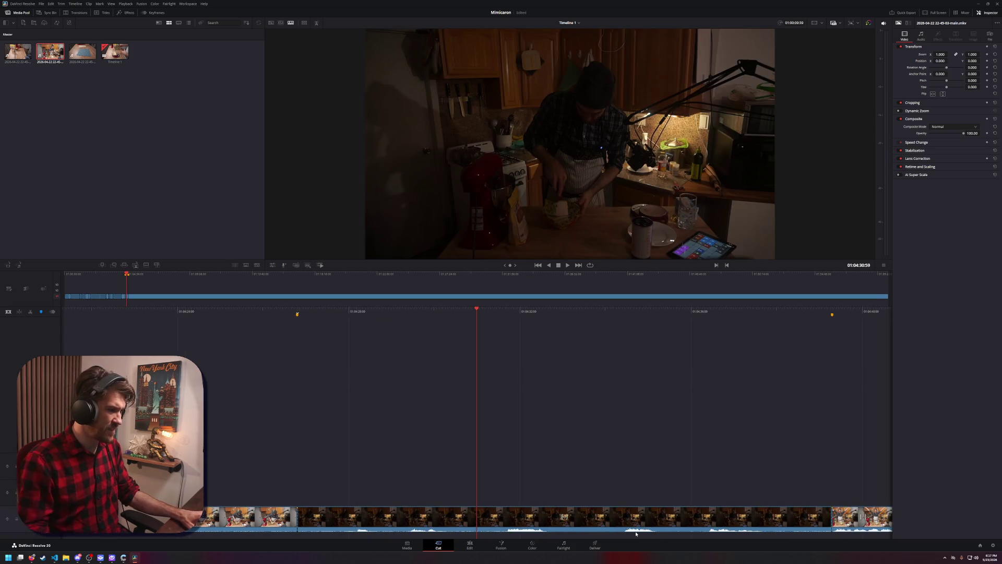
key("ctrl+z")
Move the kitchen clips from the bottom track up to V2, comparing with undo and redo
mouse_move(241, 458)
left_mouse_down()
mouse_move(486, 535)
mouse_move(885, 541)
mouse_move(814, 535)
left_mouse_up()
left_click_drag(447, 519, 427, 427)
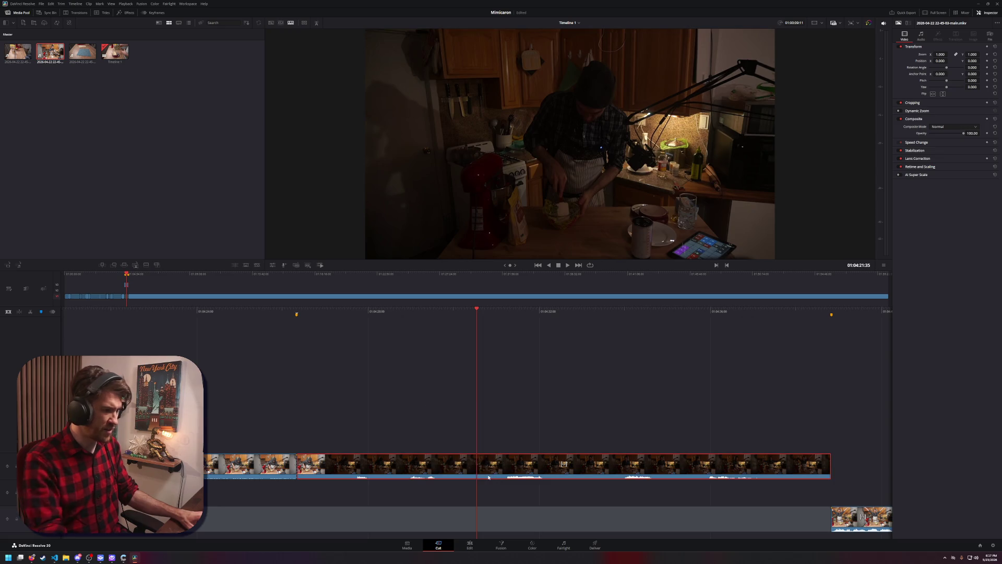
key("ctrl+z")
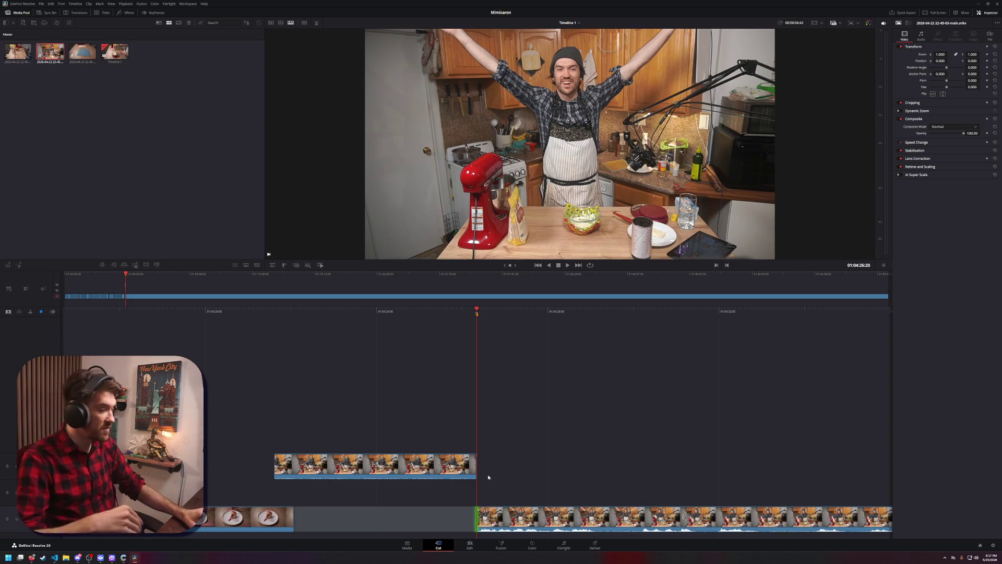
key("ctrl+shift+z")
key("ctrl+z")
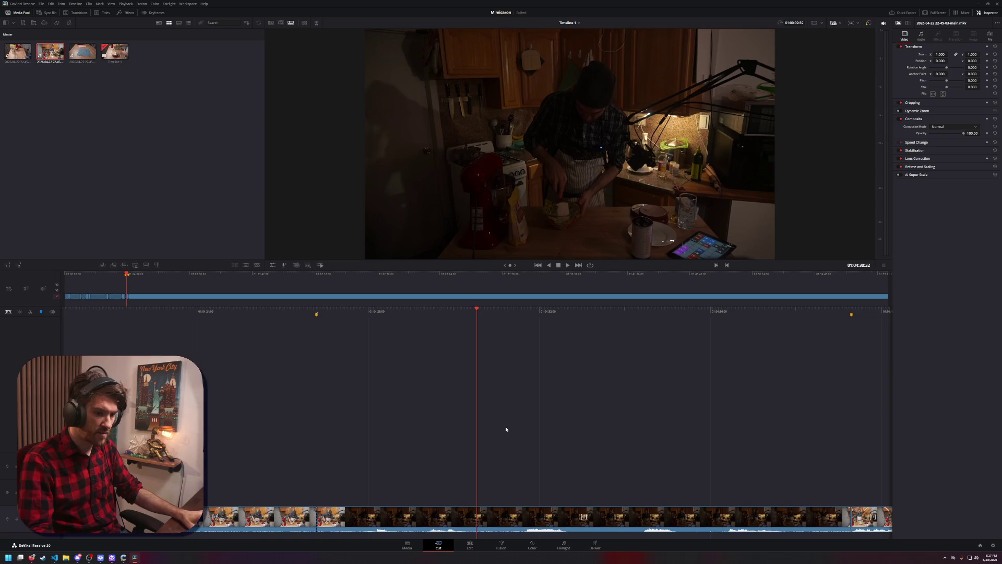
key("space")
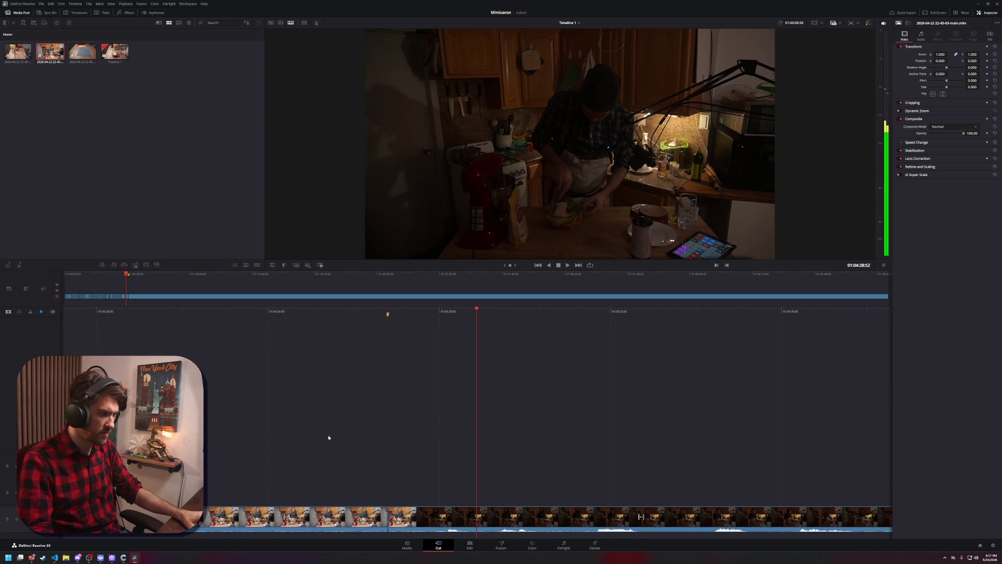
key("ctrl+shift+z")
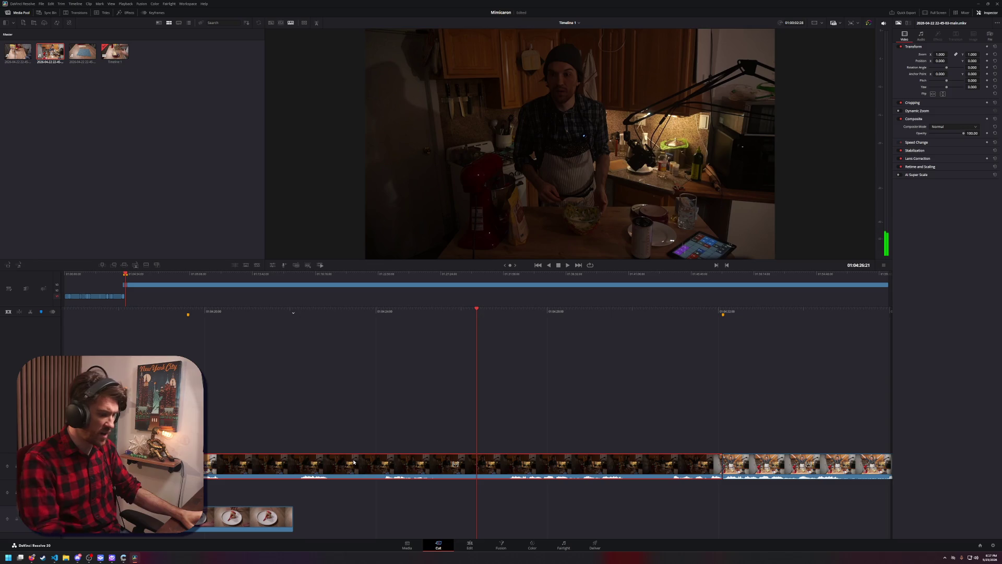
Delete an upper-track clip, save, restore it, and select the long upper clip
key("Delete")
key("ctrl+s")
key("ctrl+z")
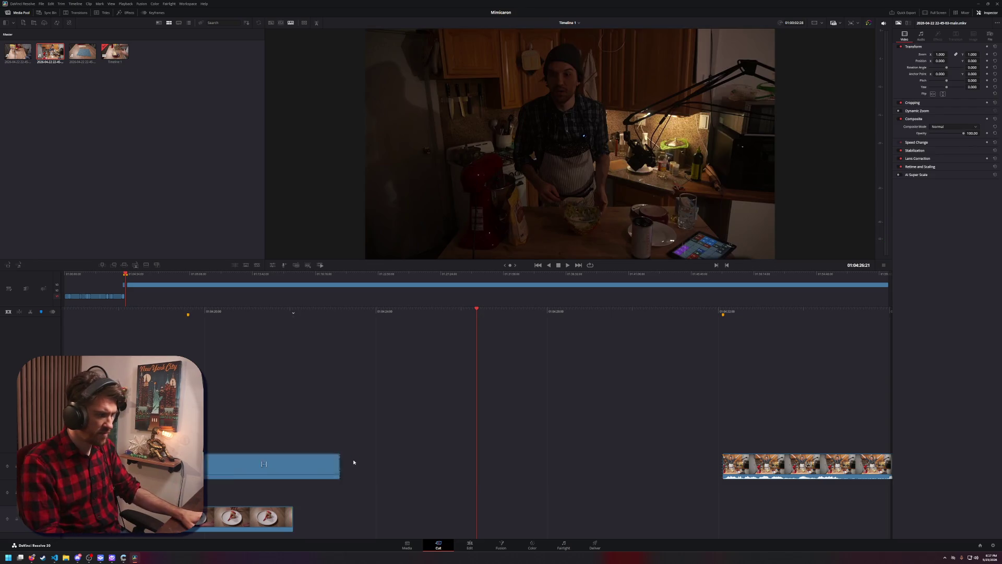
left_click(354, 461)
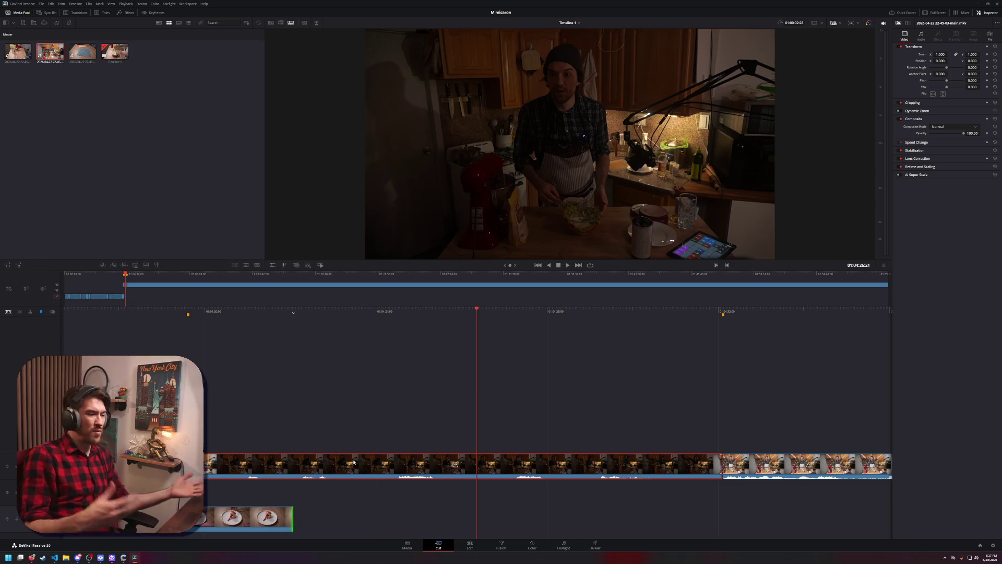
Review the kitchen footage and trial-move the upper clips down a track, then undo it
key("j")
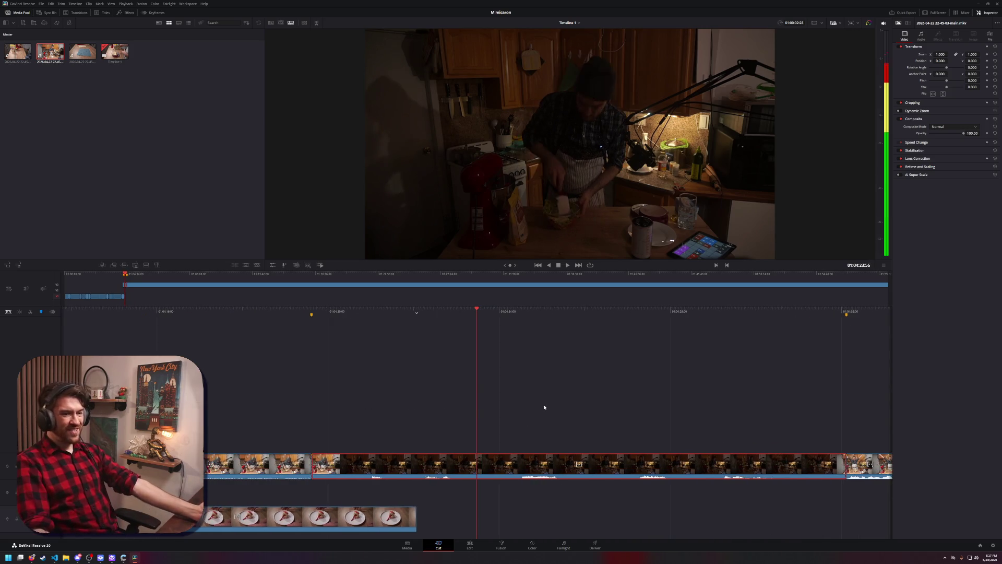
mouse_move(487, 406)
left_mouse_down()
mouse_move(450, 405)
mouse_move(502, 403)
mouse_move(345, 443)
left_mouse_up()
left_click_drag(188, 402, 752, 480)
left_click_drag(415, 471, 544, 517)
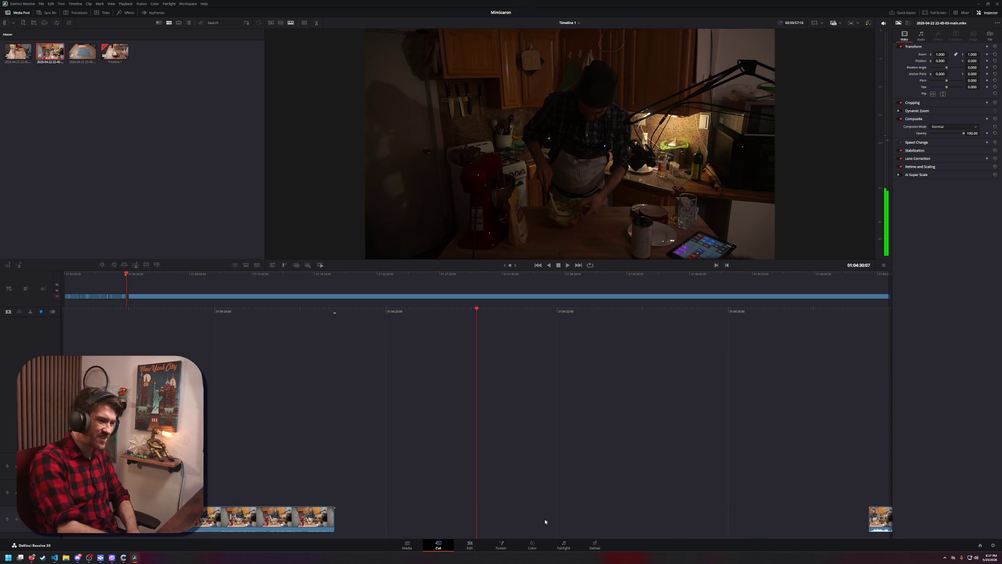
key("Up")
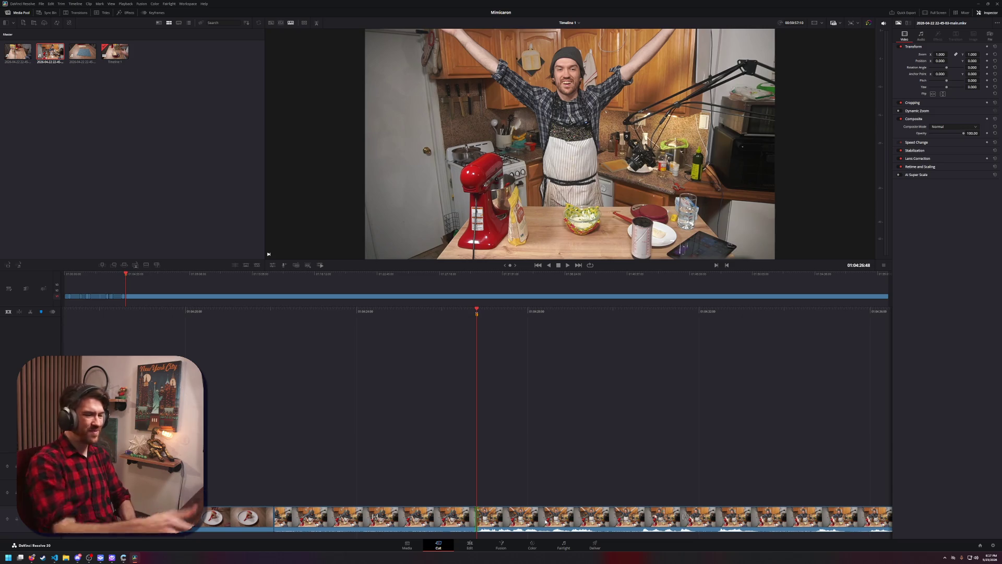
key("ctrl+z")
key("ctrl+z")
Delete an upper-track clip, toggle the plate clip's end edit point, and restore the clip
key("Delete")
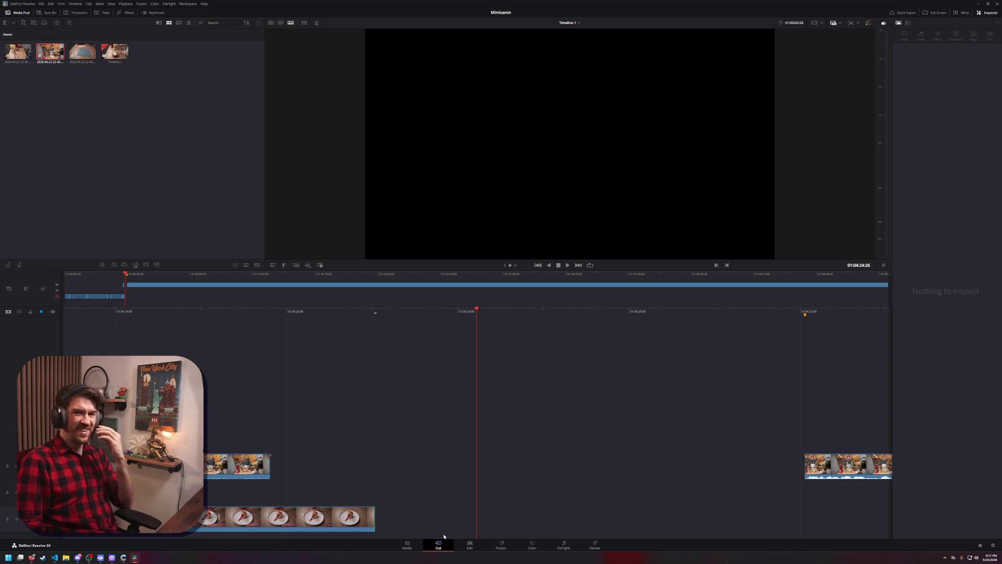
key("v")
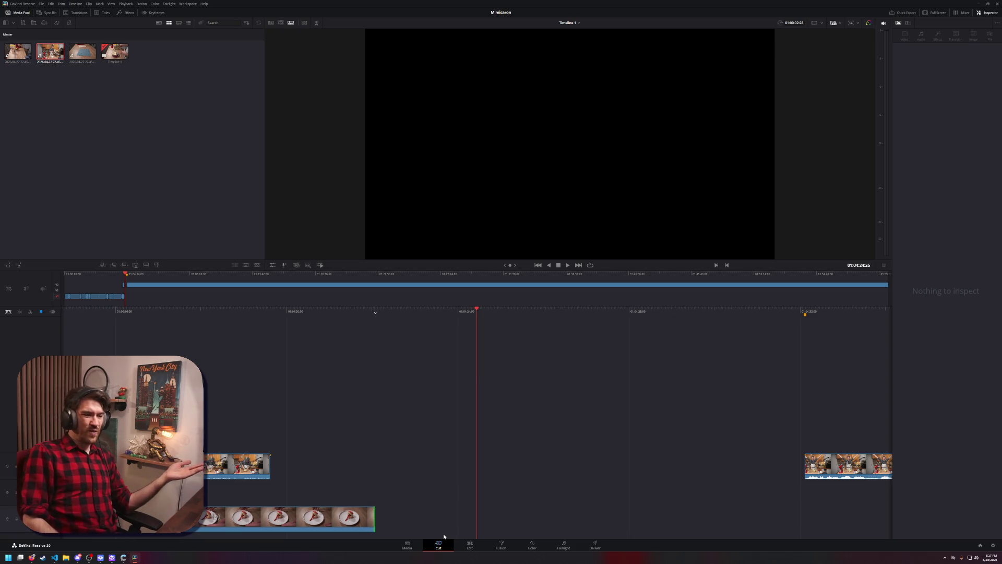
key("Escape")
key("v")
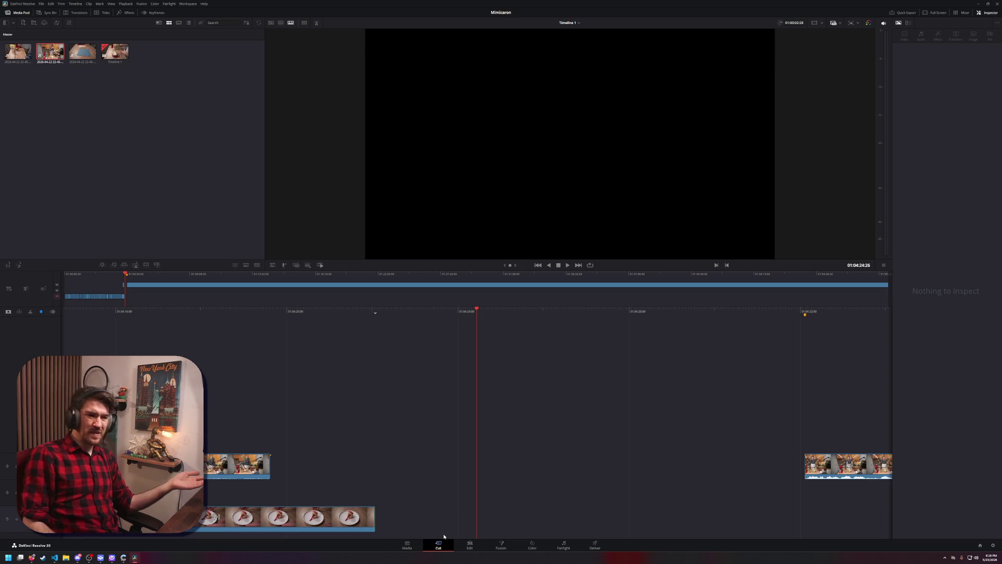
key("v")
key("shift+v")
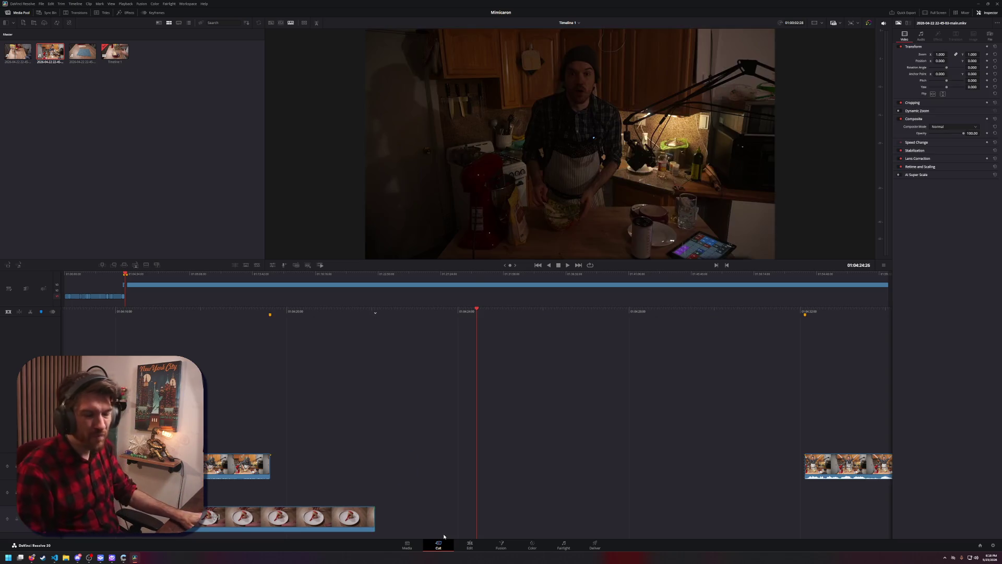
key("F10")
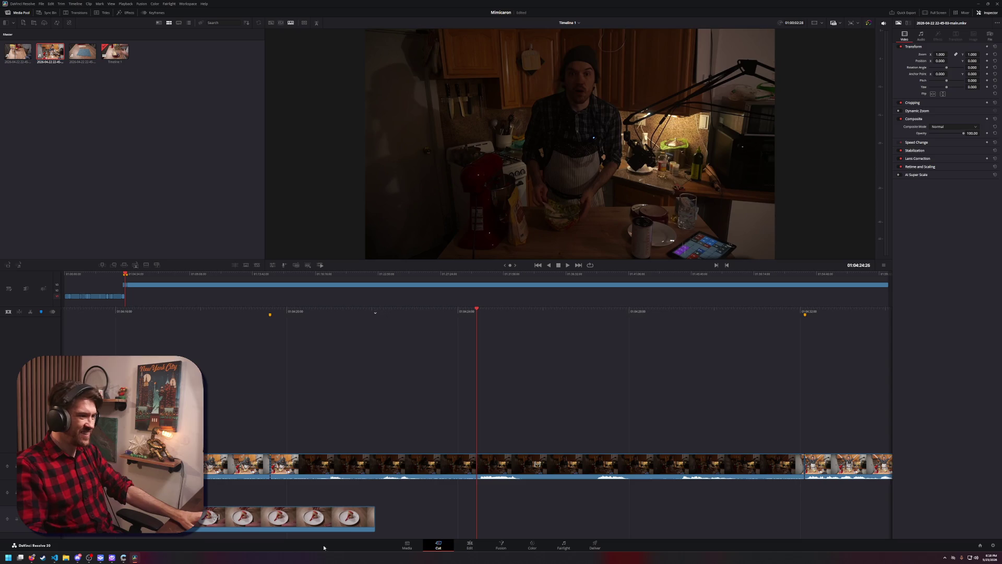
Ripple delete one upper-track clip, then disable and remove the selected upper-track clips
mouse_move(205, 408)
left_mouse_down()
mouse_move(746, 477)
mouse_move(428, 481)
left_mouse_up()
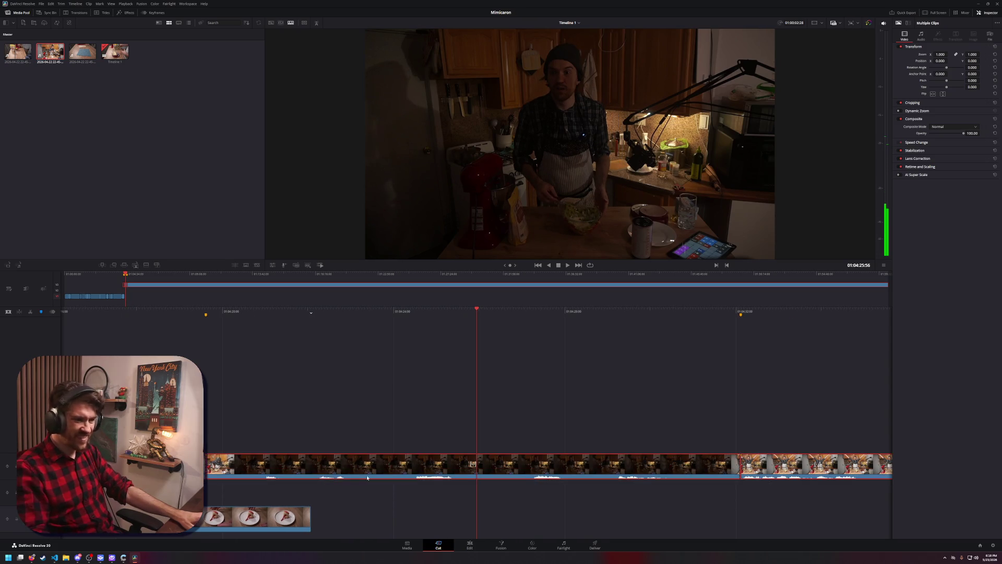
left_click(564, 464)
key("Delete")
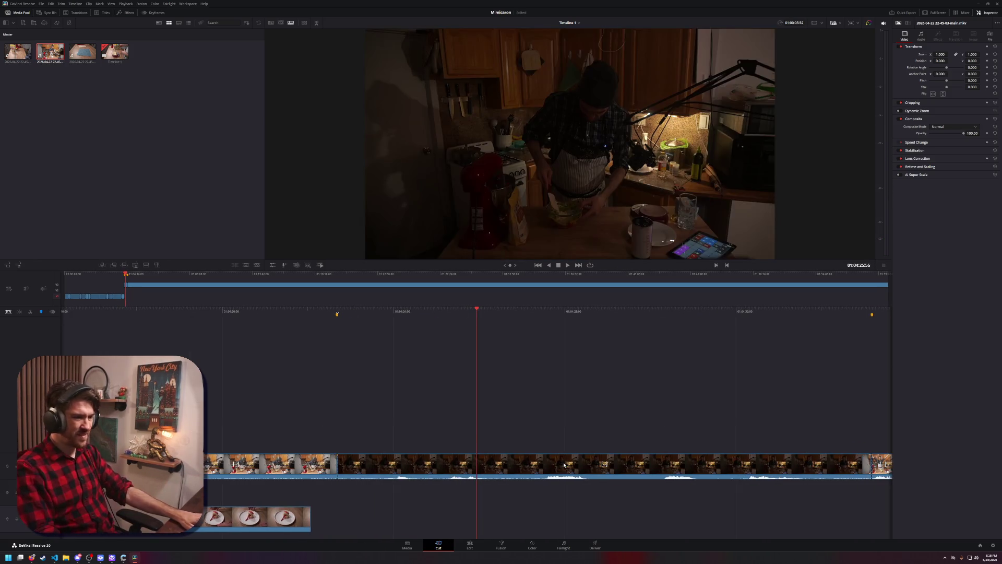
mouse_move(312, 392)
left_mouse_down()
mouse_move(425, 441)
mouse_move(887, 506)
mouse_move(866, 492)
left_mouse_up()
key("d")
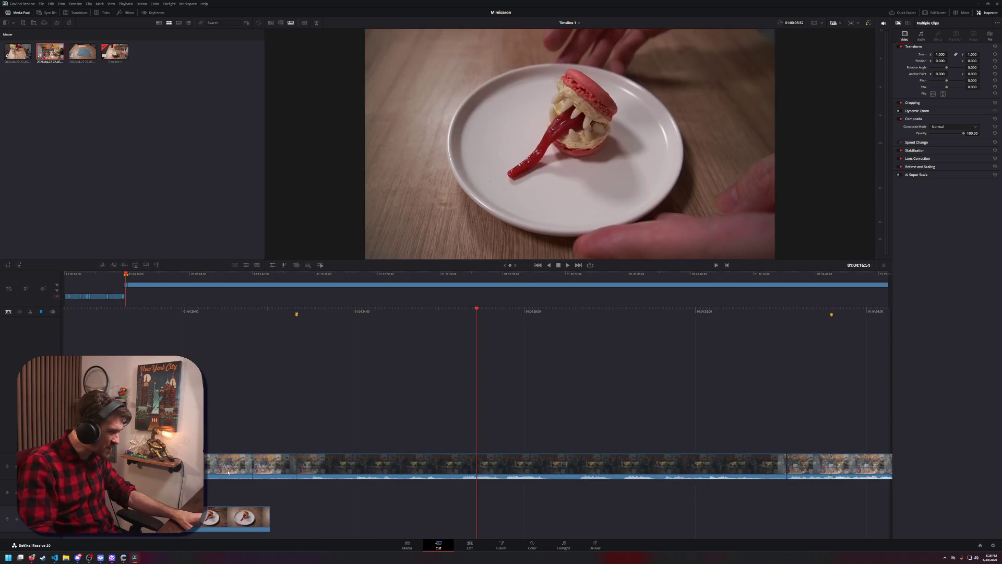
key("Delete")
Delete the long kitchen clip, save the project, and restore the clip
left_click(281, 466)
key("Delete")
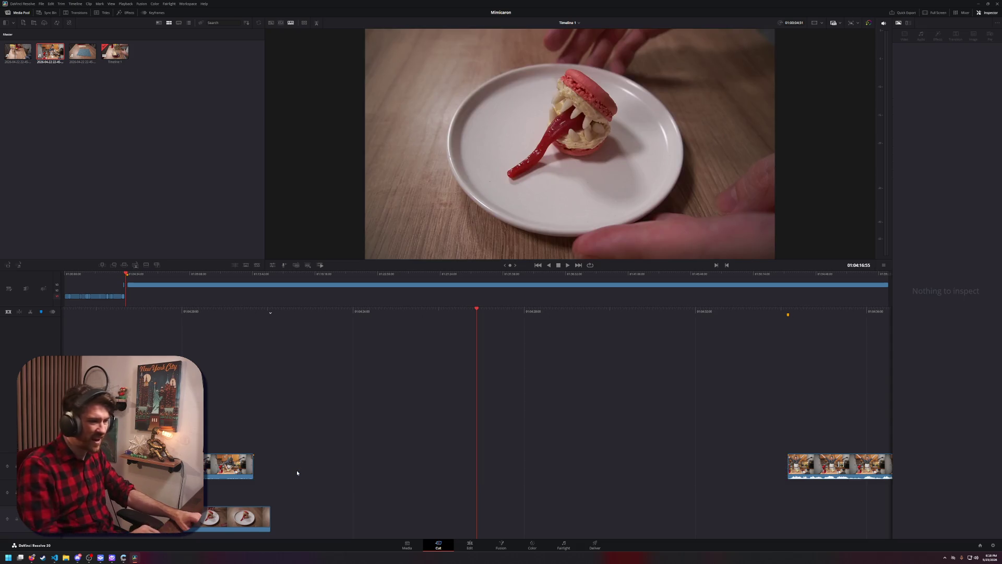
key("ctrl+s")
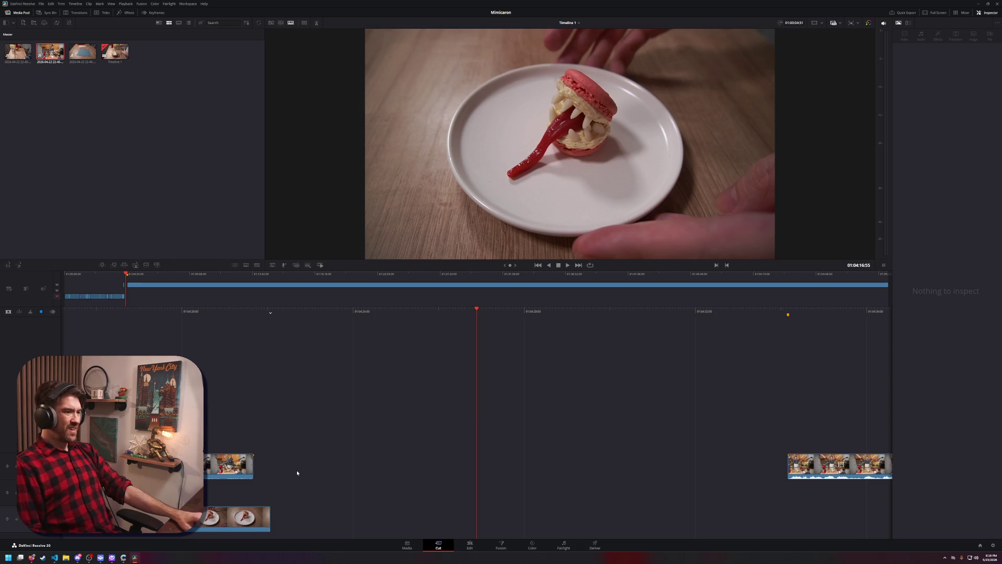
key("ctrl+z")
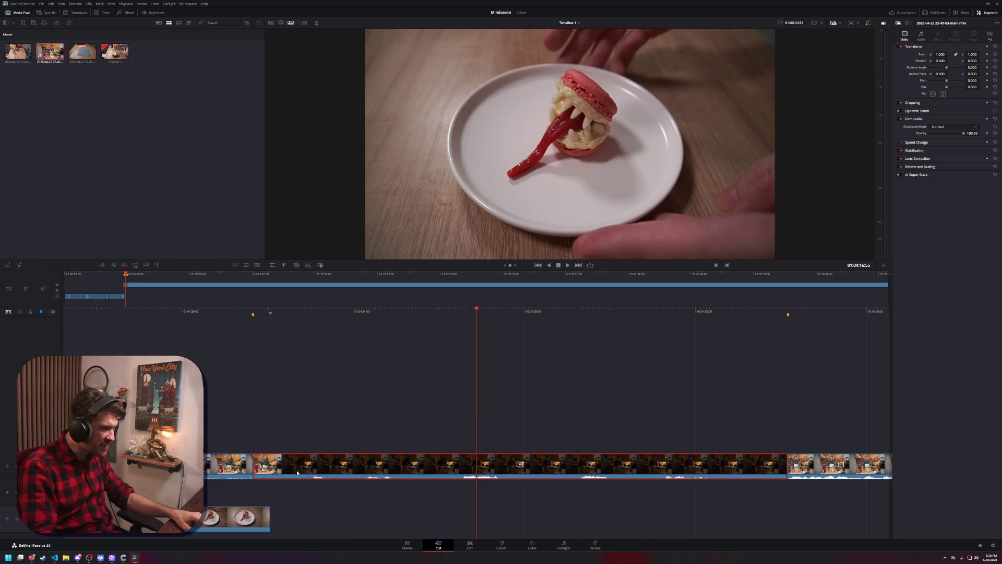
Inspect the kitchen clip's right-click options twice without choosing anything
right_click(297, 471)
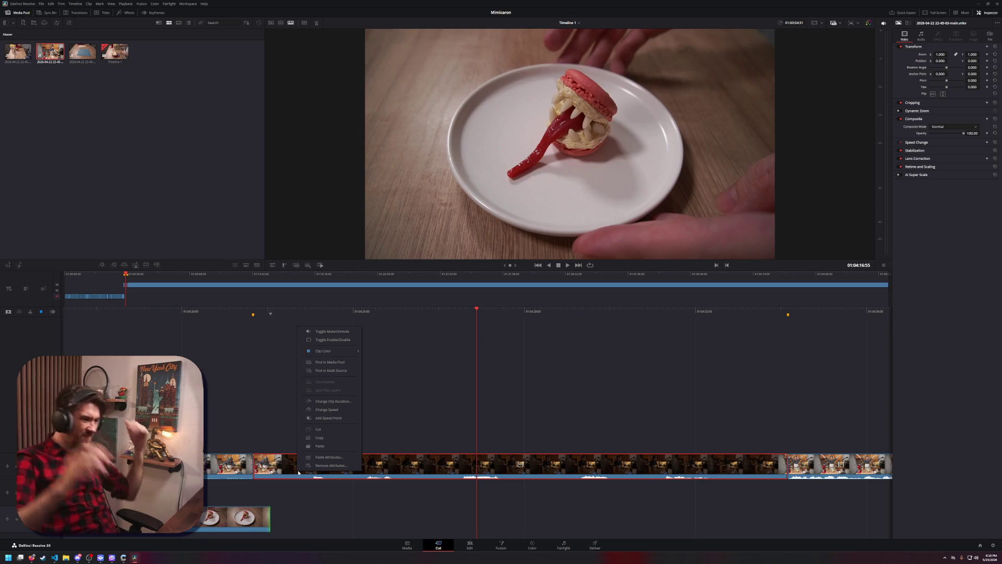
left_click(454, 407)
right_click(327, 463)
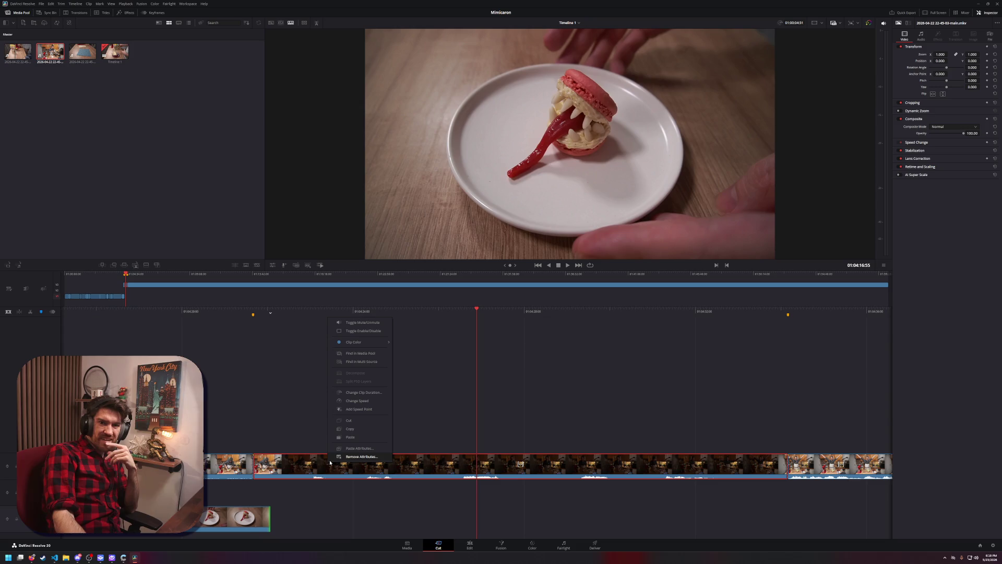
left_click(463, 427)
Lift the long dark kitchen clip with Backspace, leaving a gap on the upper track
mouse_move(323, 434)
left_mouse_down()
mouse_move(413, 505)
mouse_move(418, 485)
left_mouse_up()
mouse_move(431, 402)
left_mouse_down()
mouse_move(223, 402)
mouse_move(425, 422)
left_mouse_up()
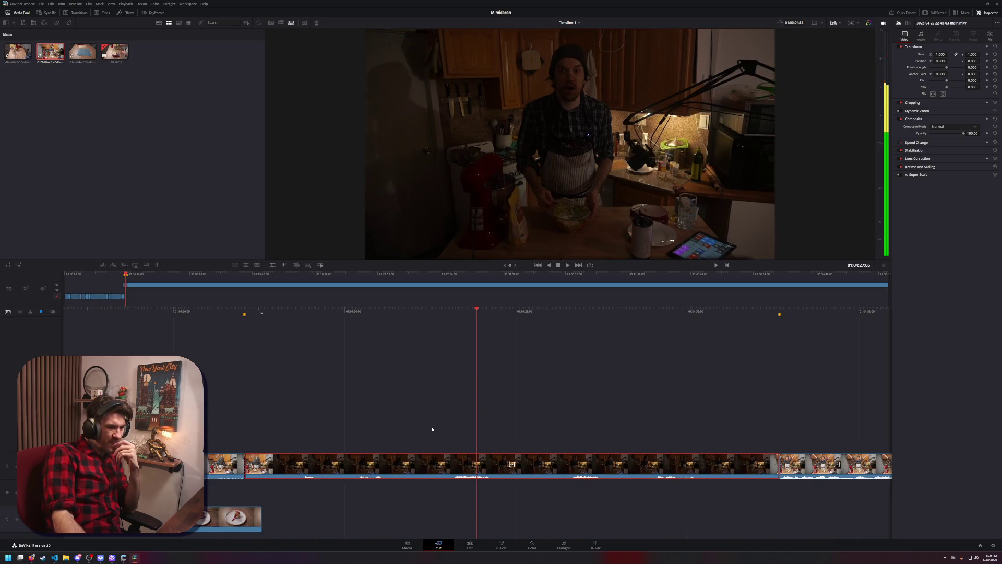
key("BackSpace")
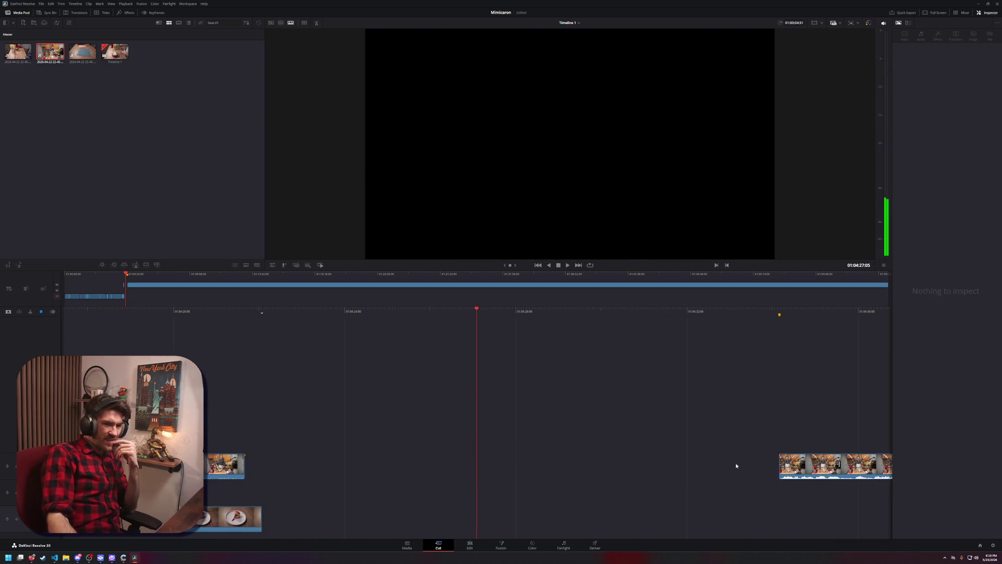
left_click(794, 462)
left_click(764, 444)
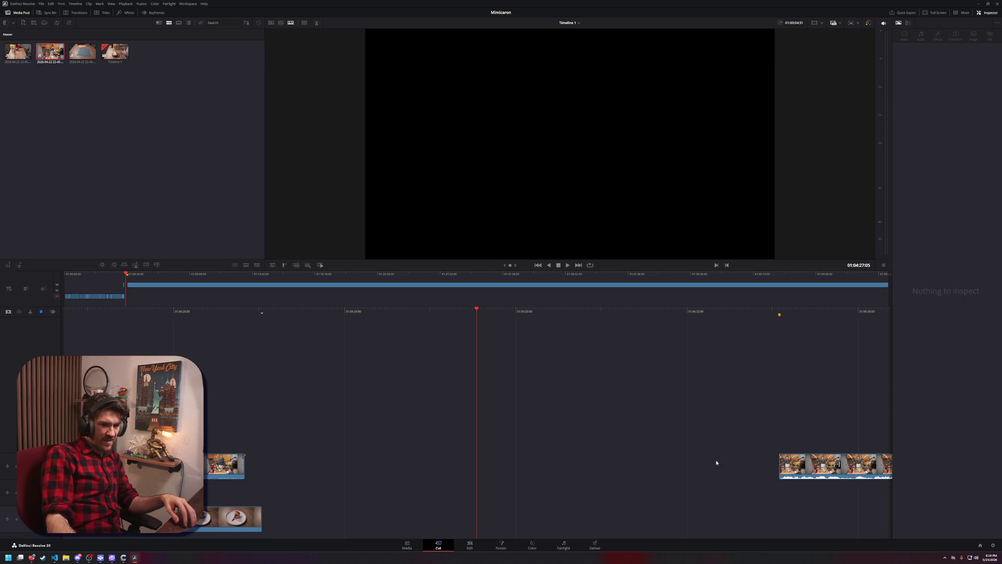
On the Edit page, select the empty gap between the upper-track clips and close it
left_click(462, 546)
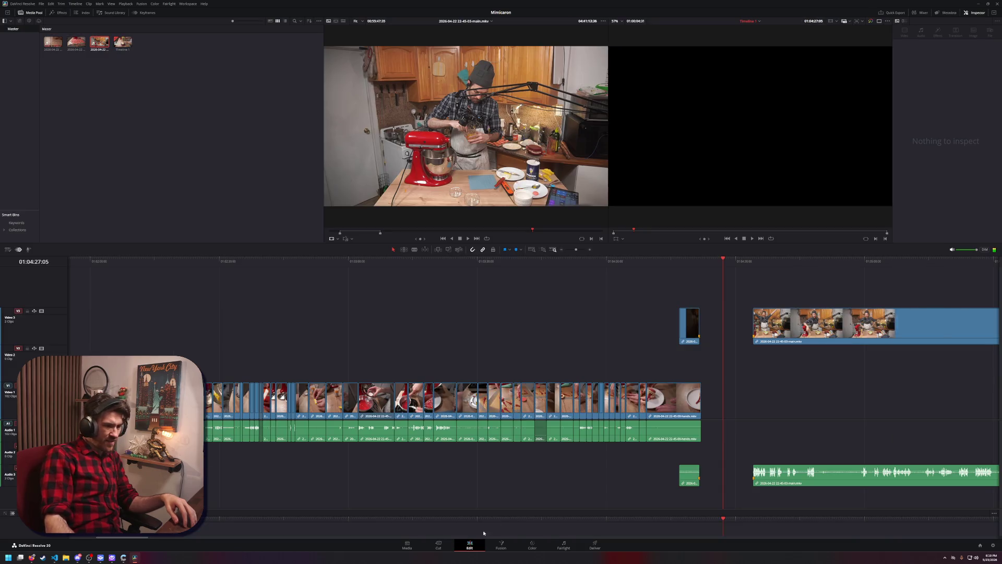
left_click(740, 334)
key("BackSpace")
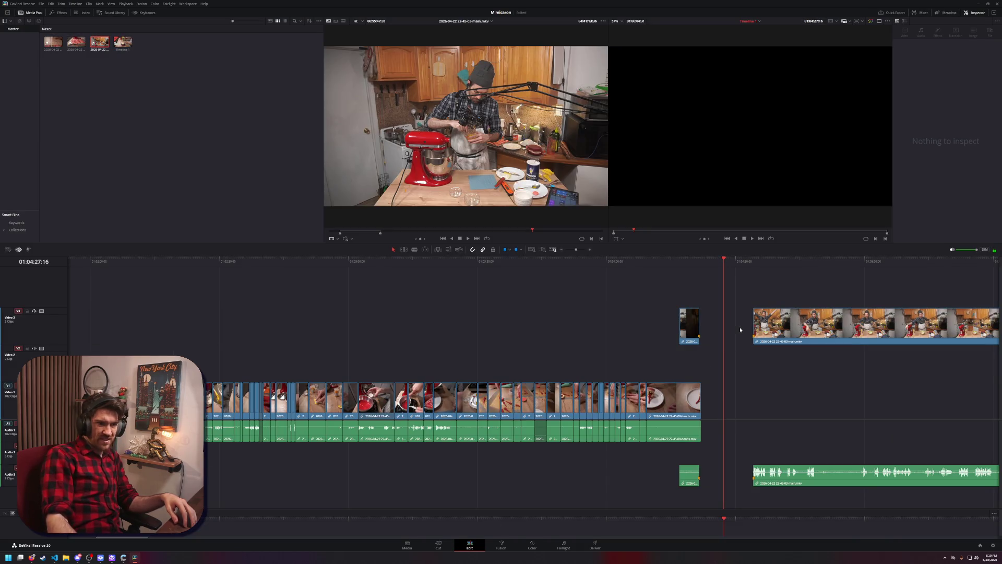
left_click(739, 342)
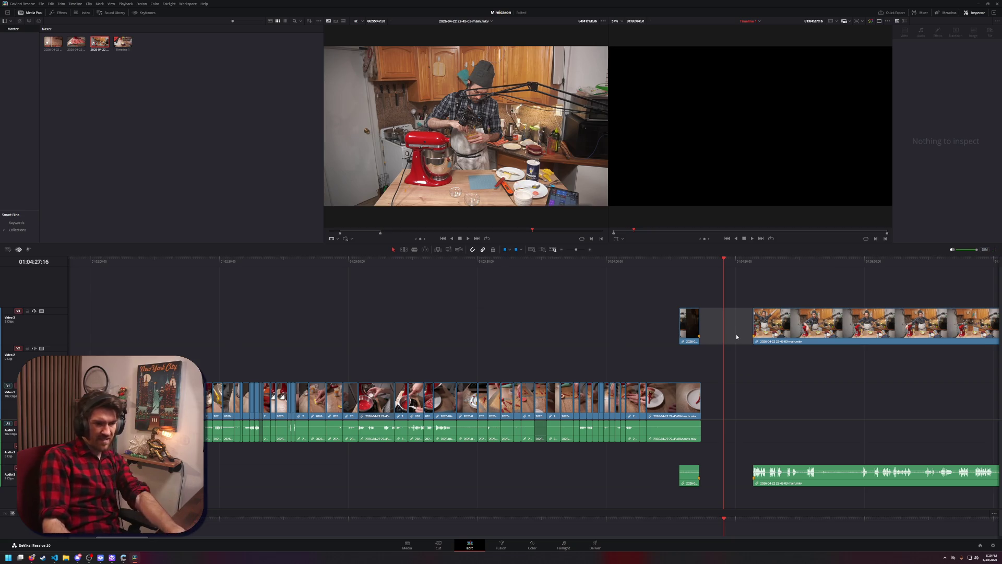
key("BackSpace")
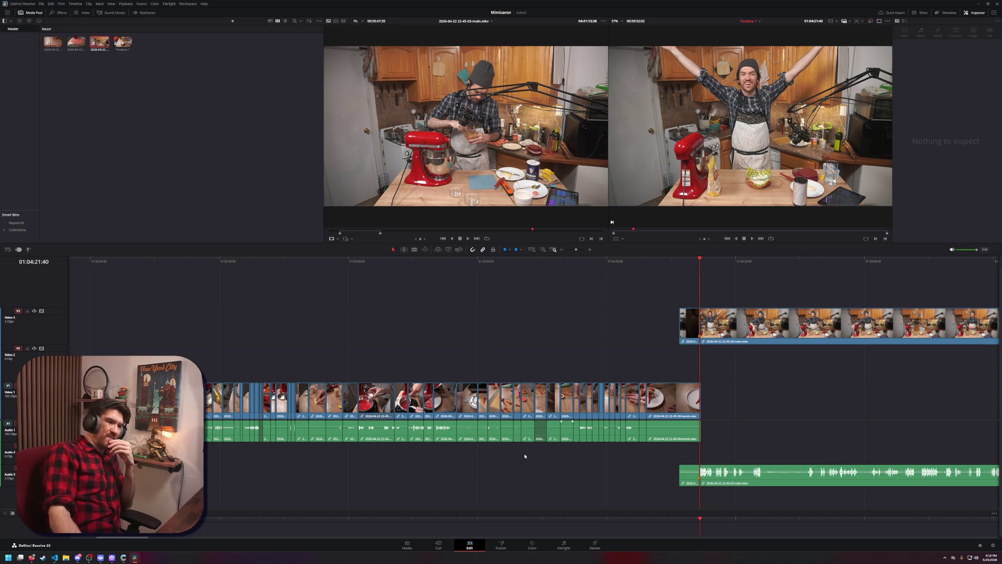
Undo the gap removal, then ripple delete the clip under the playhead and undo it
left_click(448, 548)
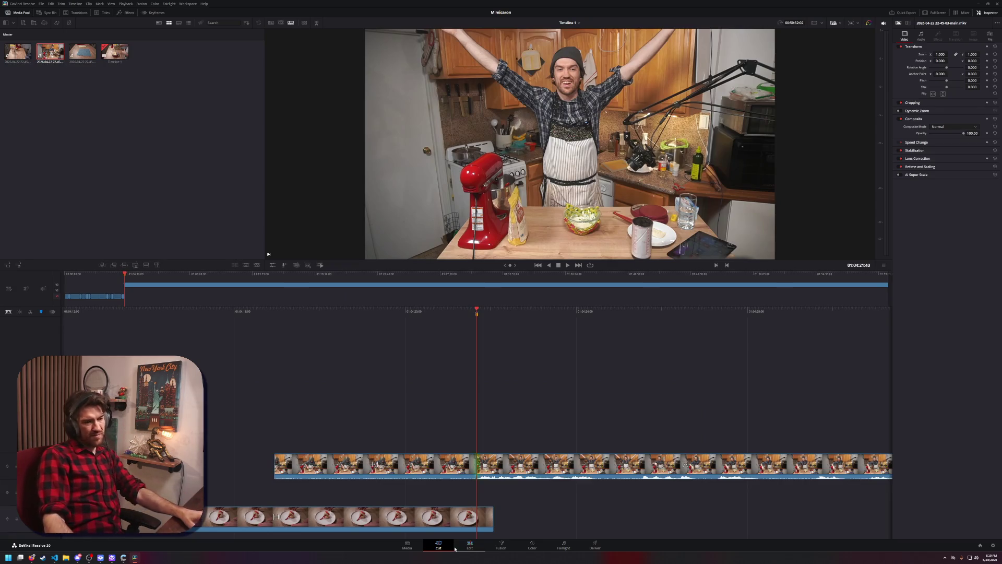
key("ctrl+z")
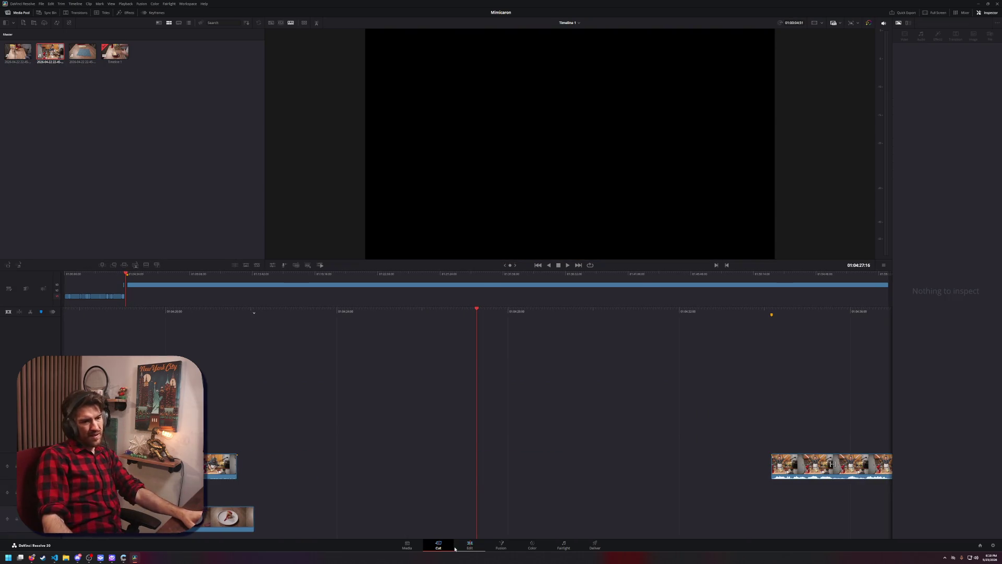
left_click(469, 546)
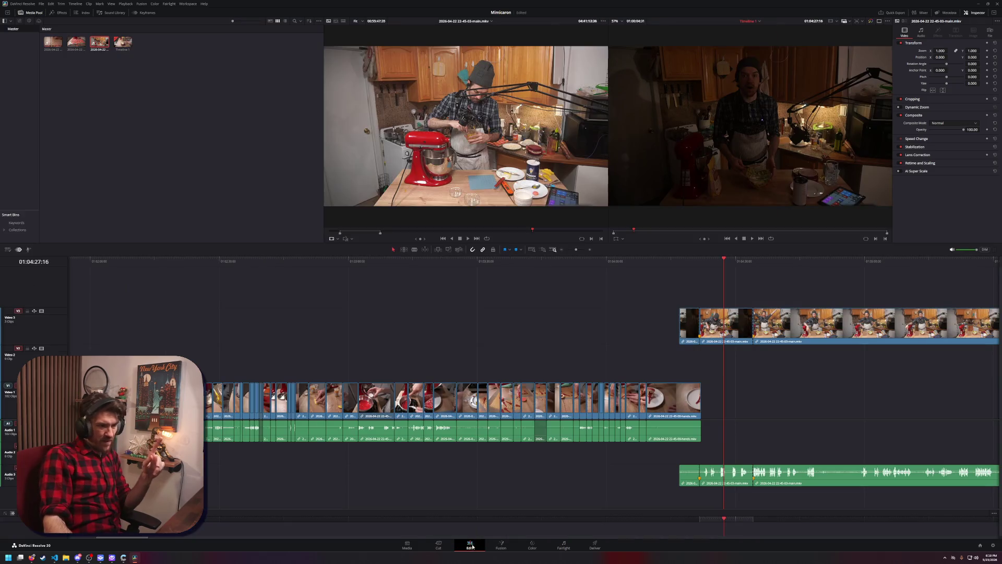
scroll(767, 371, "right", 10)
left_click(379, 324)
key("Delete")
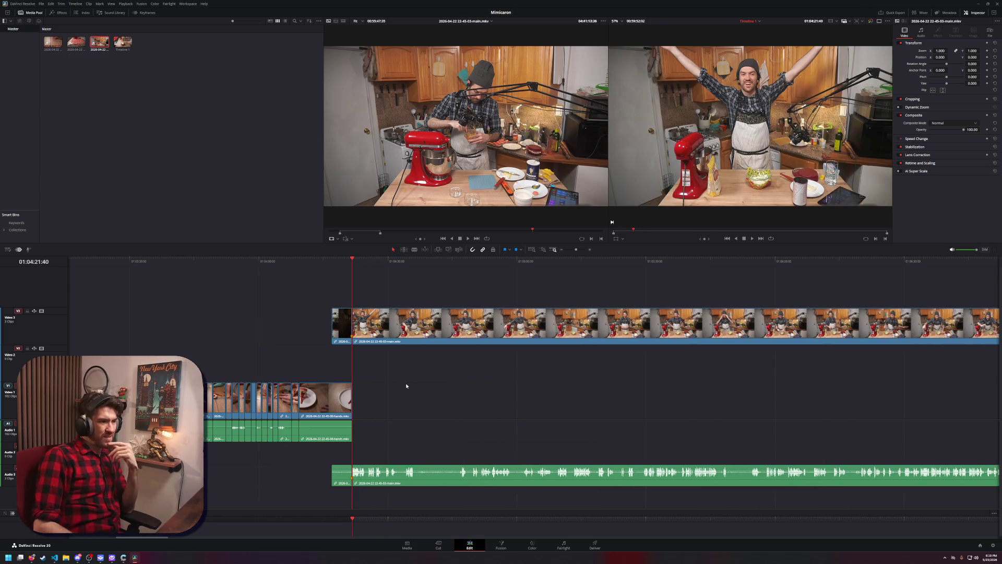
key("ctrl+z")
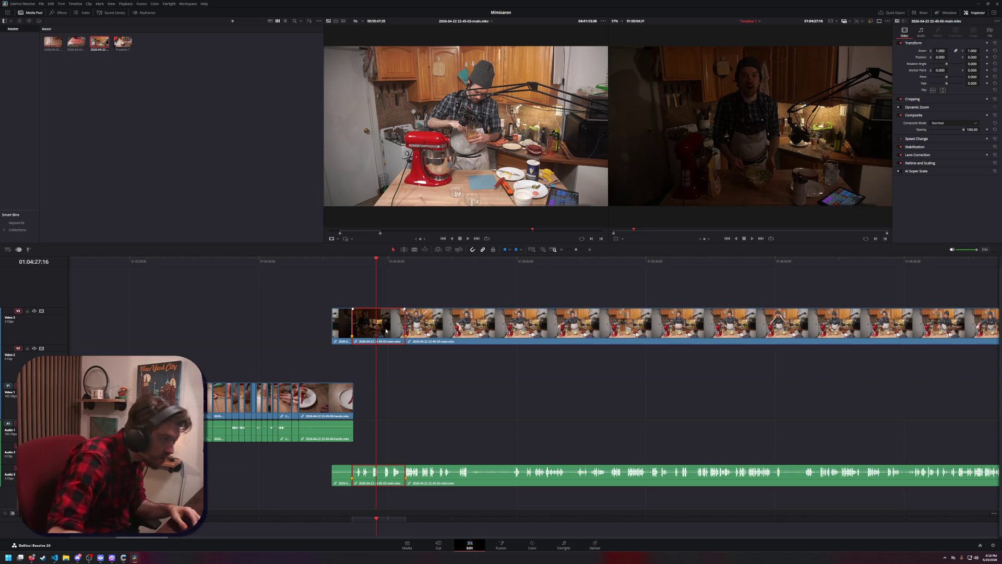
Ripple delete the dark clip again, put it back into the gap, and save
key("Delete")
key("ctrl+z")
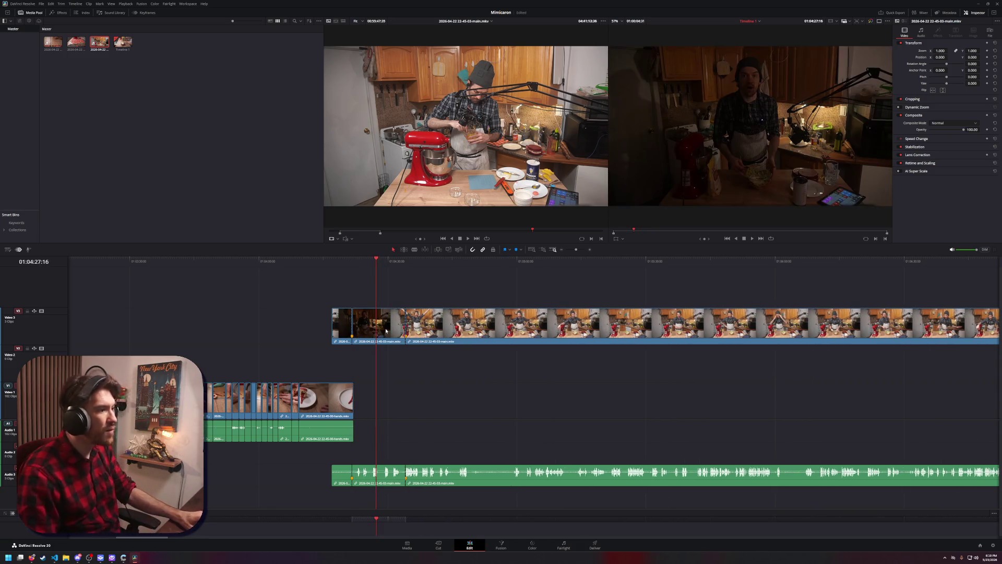
key("ctrl+s")
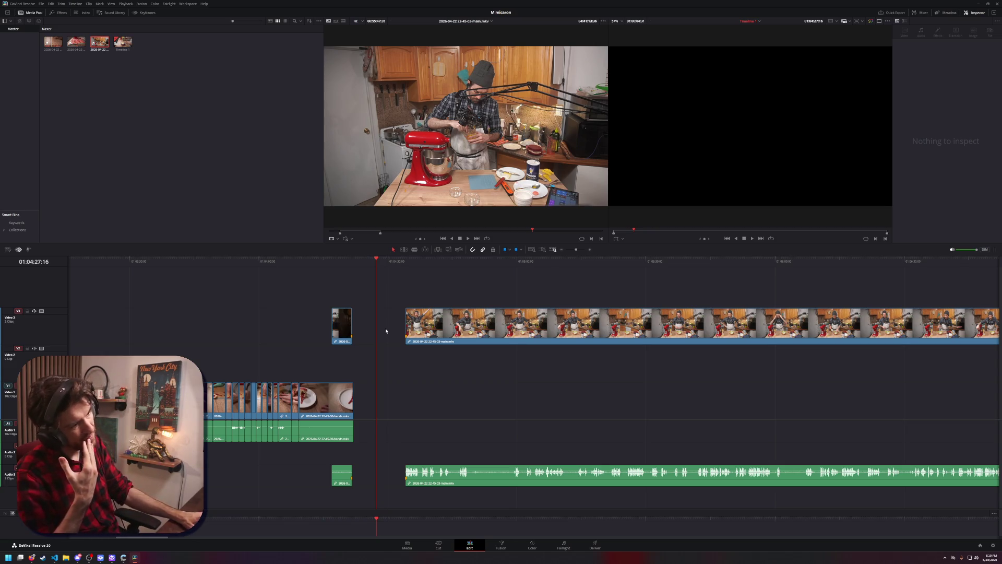
key("ctrl+z")
key("ctrl+s")
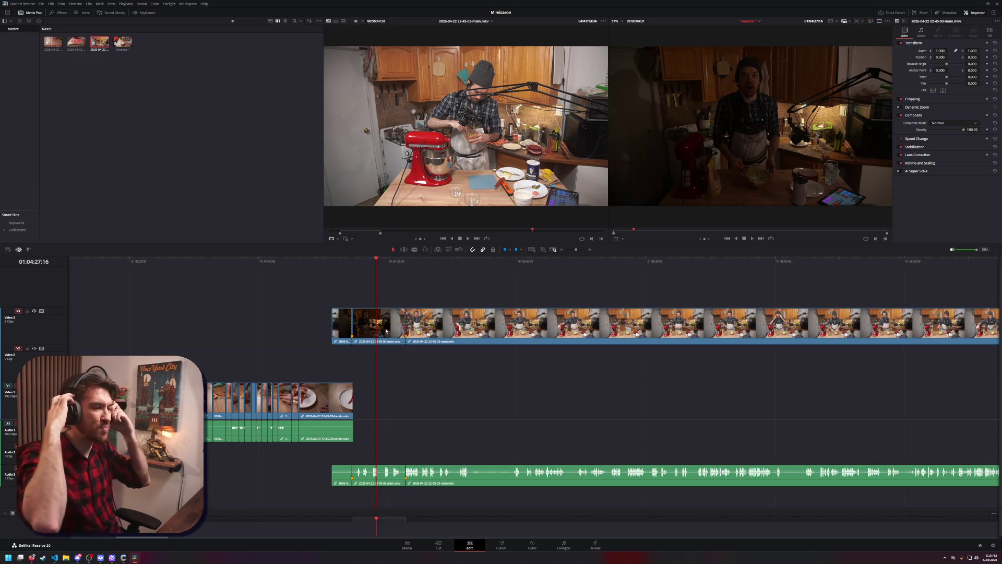
On the Cut page, delete the long upper clip and extend the last clip, then undo
left_click(439, 546)
scroll(439, 424, "up", 5)
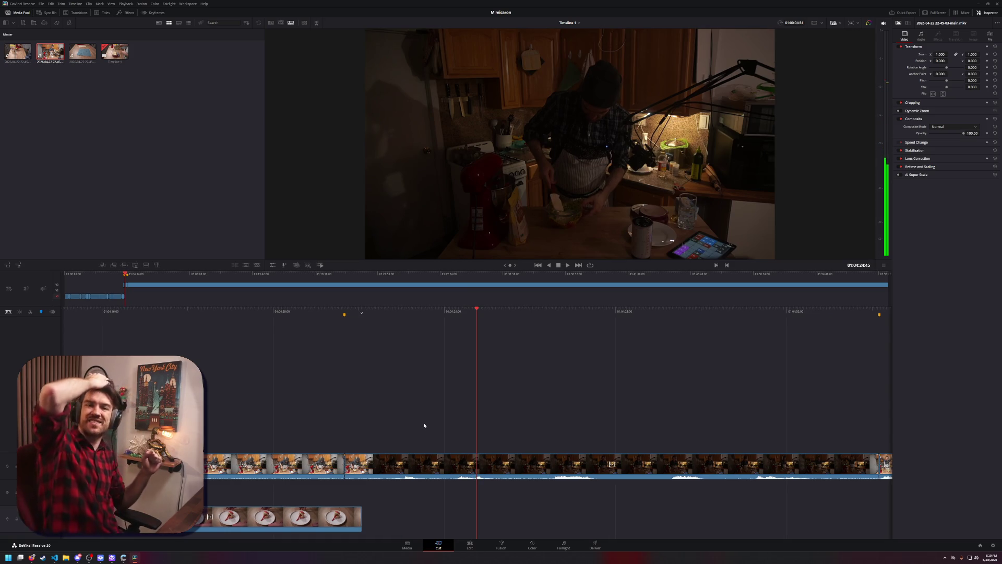
key("v")
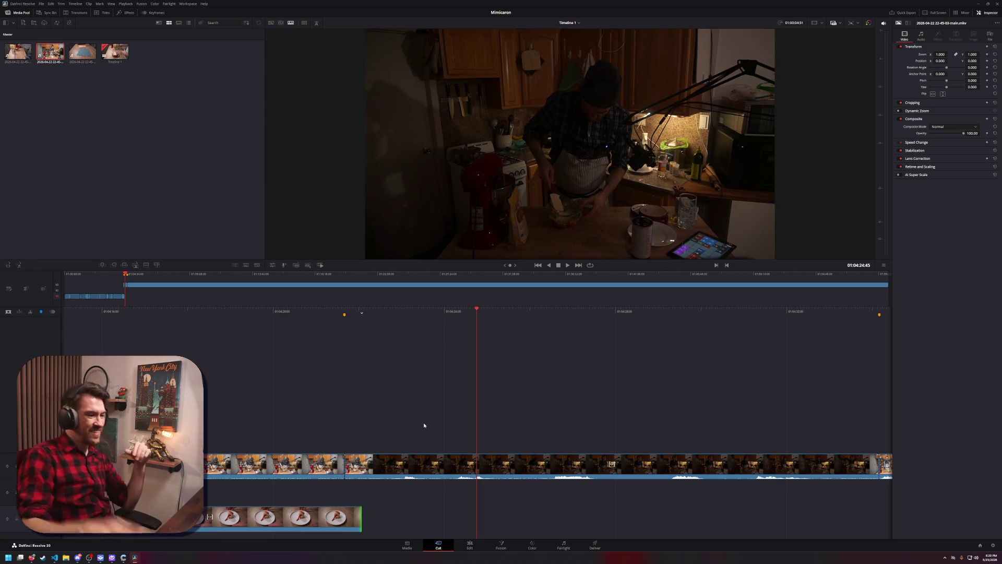
left_click(418, 466)
key("Delete")
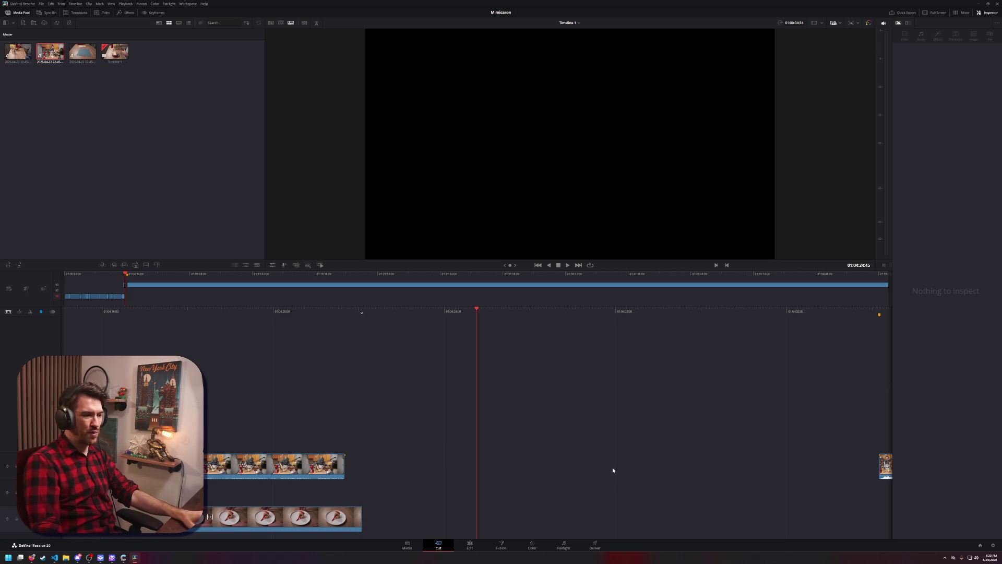
mouse_move(885, 461)
left_mouse_down()
mouse_move(350, 472)
mouse_move(486, 475)
left_mouse_up()
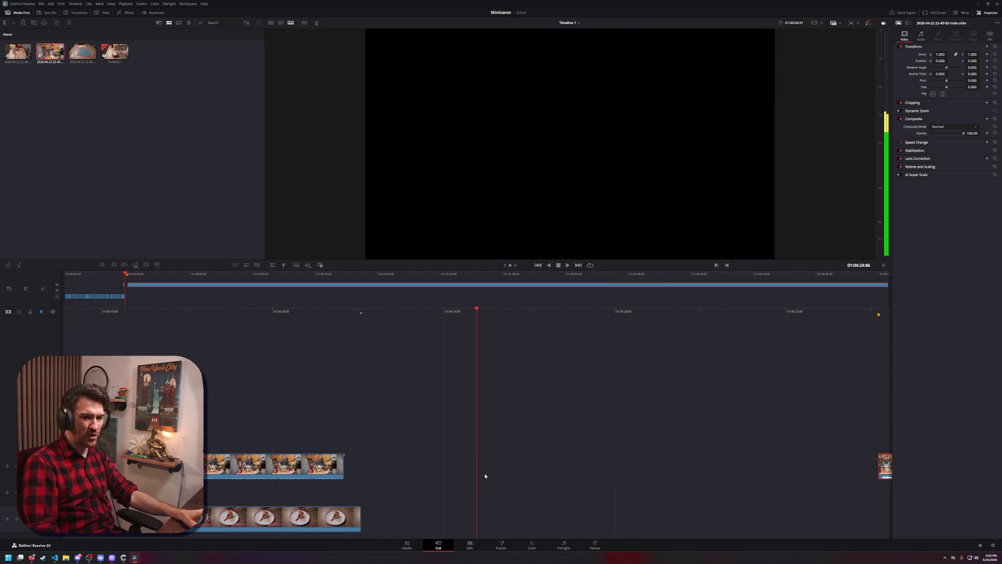
left_click(484, 479)
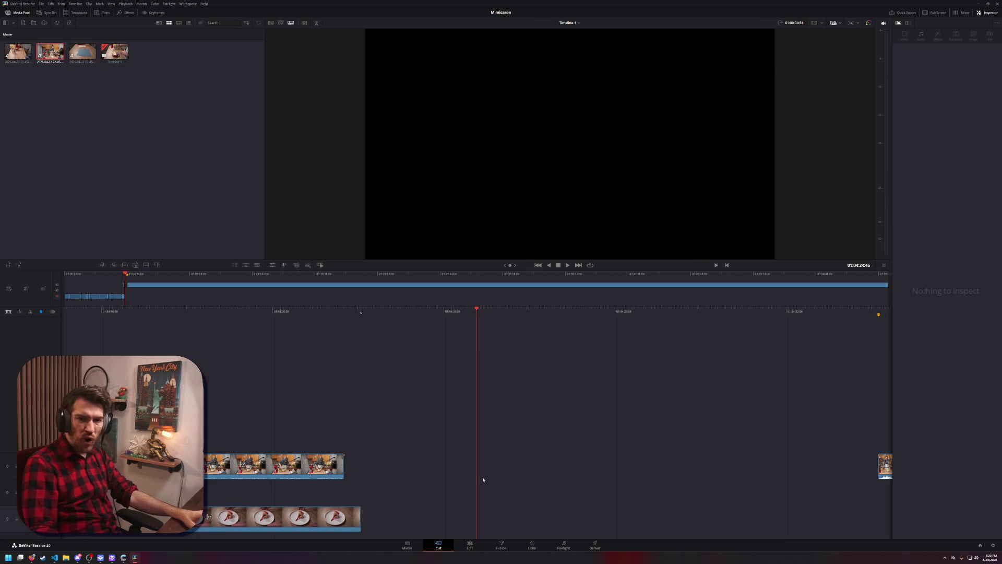
key("ctrl+z")
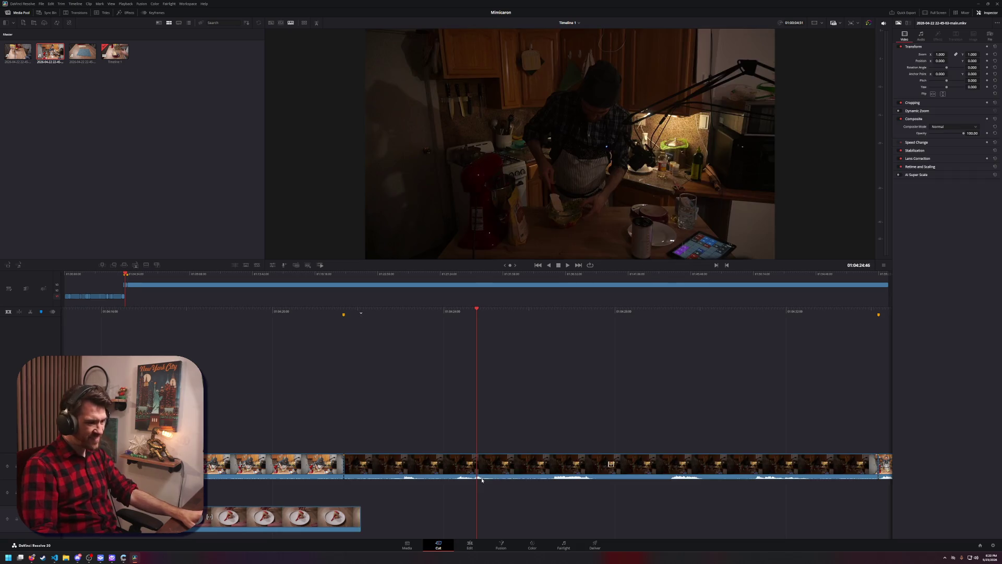
Select the upper-track kitchen clips and drag them down onto the pizza clips' track
left_click(562, 432)
key("space")
mouse_move(204, 406)
left_mouse_down()
mouse_move(850, 498)
mouse_move(838, 492)
left_mouse_up()
left_click_drag(413, 463, 633, 507)
left_click(627, 520)
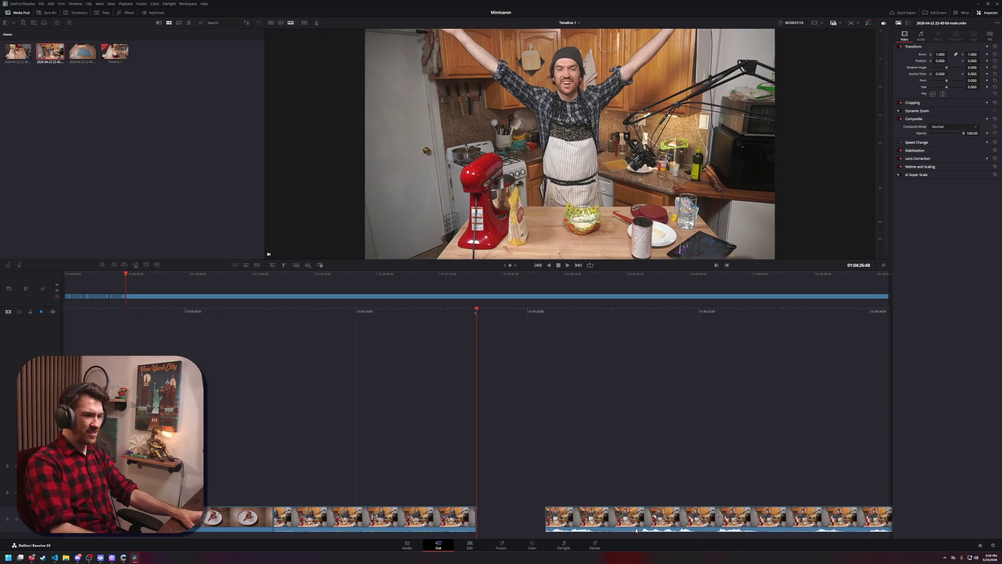
Select the kitchen clips and move them back up onto the upper video track
key("Delete")
key("ctrl+z")
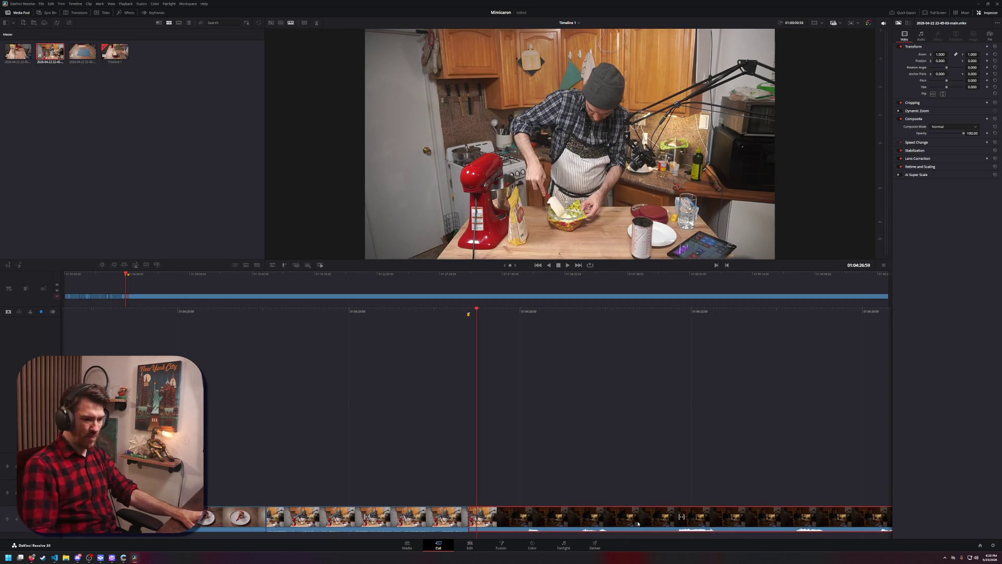
key("Delete")
mouse_move(404, 437)
left_mouse_down()
mouse_move(777, 532)
mouse_move(882, 532)
mouse_move(843, 544)
left_mouse_up()
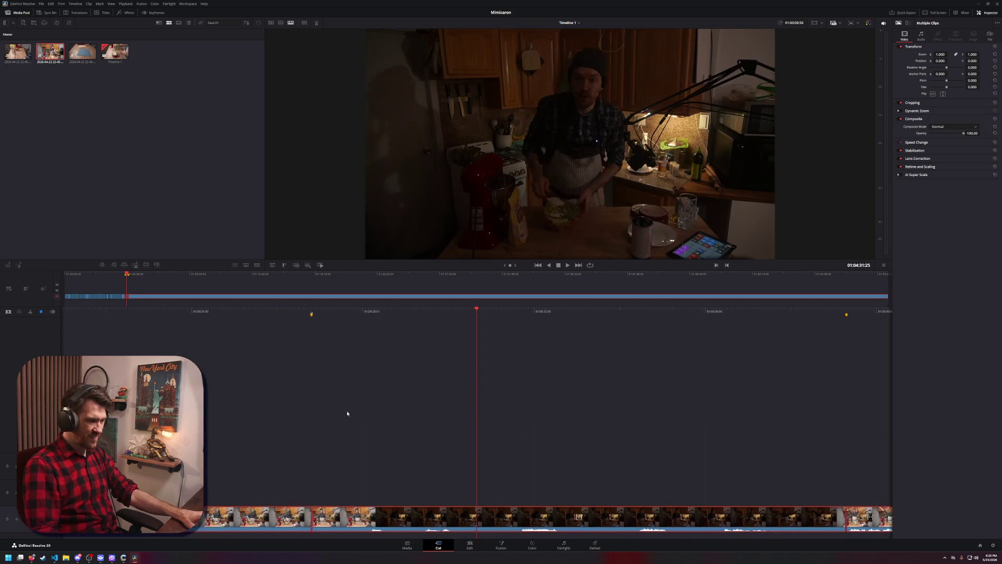
key("Delete")
left_click_drag(568, 516, 531, 464)
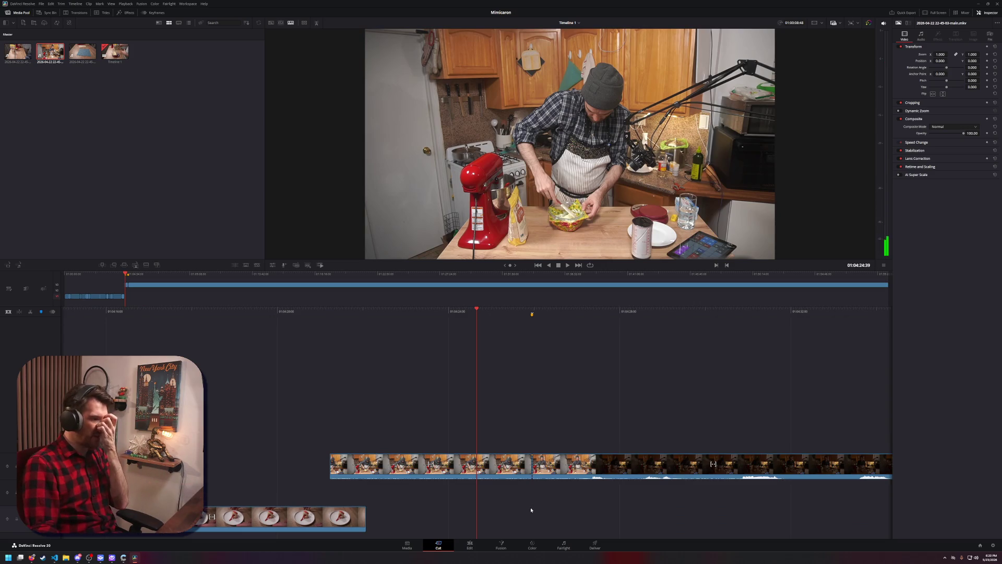
Review the cut, then ripple-delete the unwanted kitchen clip to close the gap
key("space")
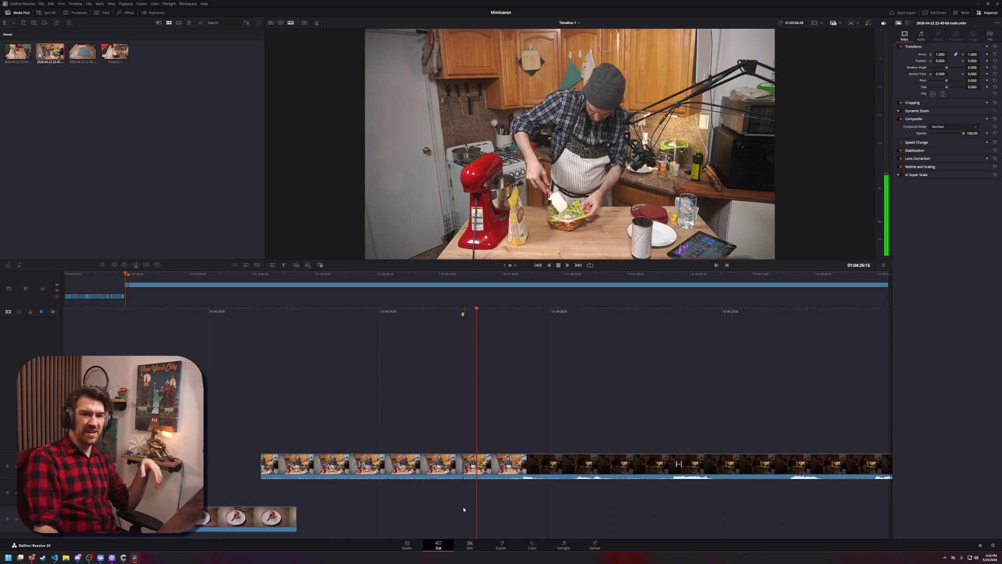
left_click(522, 466)
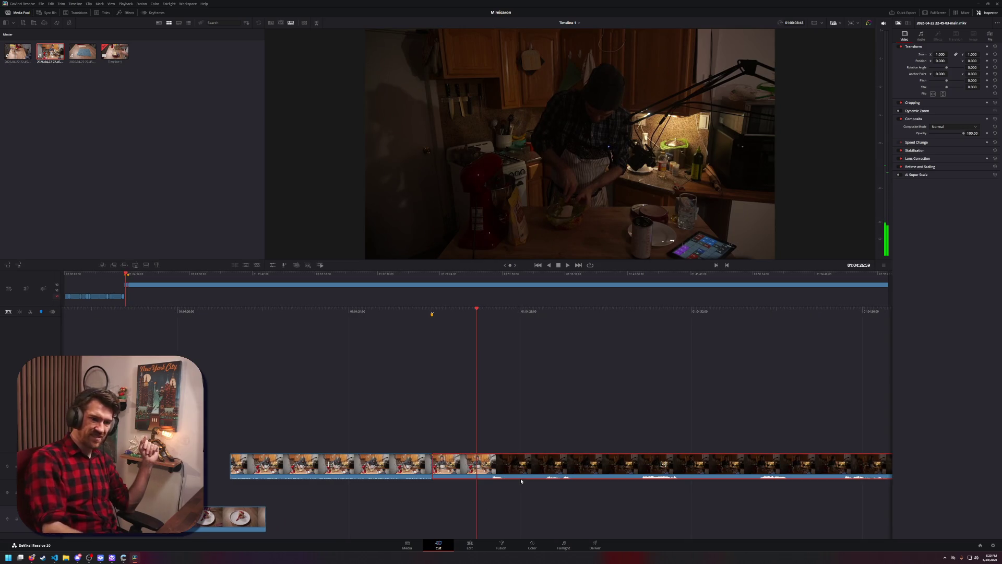
key("Delete")
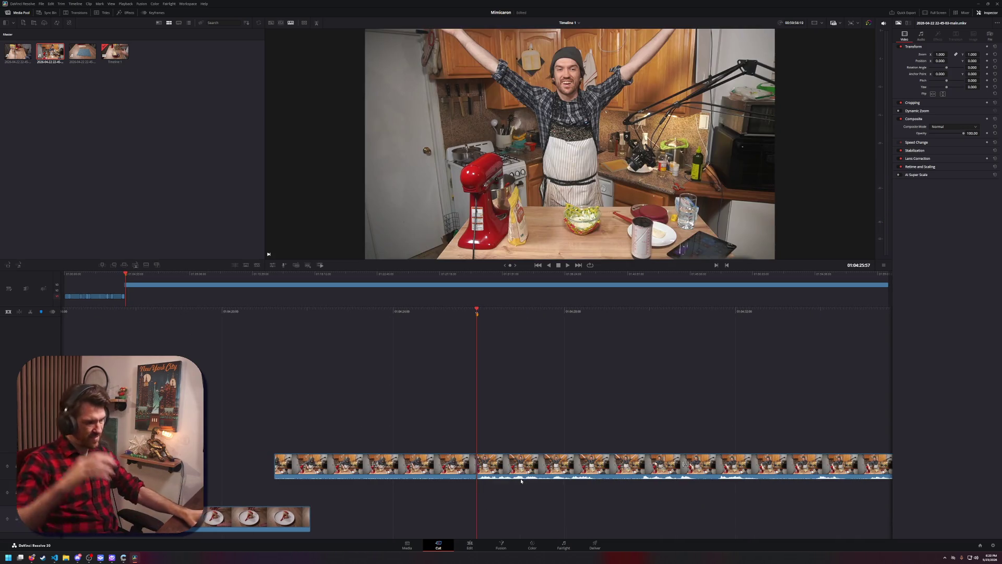
key("shift+Right")
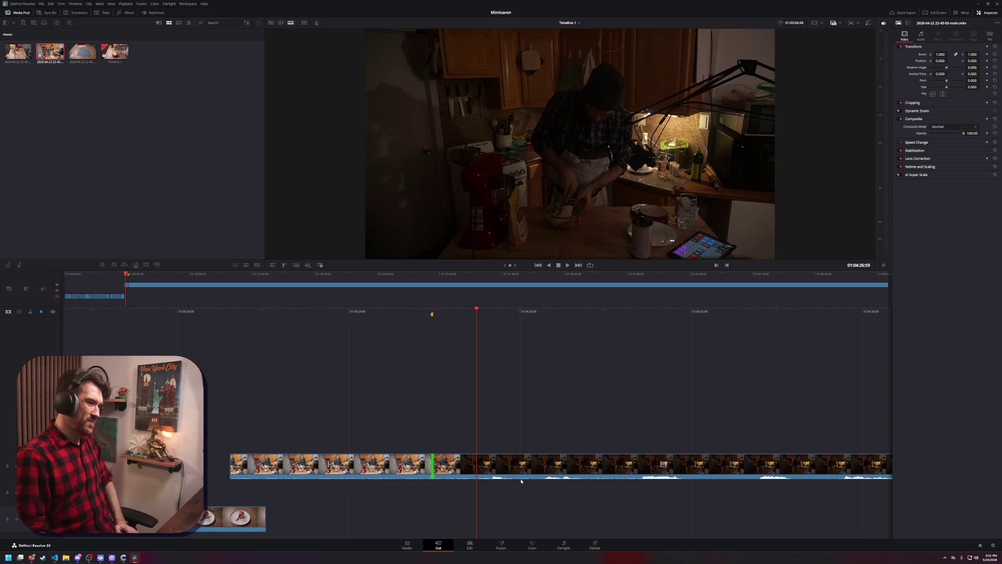
mouse_move(448, 514)
left_mouse_down()
mouse_move(423, 514)
mouse_move(478, 514)
mouse_move(423, 514)
left_mouse_up()
mouse_move(302, 402)
left_mouse_down()
mouse_move(671, 459)
mouse_move(897, 474)
mouse_move(642, 459)
mouse_move(474, 483)
left_mouse_up()
key("space")
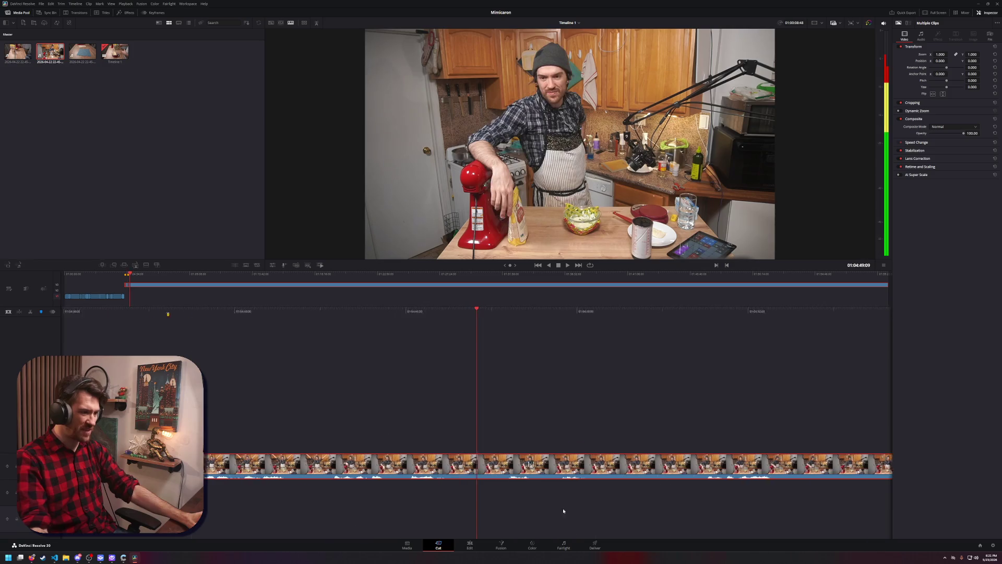
key("j")
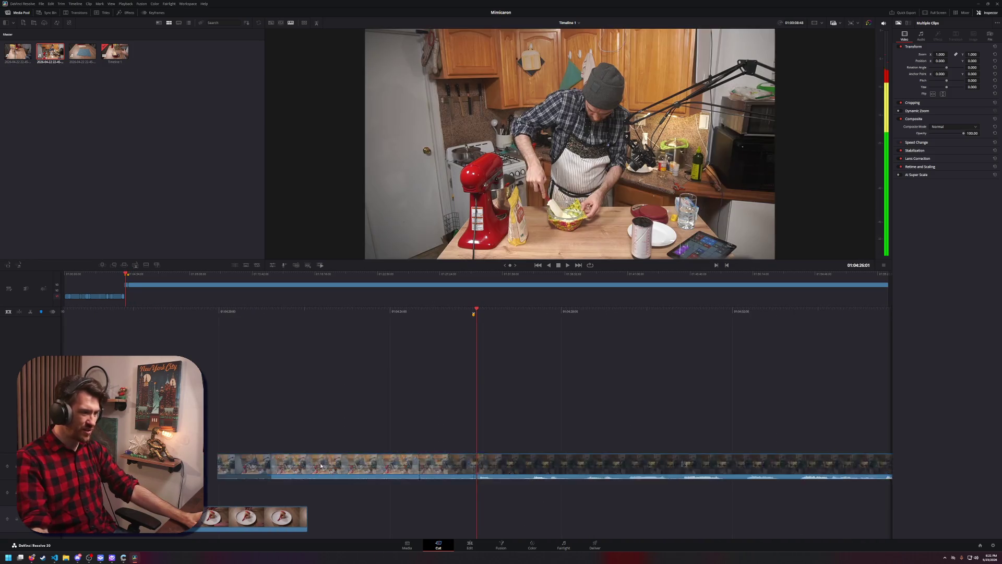
left_click(403, 509)
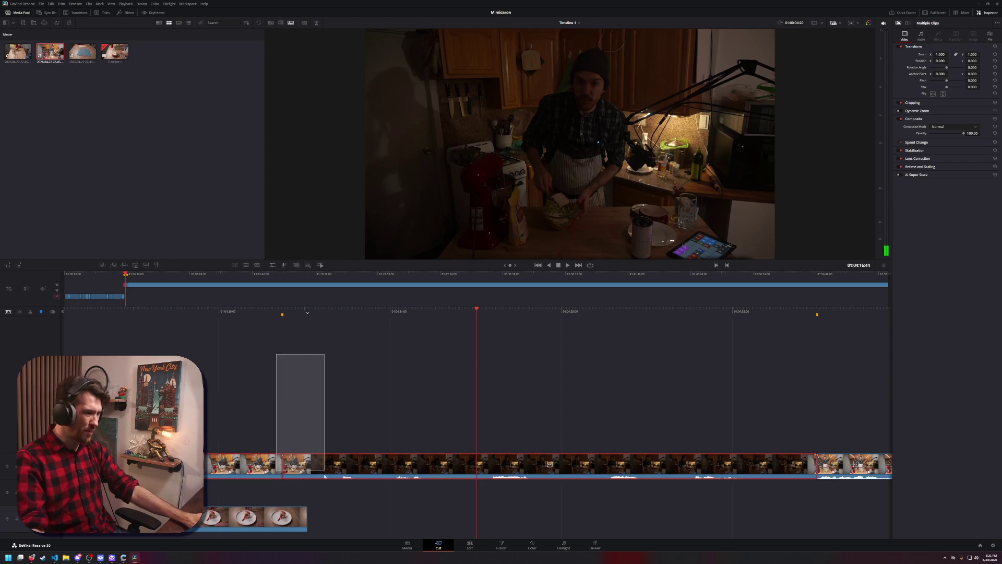
left_click(363, 471)
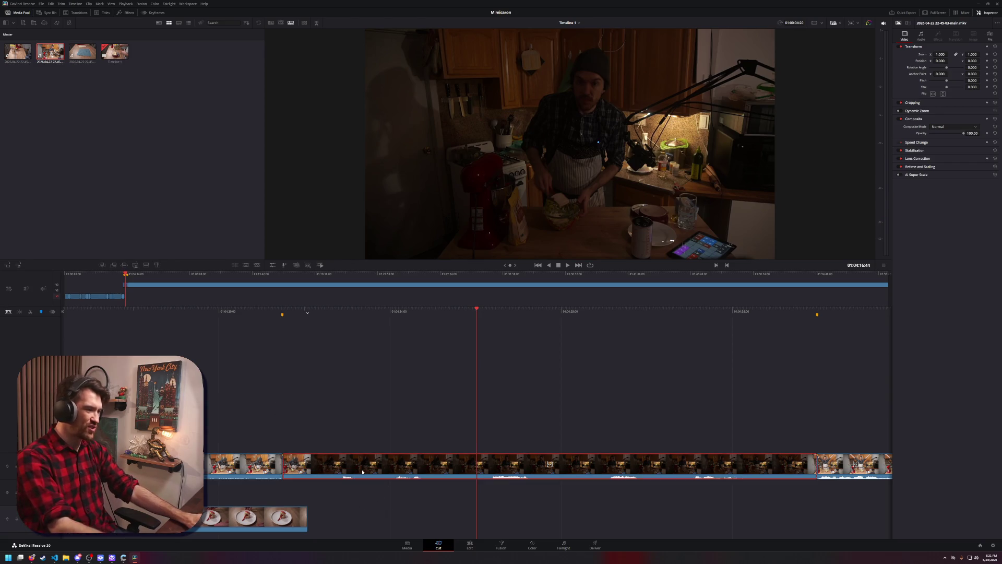
key("BackSpace")
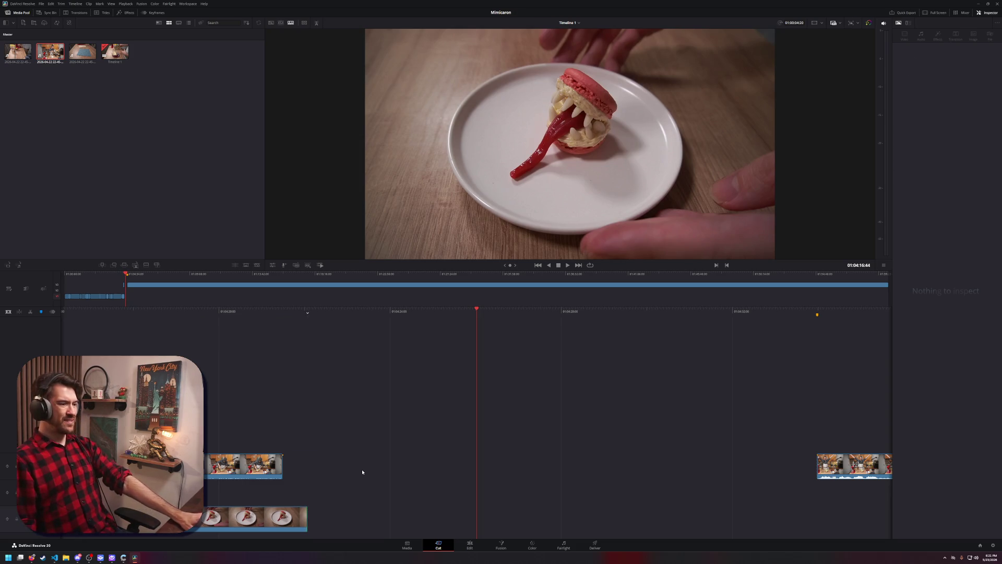
key("ctrl+z")
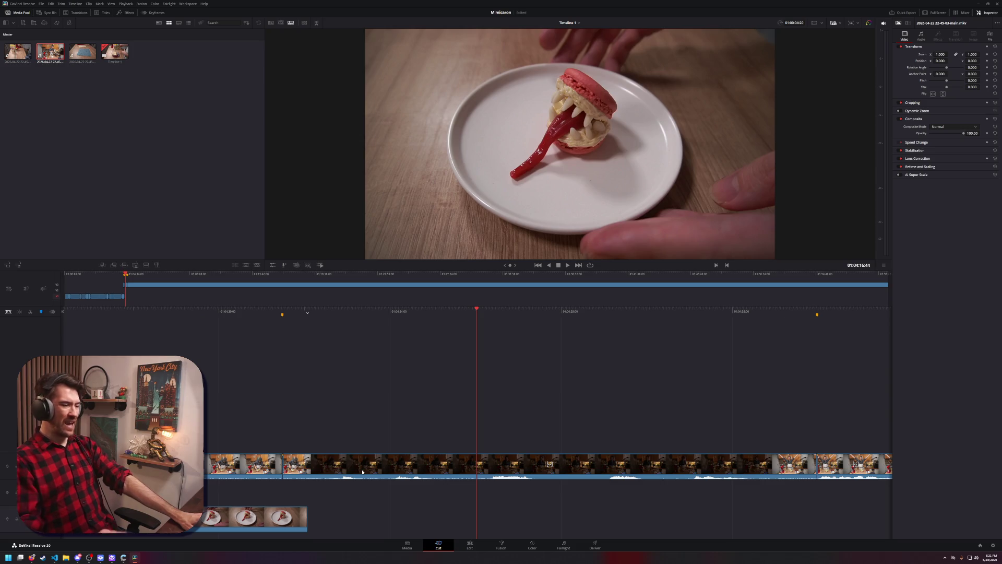
mouse_move(228, 405)
left_mouse_down()
mouse_move(657, 468)
mouse_move(890, 468)
left_mouse_up()
left_click_drag(426, 467, 449, 529)
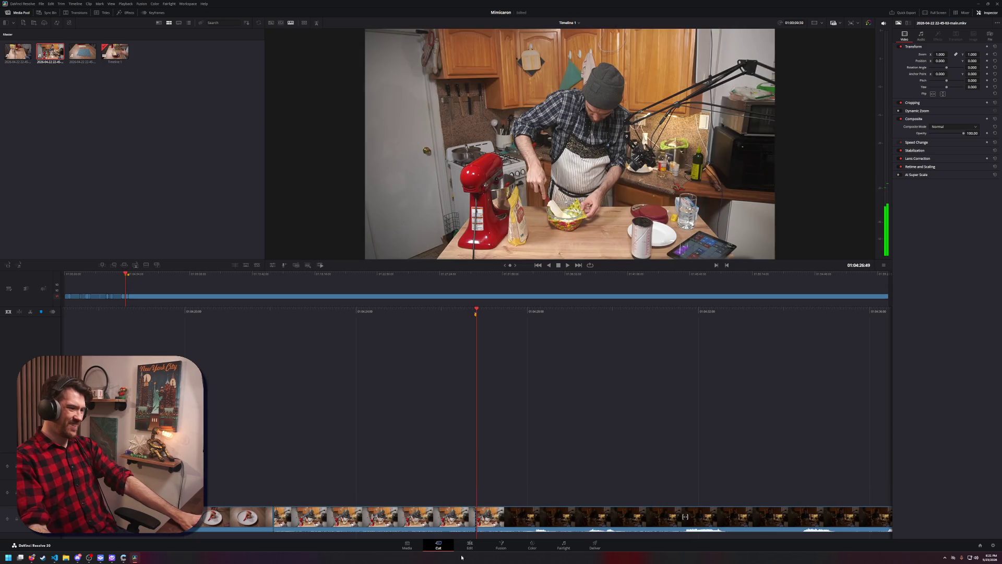
left_click(470, 544)
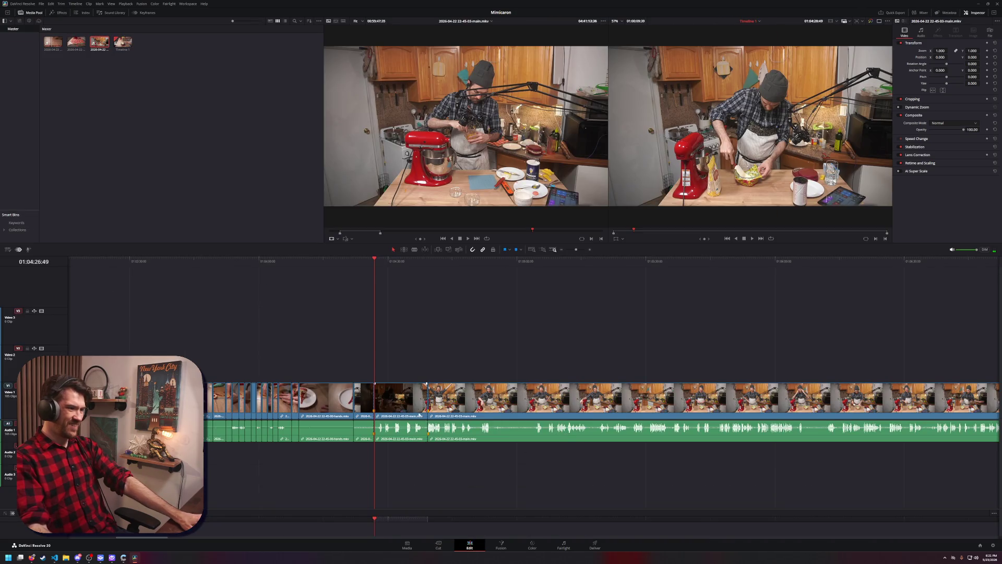
Ripple-delete the three trailing clips after the playhead, save the project, and return to the Cut page
left_click(425, 385)
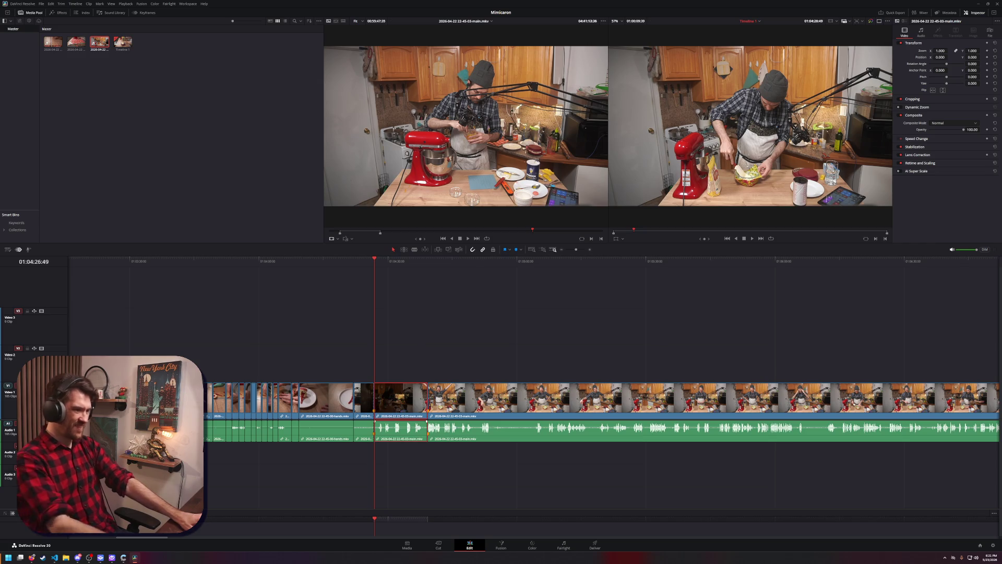
key("Delete")
left_click(436, 403)
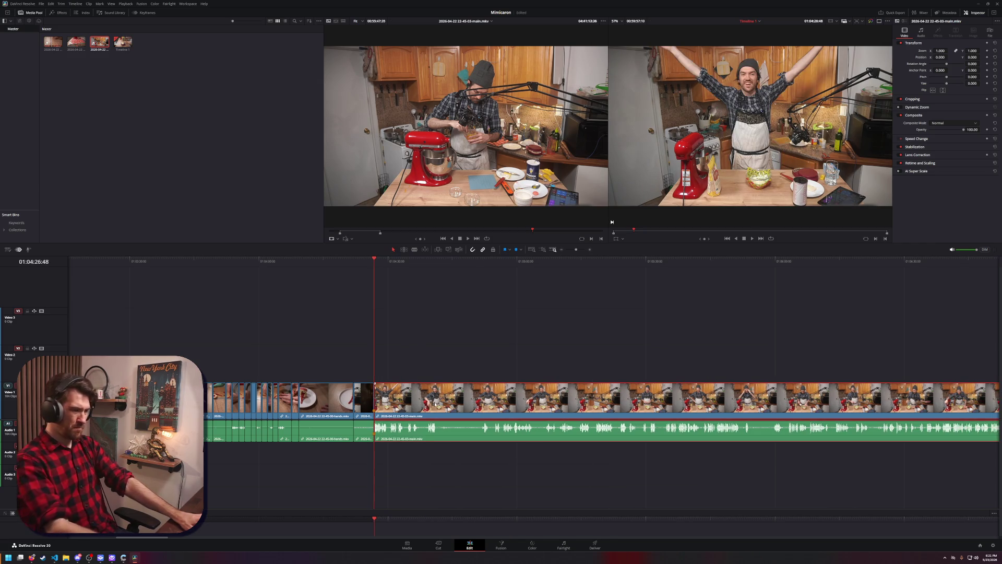
key("Delete")
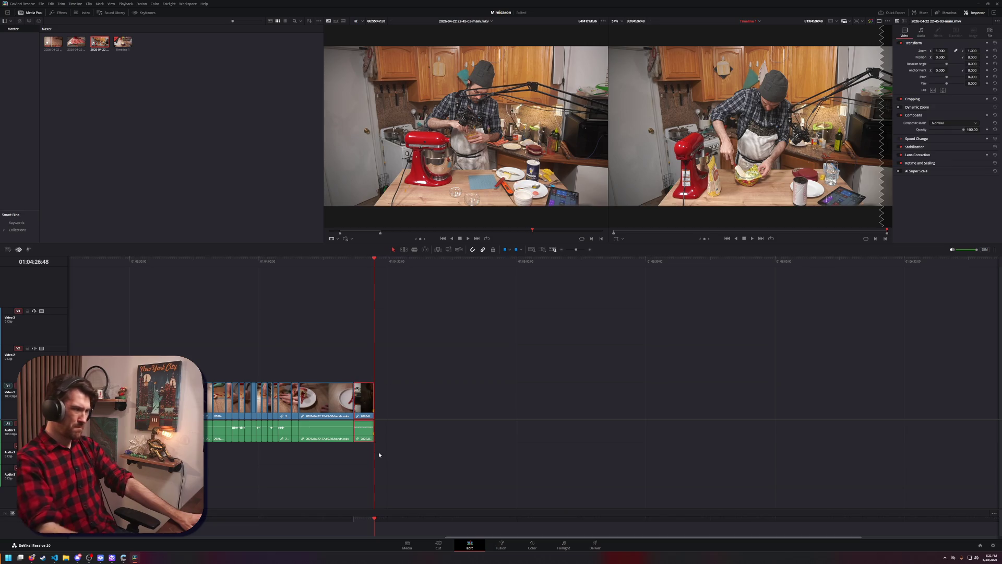
key("Delete")
key("ctrl+s")
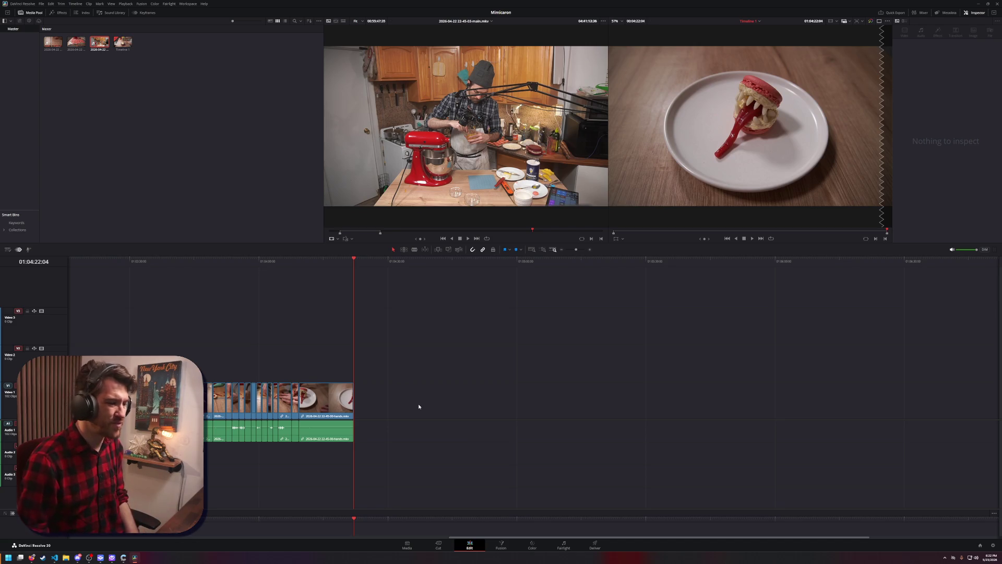
left_click(438, 548)
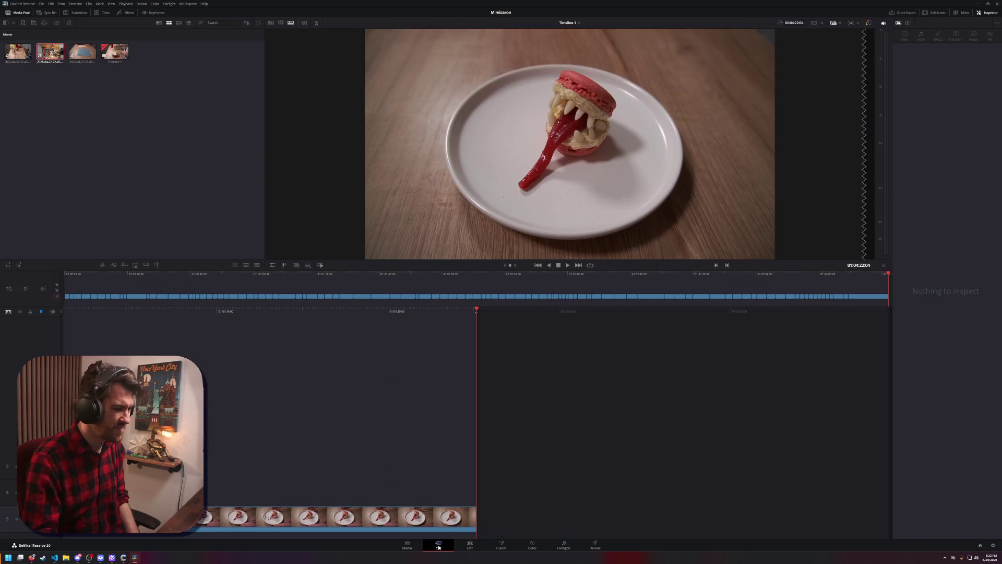
Cycle through the Media, Cut and Fusion pages, ending back on the Edit page
left_click(414, 544)
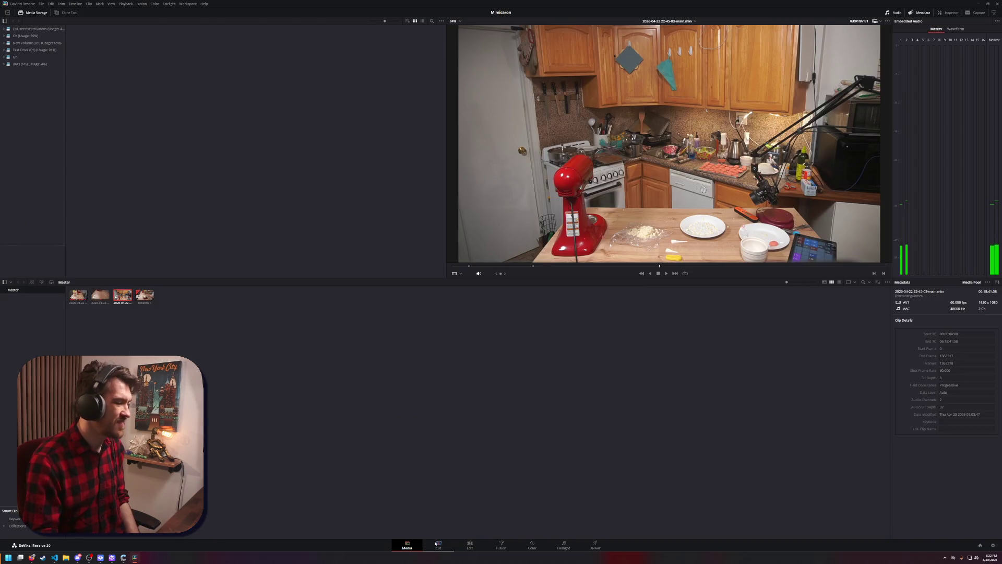
left_click(436, 544)
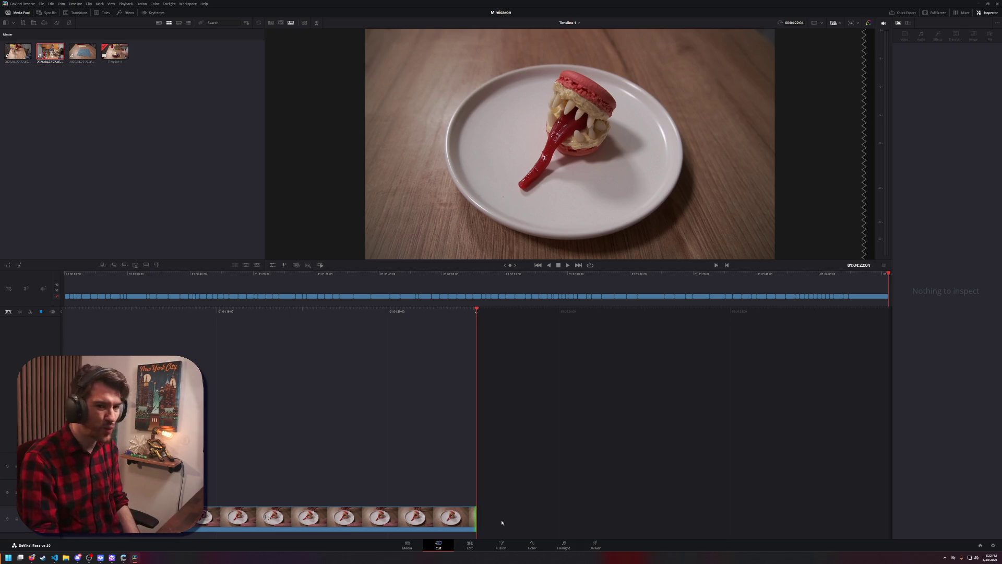
left_click(500, 544)
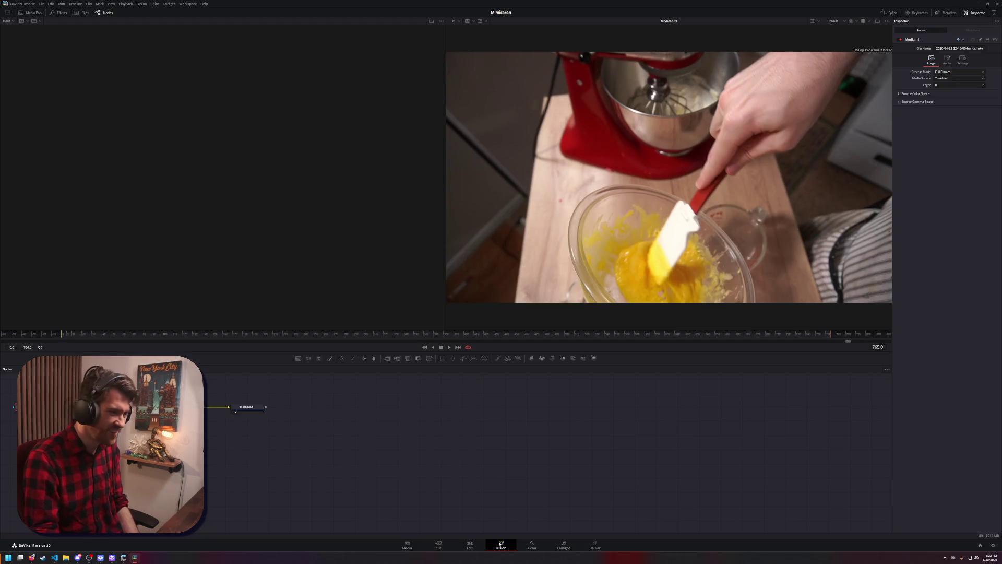
left_click(469, 544)
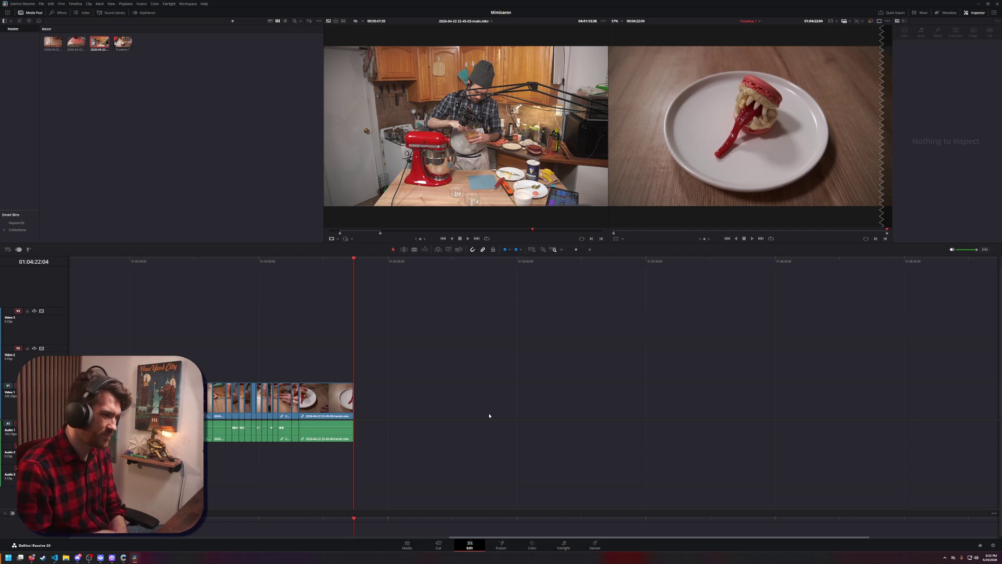
Zoom out the timeline and play back briefly from the middle of the cut
scroll(468, 336, "down", 8)
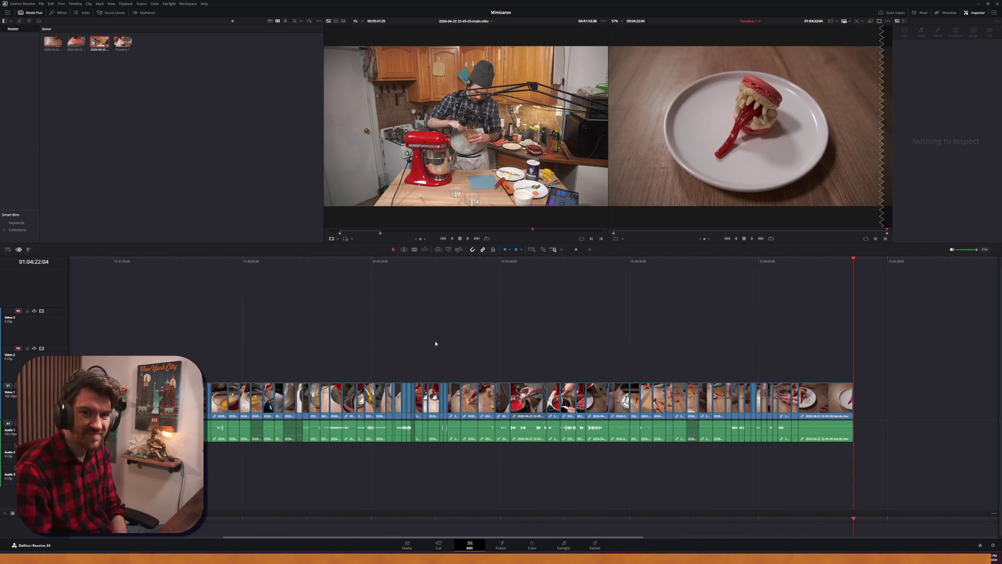
scroll(448, 344, "left", 8)
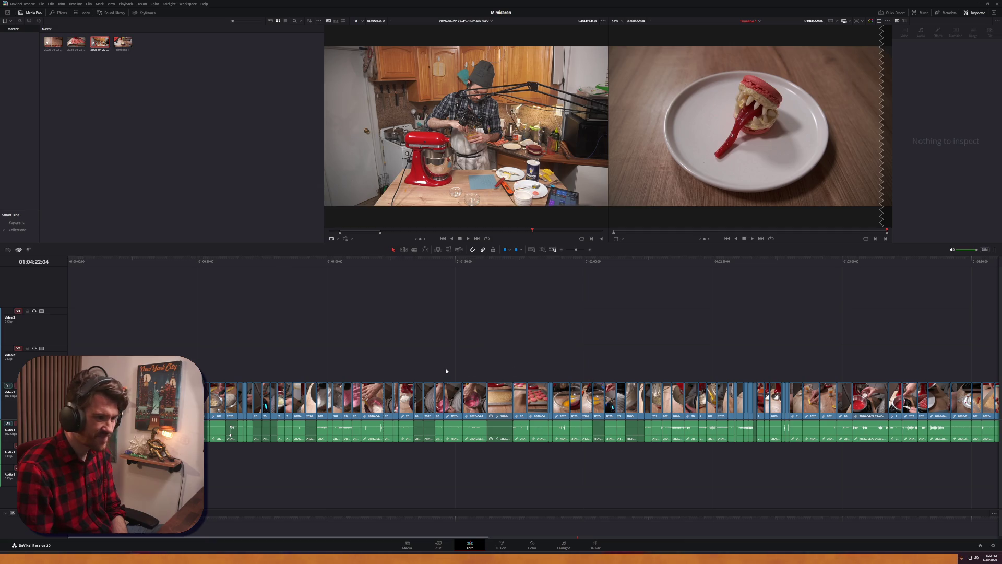
left_click(496, 264)
key("space")
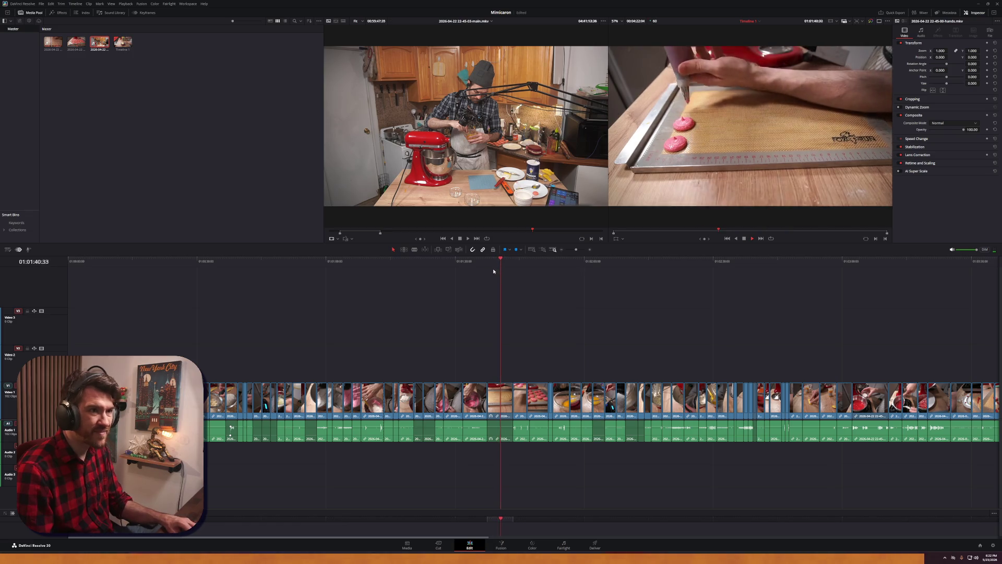
key("space")
Scrub the playhead to the final macaron plate shot and un-maximize the Resolve window
scroll(701, 324, "right", 5)
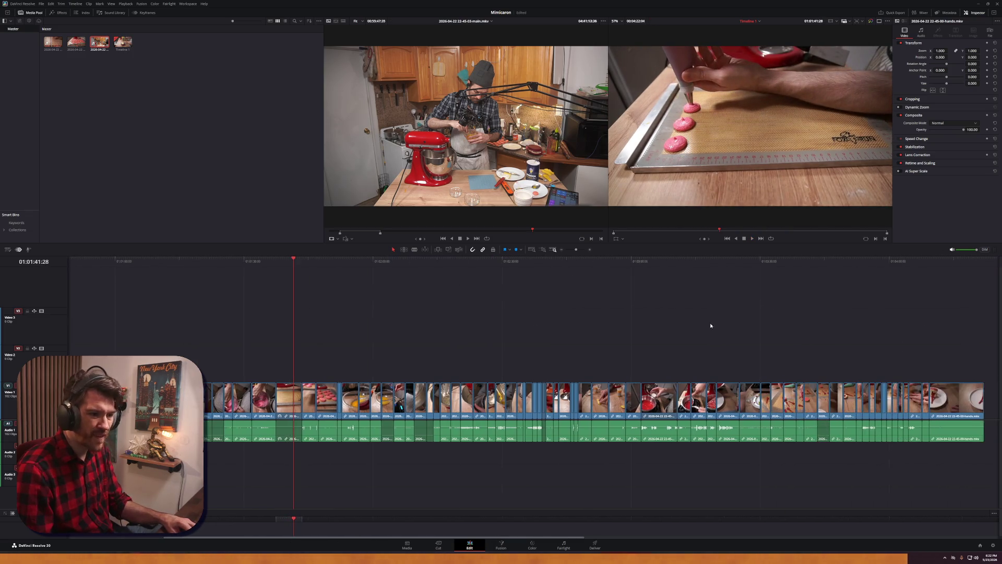
scroll(702, 324, "right", 3)
left_click(533, 263)
left_click_drag(532, 263, 820, 260)
scroll(802, 320, "right", 5)
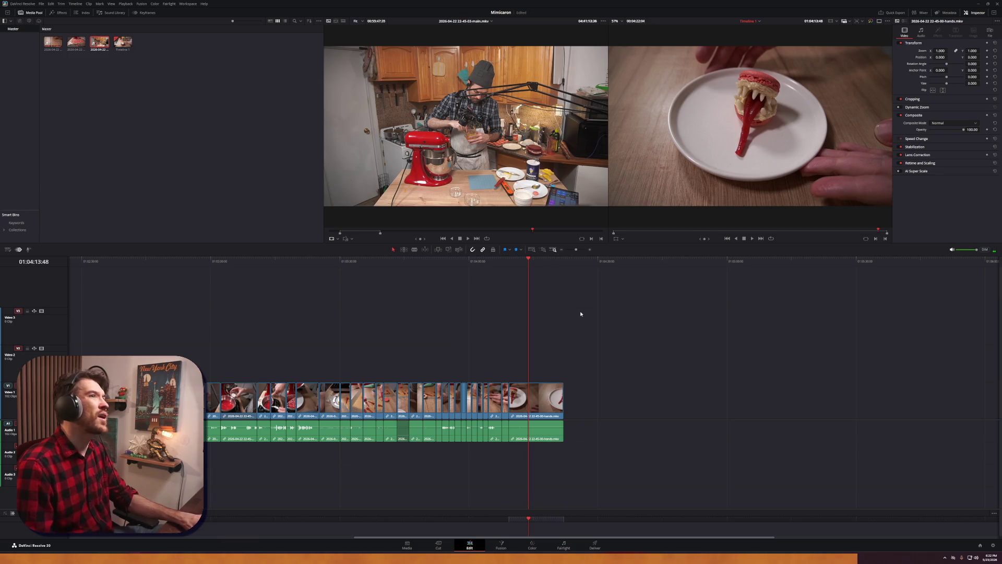
left_click_drag(610, 6, 611, 124)
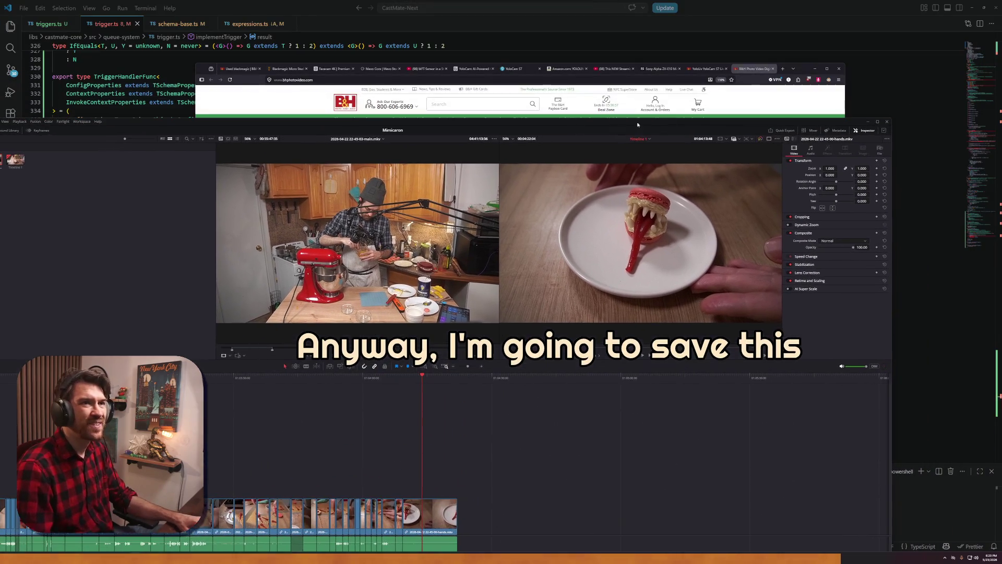
Minimize Resolve, bring VS Code forward, and inspect InvokeContextProperties in trigger.ts
left_click(886, 121)
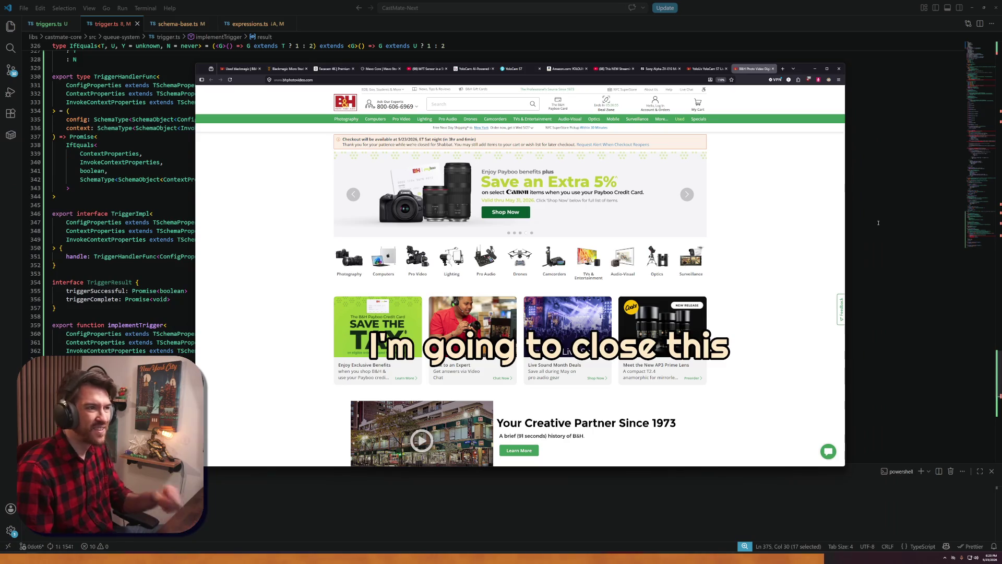
left_click(853, 260)
left_click(315, 257)
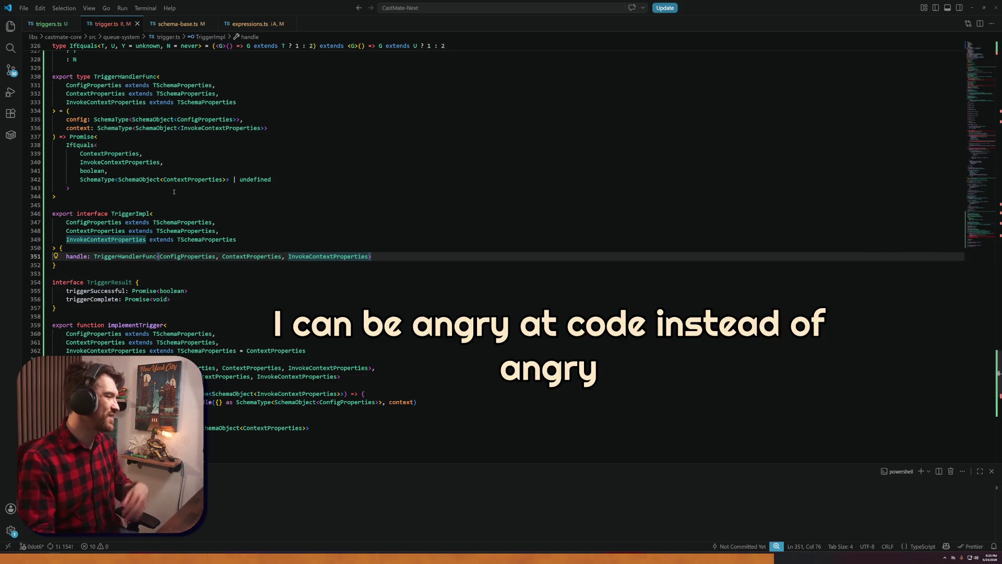
scroll(175, 215, "down", 4)
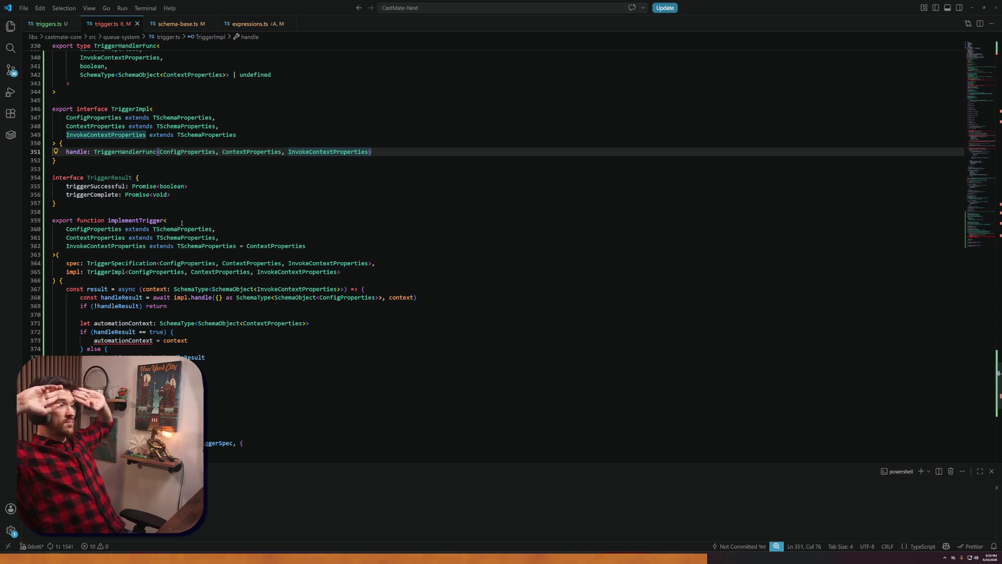
Look over the handle call near line 368, then show the Explorer file tree
left_click(198, 297)
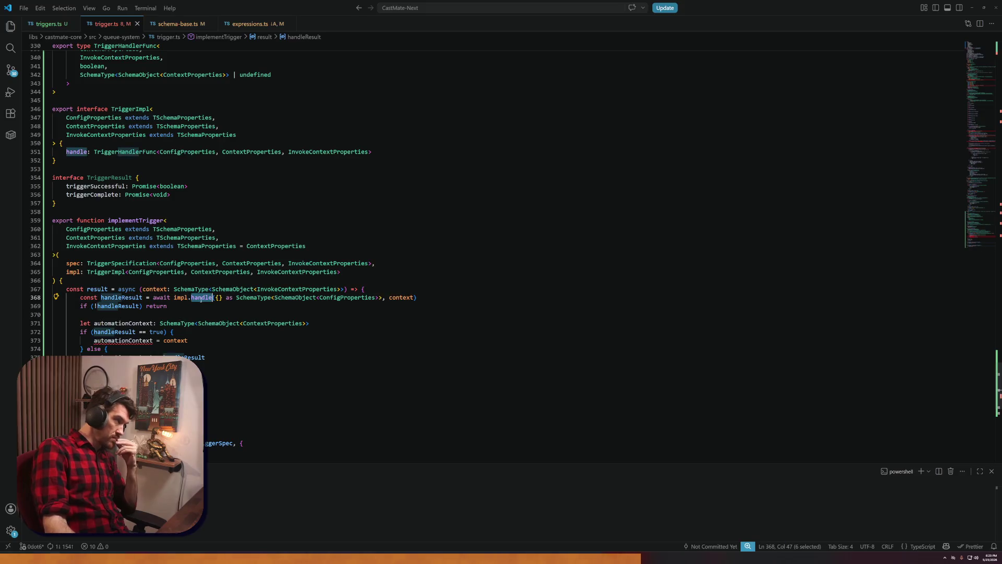
left_click(232, 314)
scroll(231, 303, "up", 4)
scroll(232, 303, "up", 11)
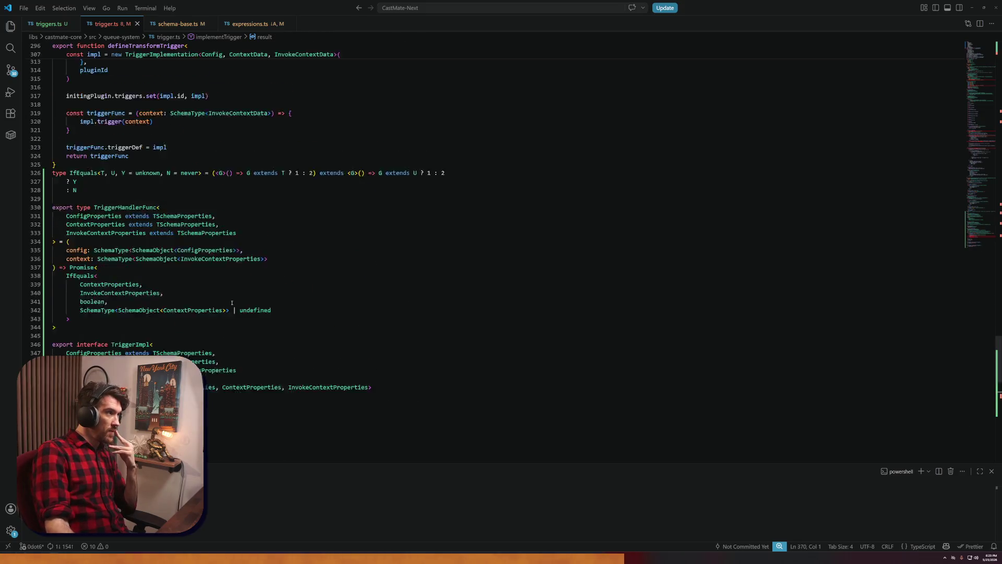
left_click(10, 29)
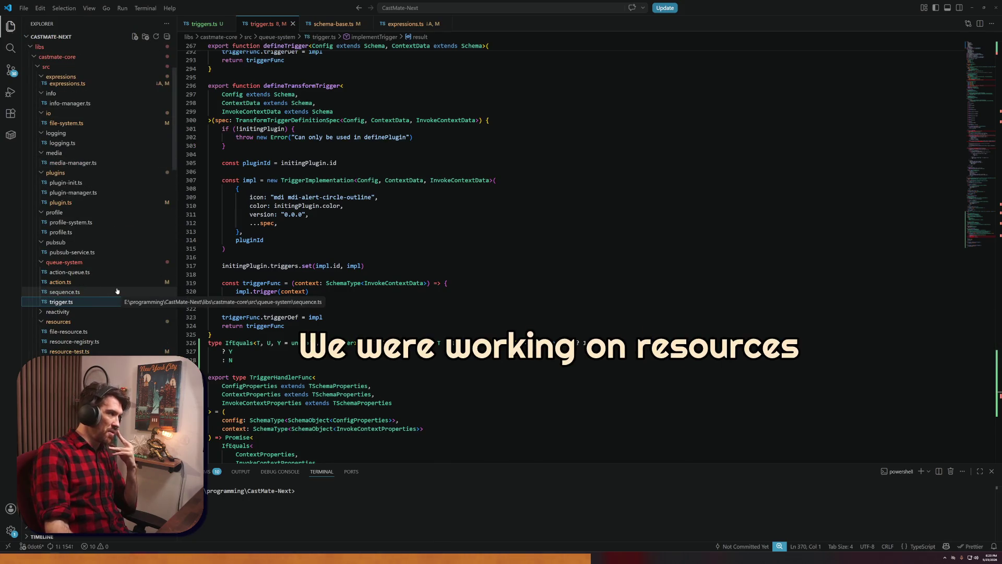
Open resource.ts from castmate-core's resources folder and scroll through it
left_click(63, 361)
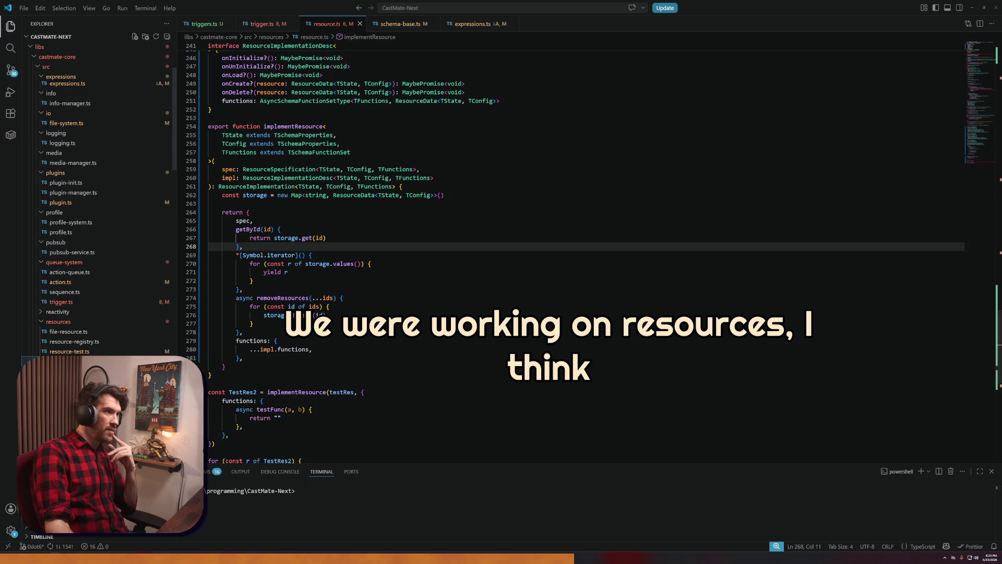
scroll(380, 359, "down", 4)
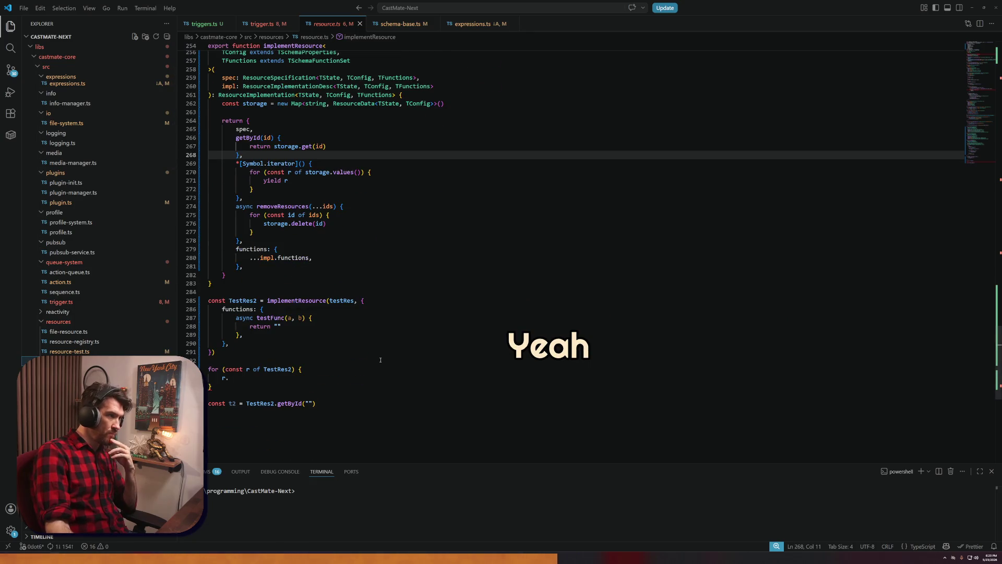
scroll(378, 358, "up", 4)
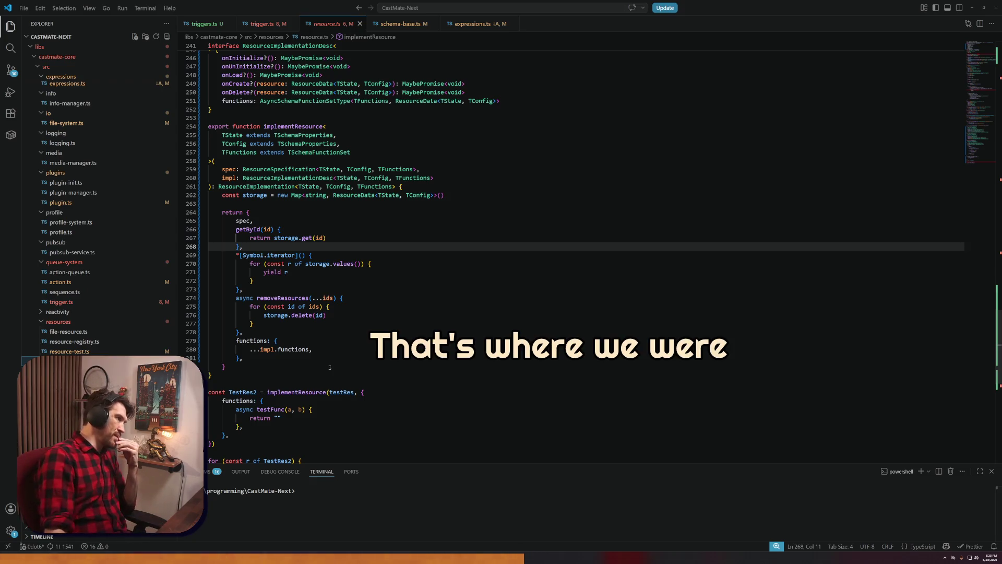
Browse resource-registry.ts, then jump back to implementResource's return block in resource.ts
left_click(100, 342)
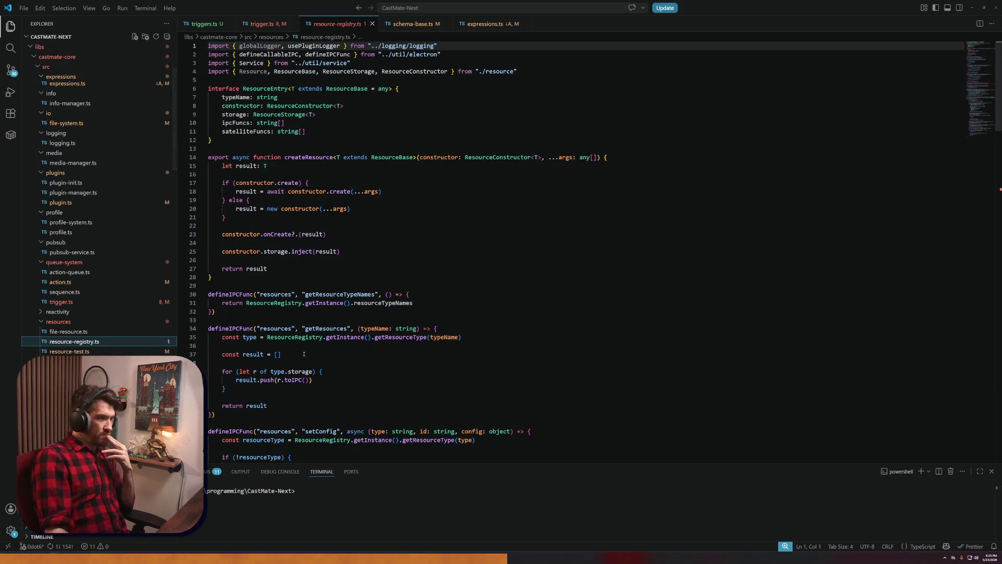
scroll(298, 357, "down", 4)
scroll(299, 356, "down", 20)
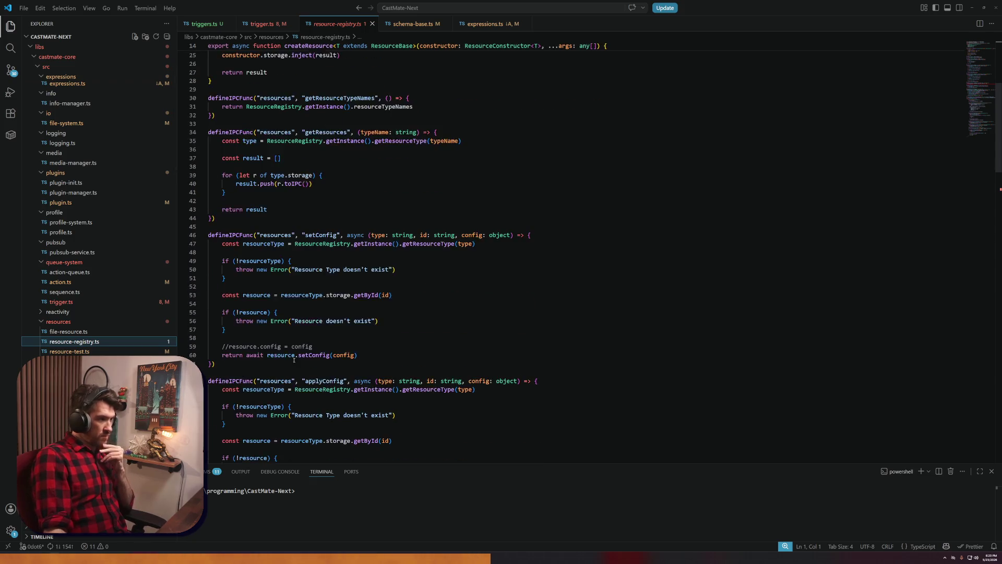
scroll(286, 365, "down", 5)
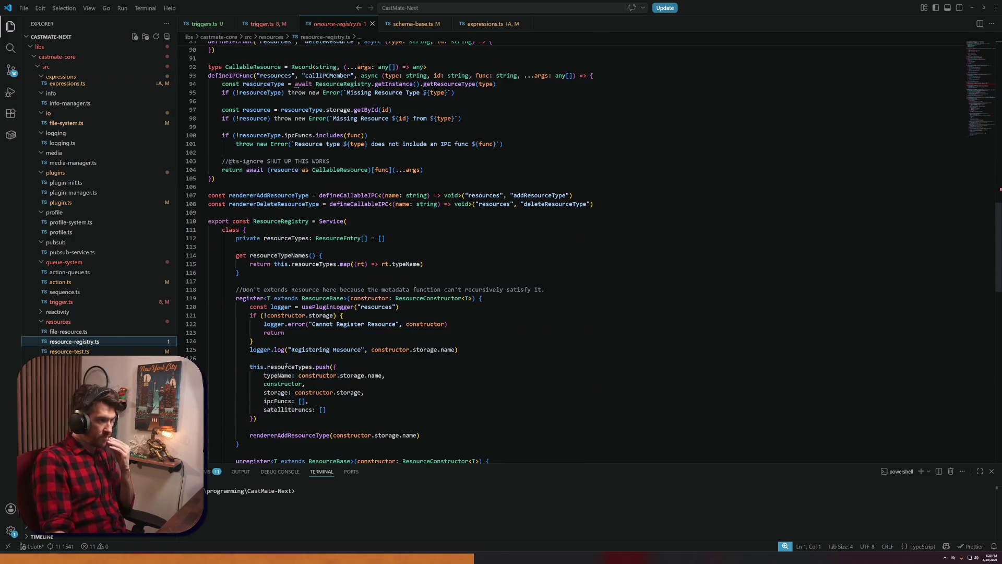
scroll(287, 366, "up", 6)
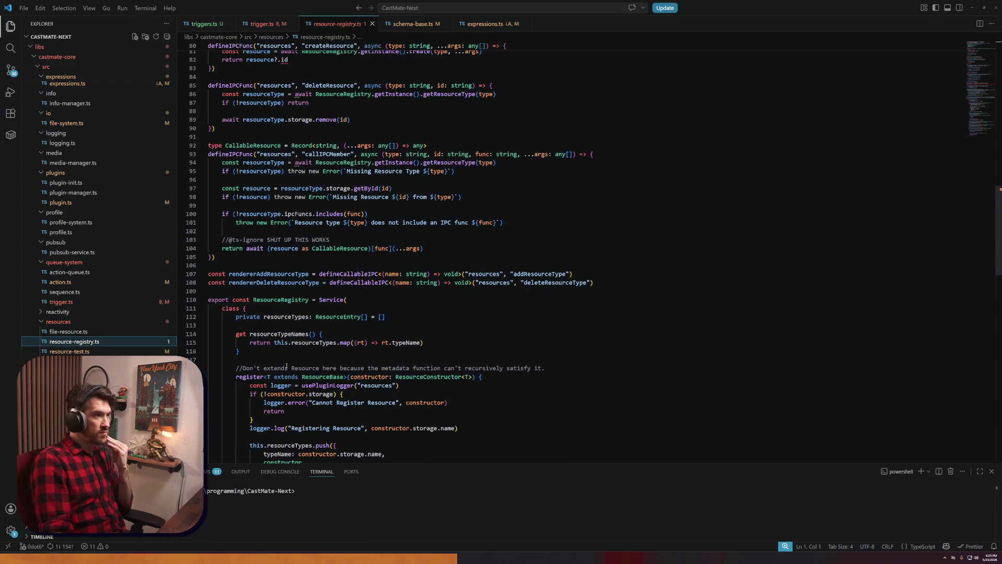
scroll(286, 366, "up", 2)
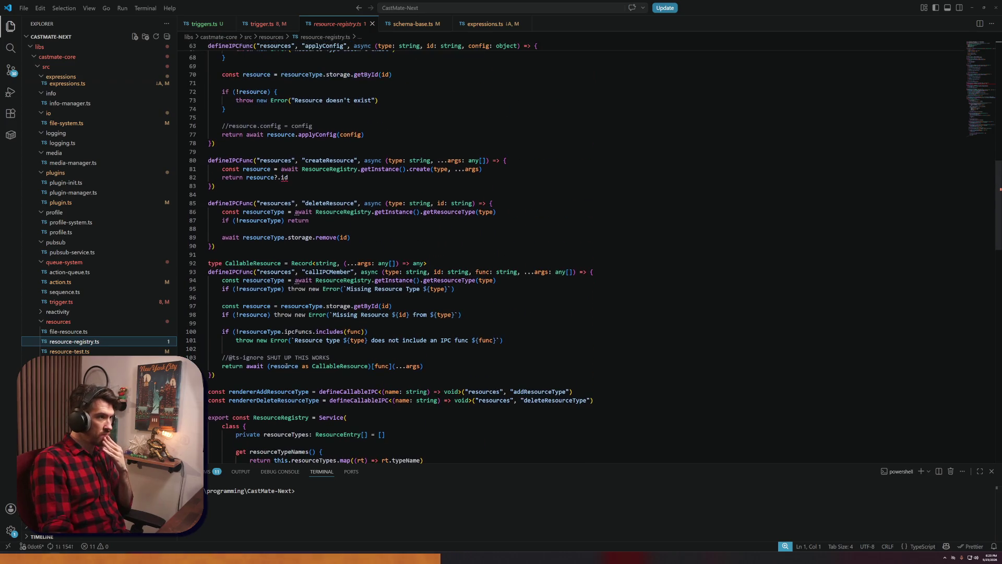
mouse_move(286, 366)
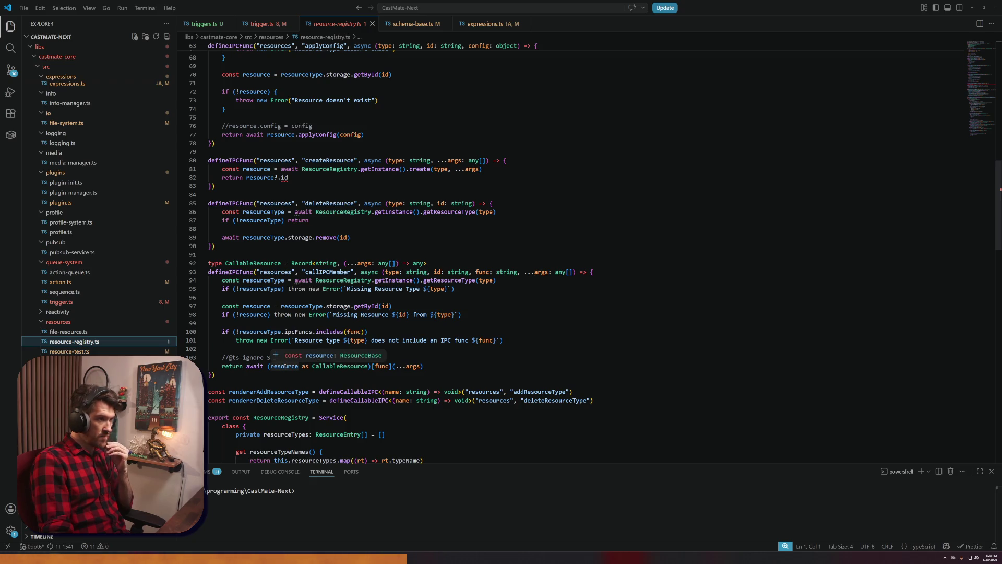
scroll(284, 367, "up", 14)
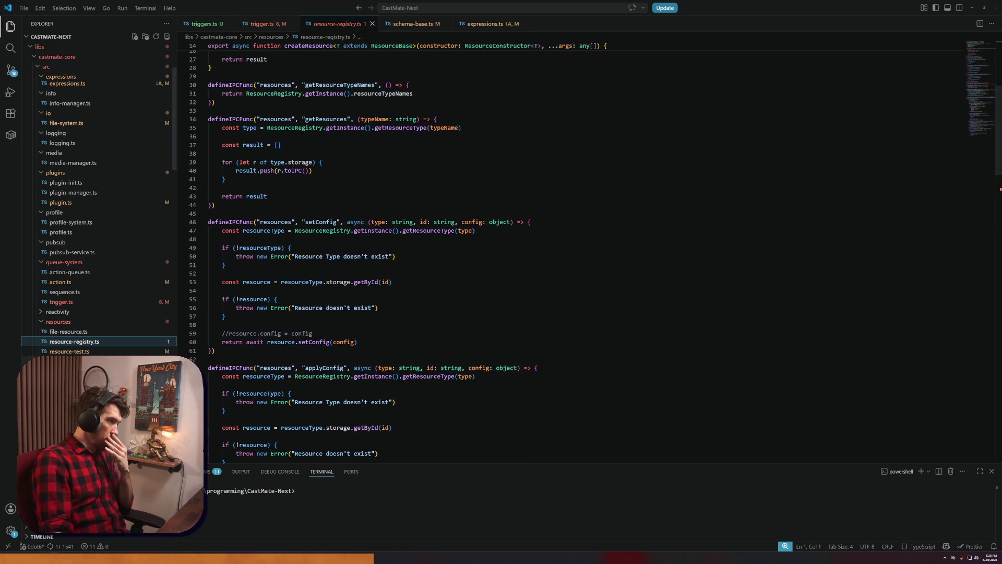
key("alt+Left")
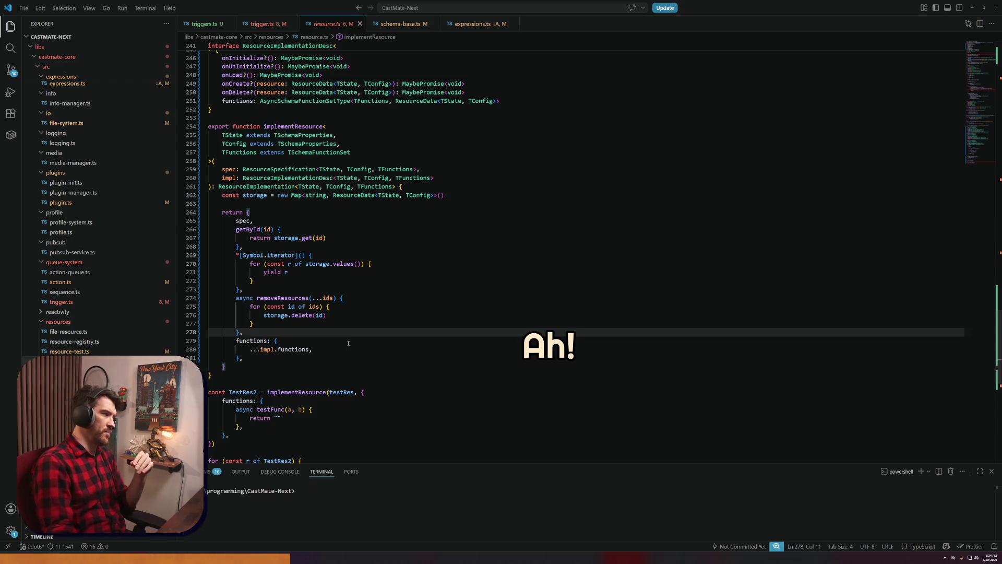
scroll(348, 342, "down", 6)
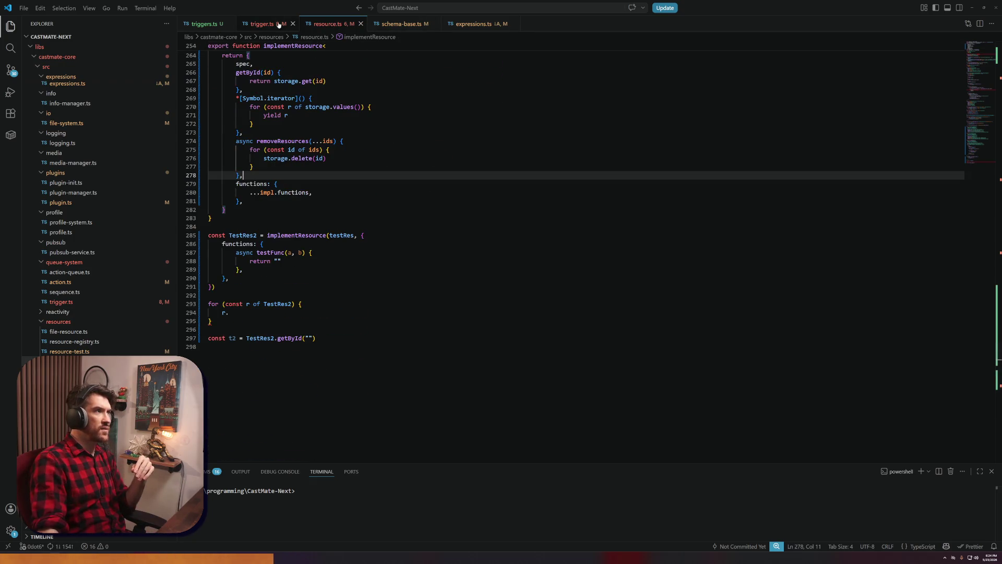
Close every open editor tab except resource.ts
right_click(267, 23)
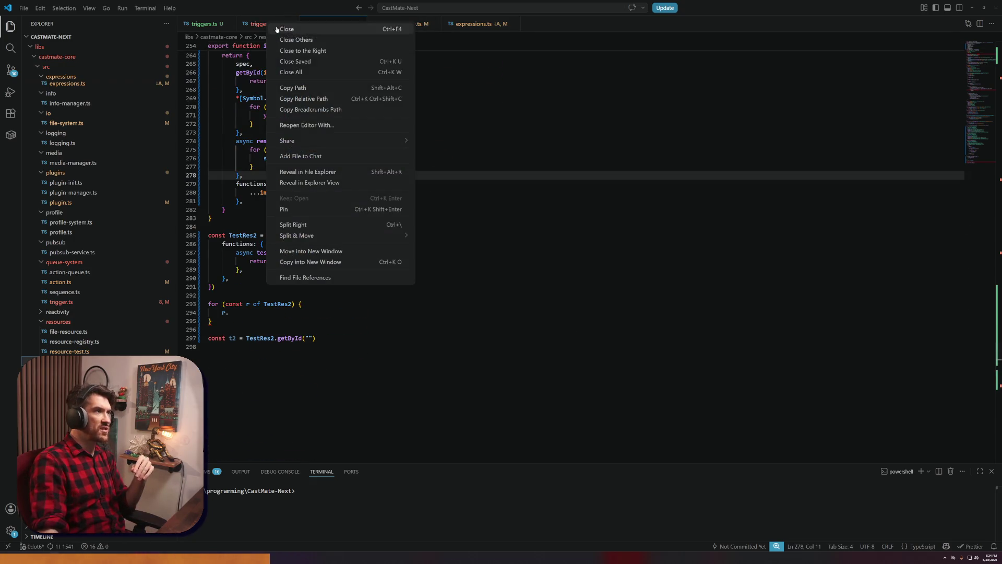
key("Escape")
right_click(323, 23)
left_click(364, 40)
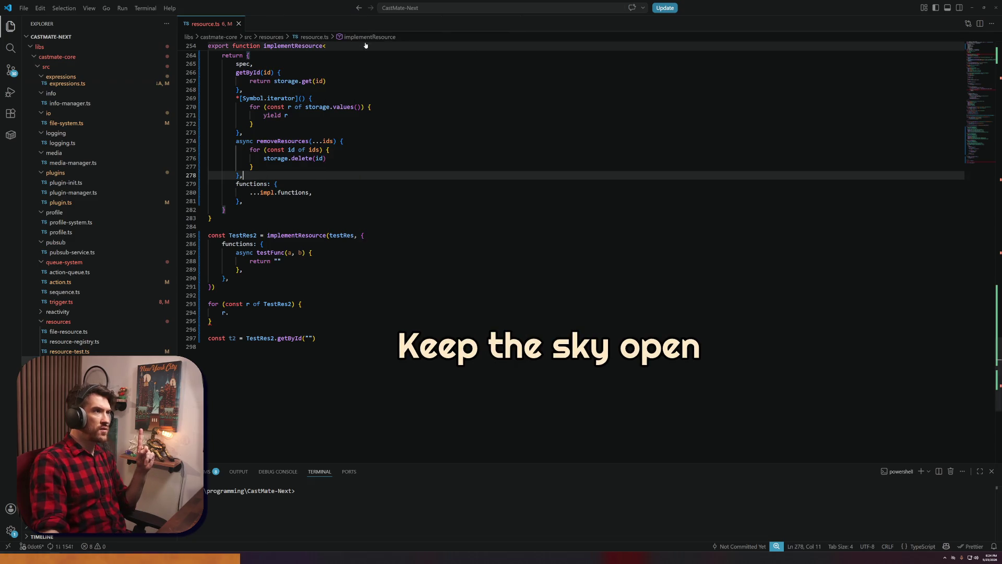
left_click(405, 321)
Open types/resource.ts via Ctrl+P, then open plugins/resources.ts and close the types tab
key("ctrl+p")
type("resource")
key("Return")
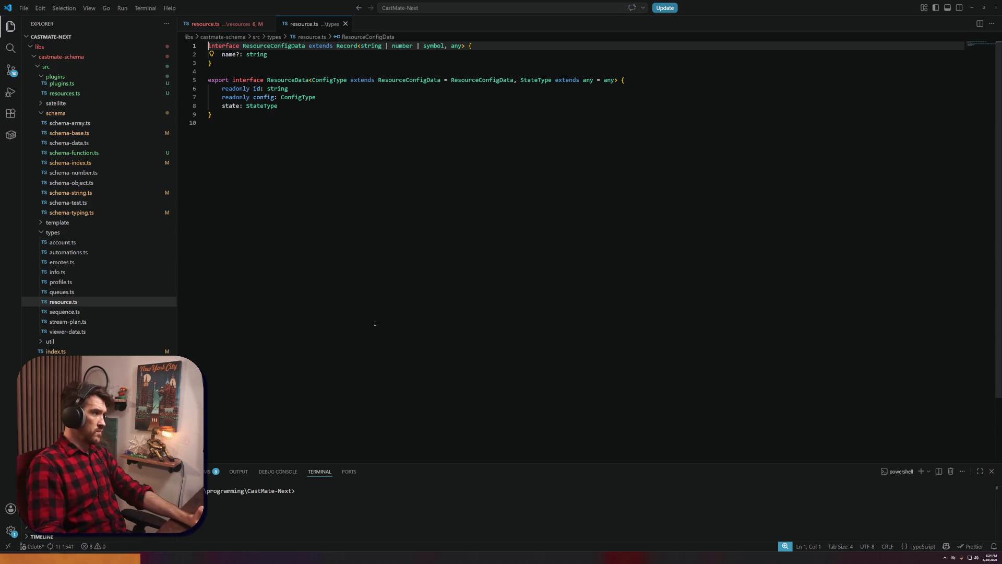
left_click(68, 93)
left_click(345, 24)
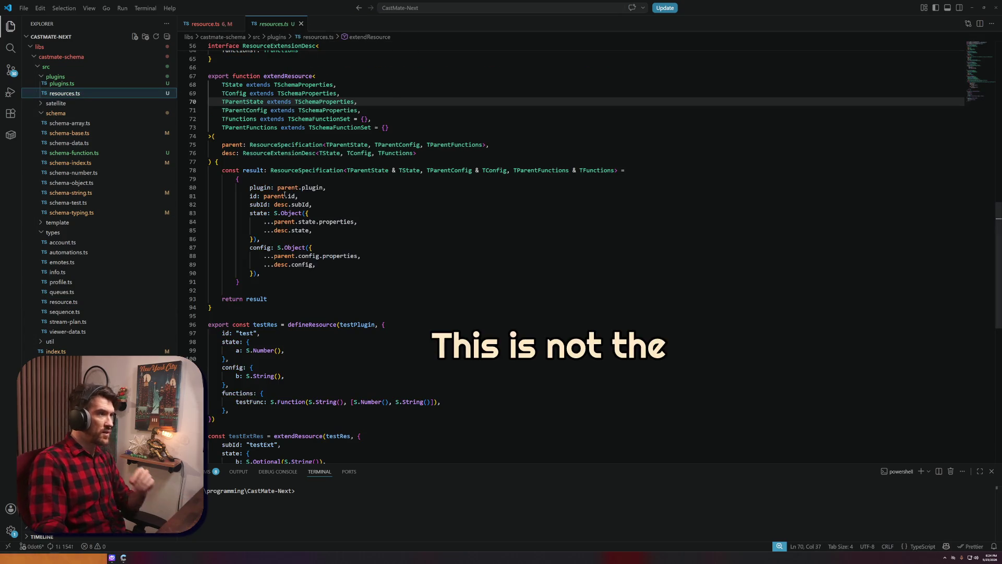
left_click(312, 248)
scroll(294, 145, "up", 1)
scroll(294, 146, "up", 15)
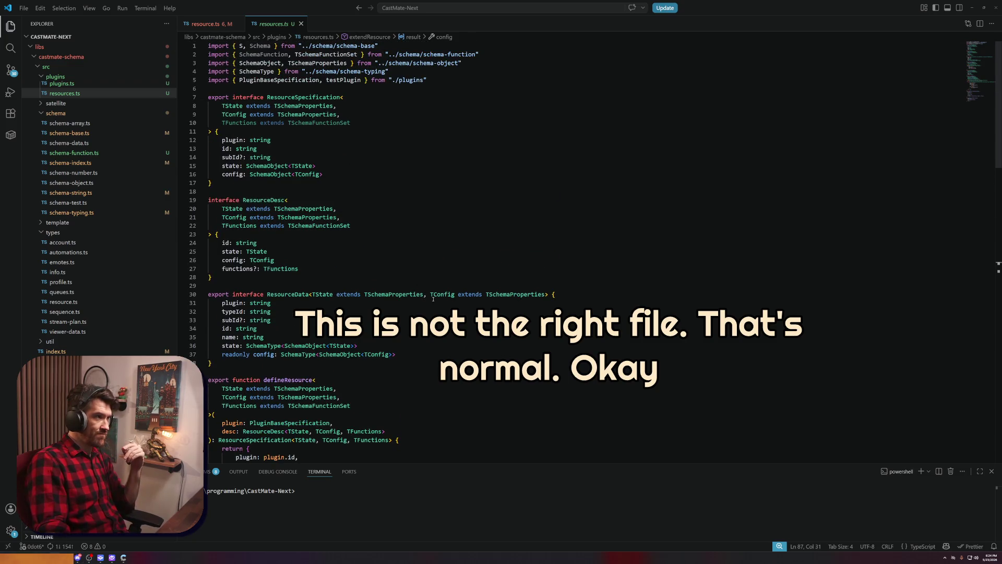
Highlight ResourceSpecification's uses and scroll through resources.ts
double_click(303, 97)
scroll(347, 185, "down", 1)
scroll(347, 185, "down", 2)
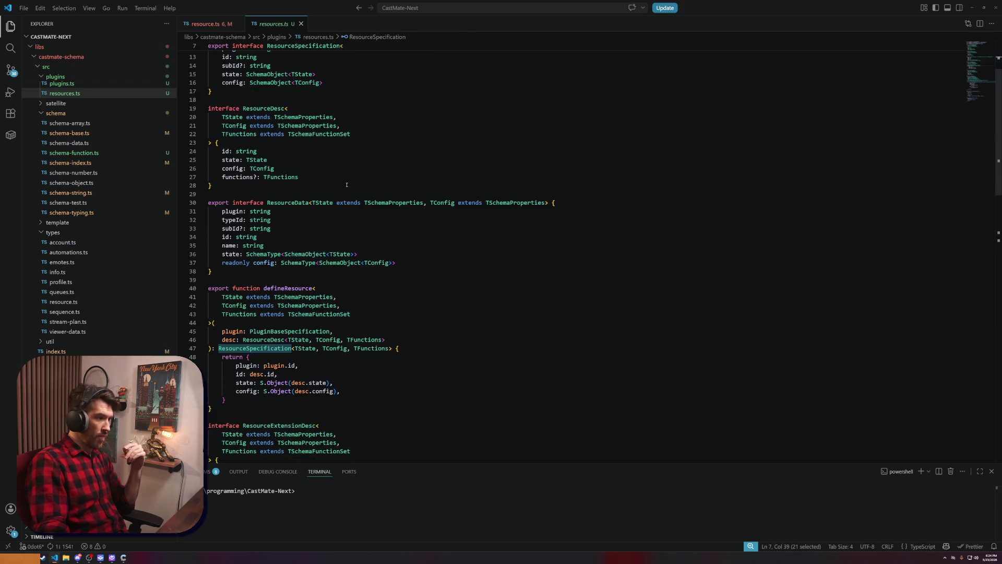
scroll(347, 187, "down", 7)
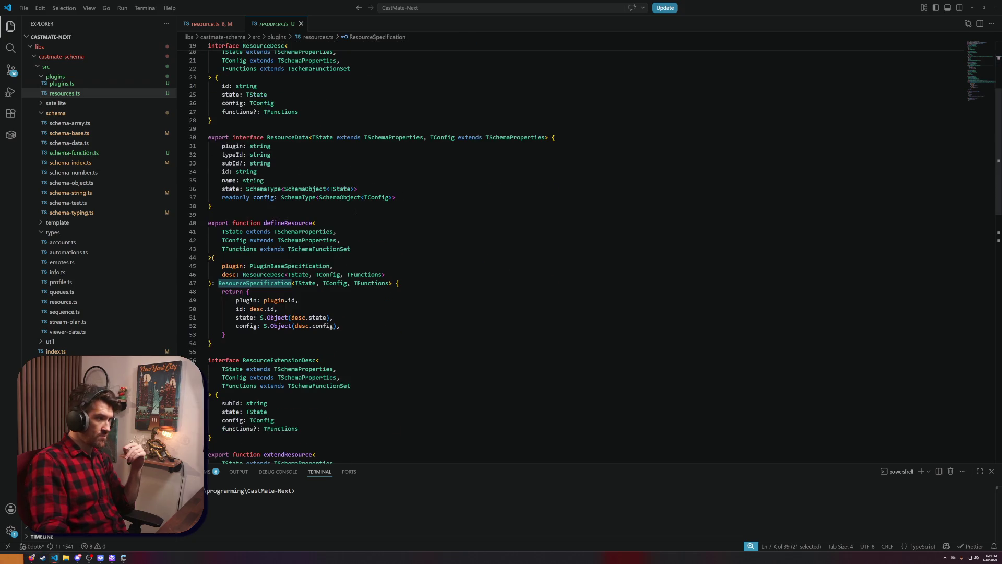
scroll(355, 212, "down", 6)
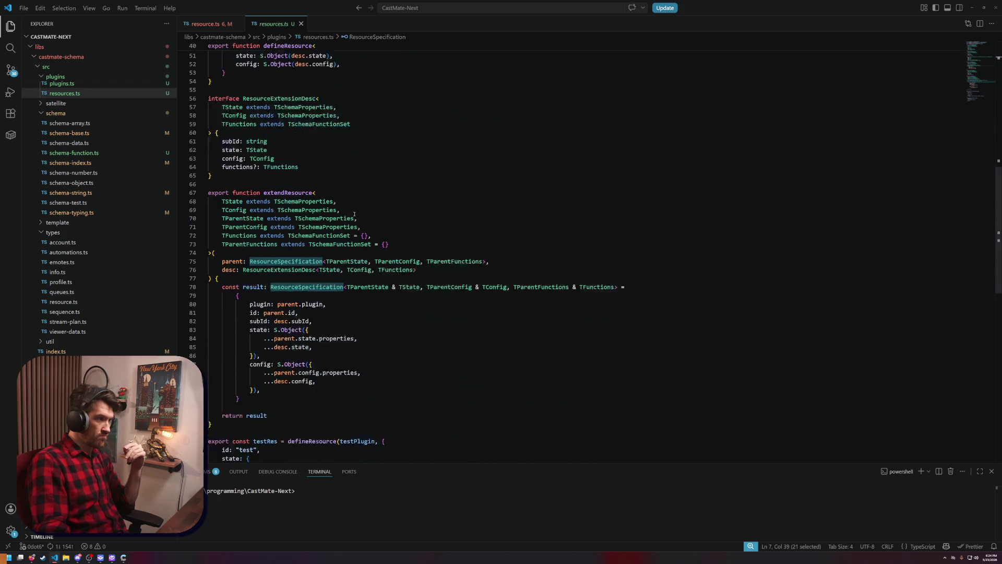
scroll(354, 214, "down", 9)
scroll(353, 214, "up", 6)
scroll(354, 214, "up", 12)
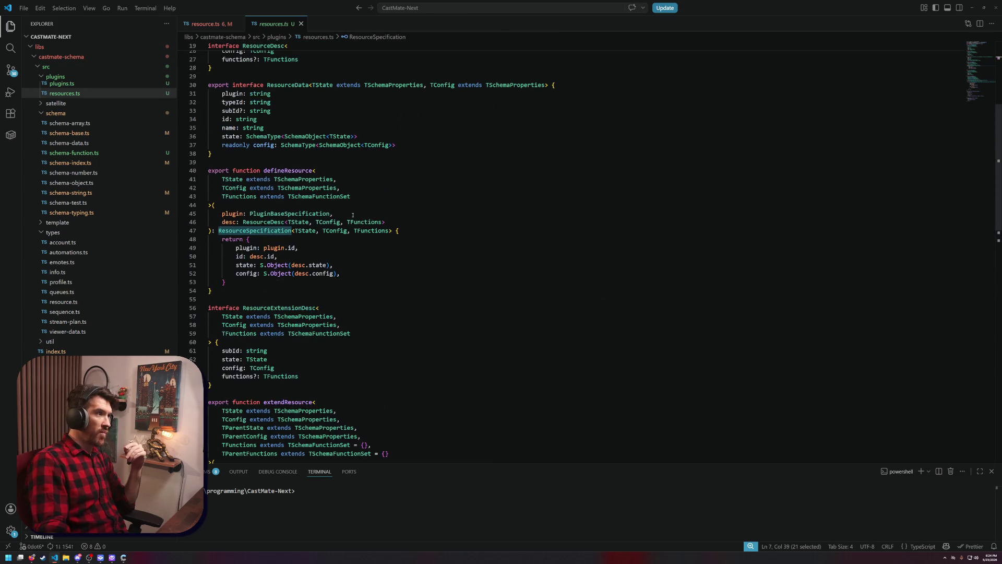
Highlight TFunctions and defineResource's ResourceSpecification return type, placing the caret after config
double_click(366, 230)
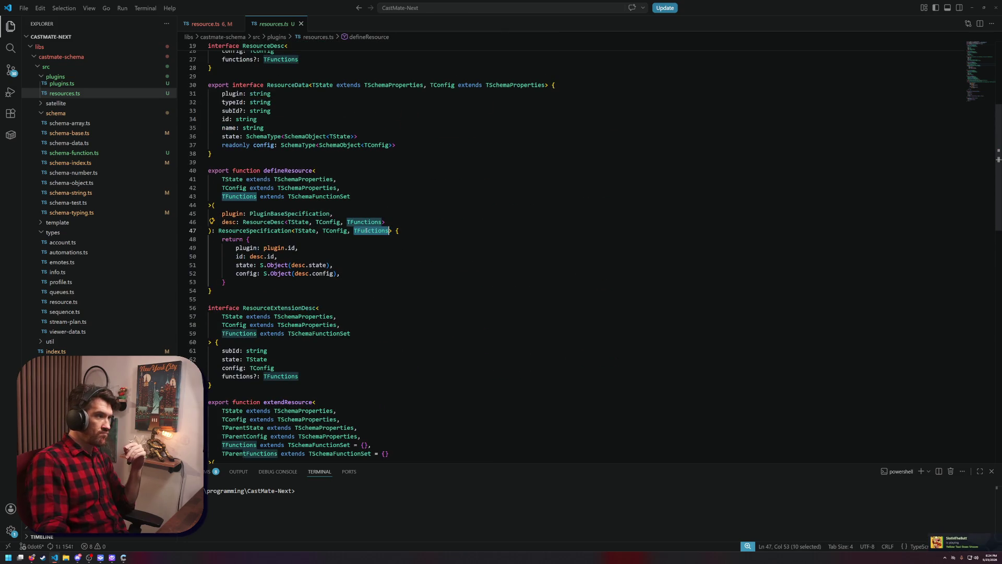
scroll(308, 229, "up", 1)
double_click(288, 197)
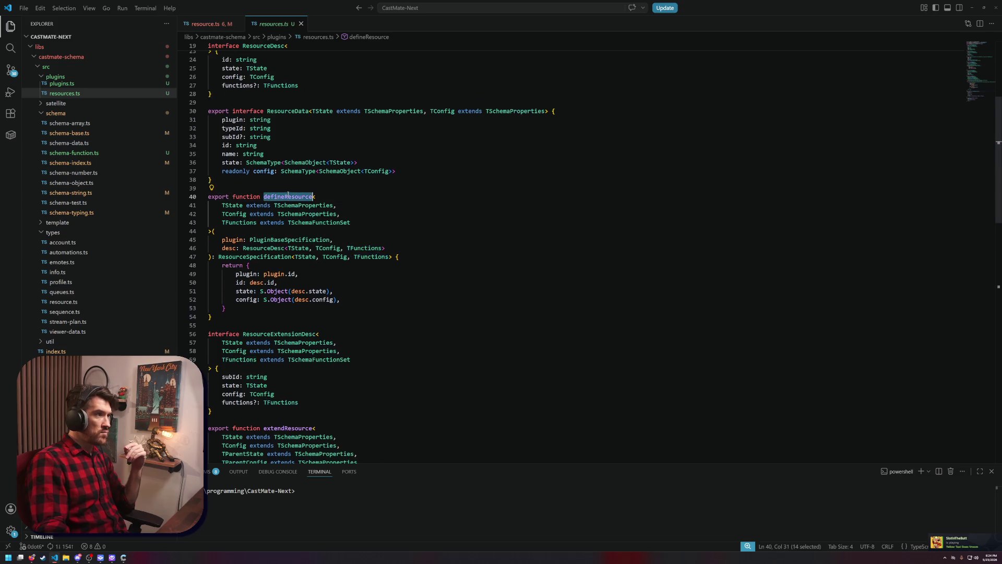
scroll(294, 193, "up", 3)
double_click(255, 335)
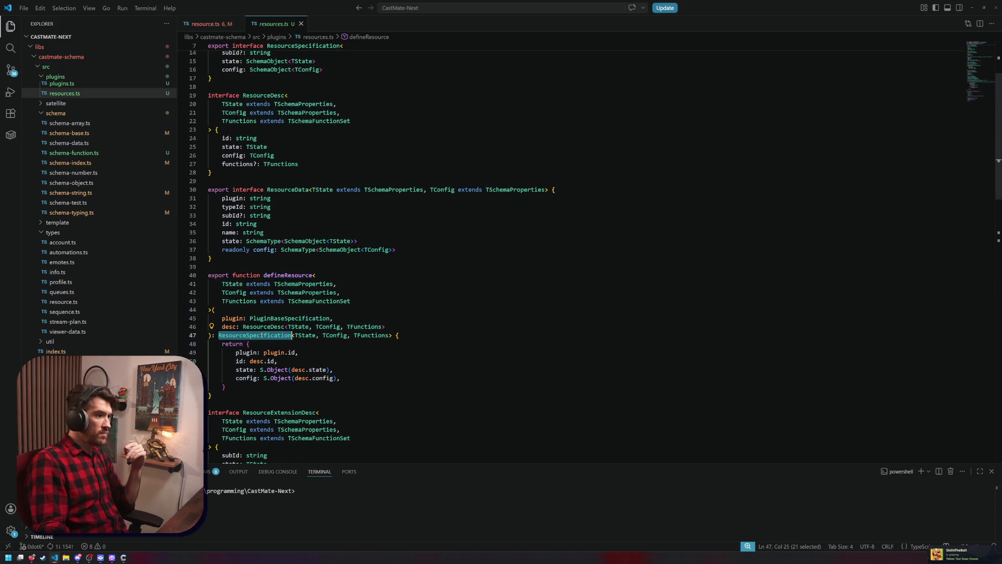
scroll(364, 336, "up", 3)
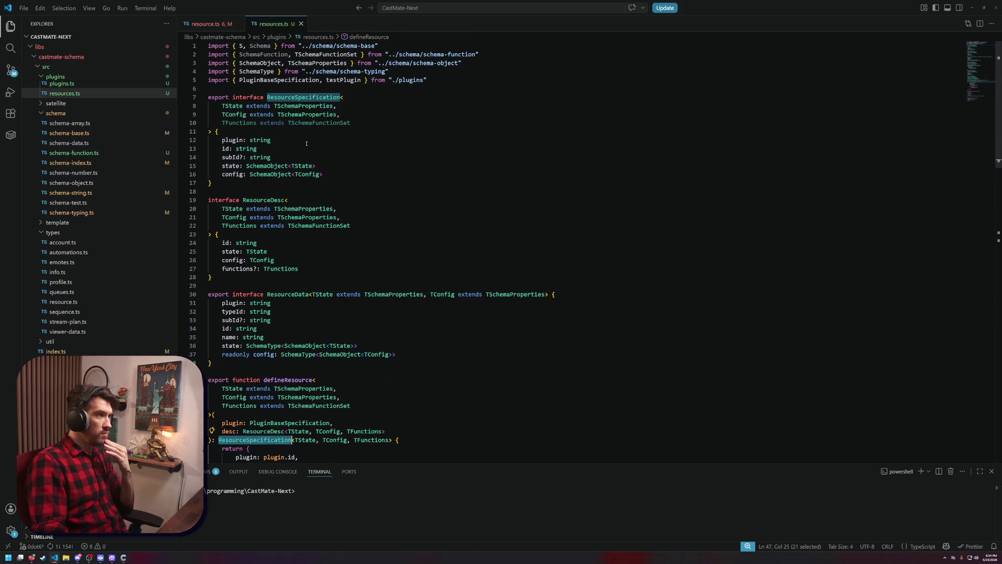
left_click(360, 174)
Add a 'functions: TFunctions' field to ResourceSpecification and save
key("Return")
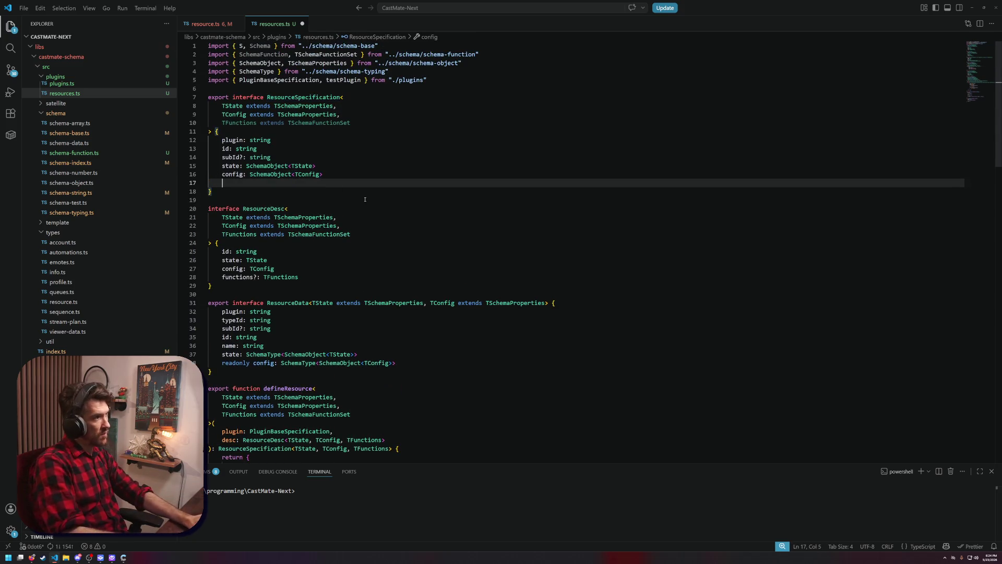
type("functions: ")
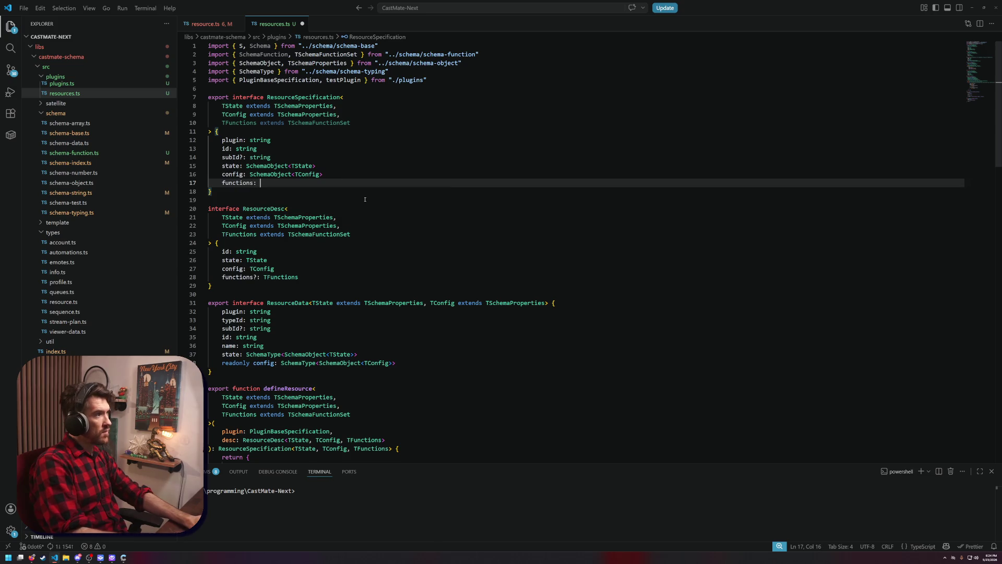
type("TFunc")
key("Tab")
key("ctrl+s")
Add 'functions: desc.functions,' to defineResource's returned object and save
left_click(322, 217)
scroll(313, 219, "down", 10)
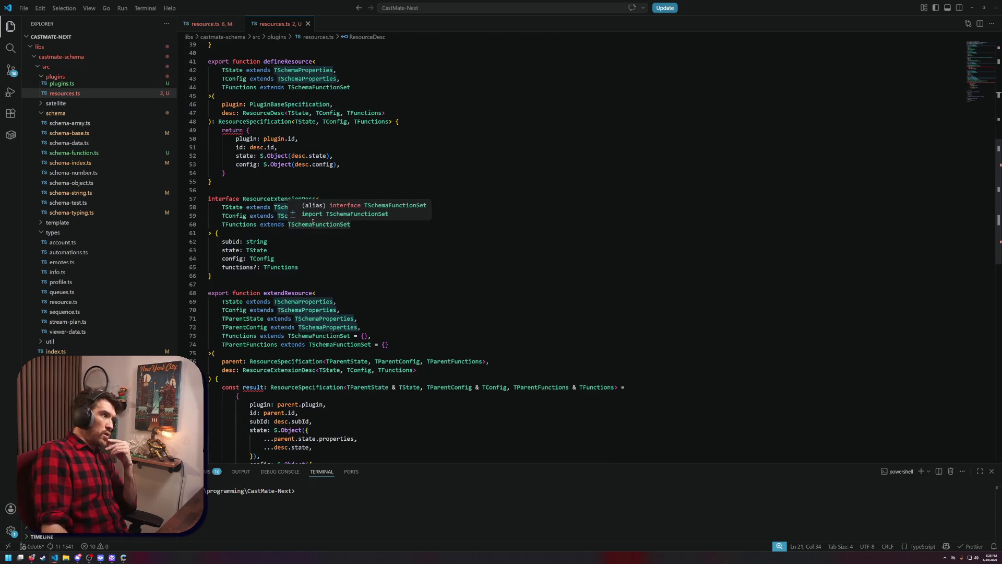
left_click(369, 165)
key("Return")
type("fun")
key("Tab")
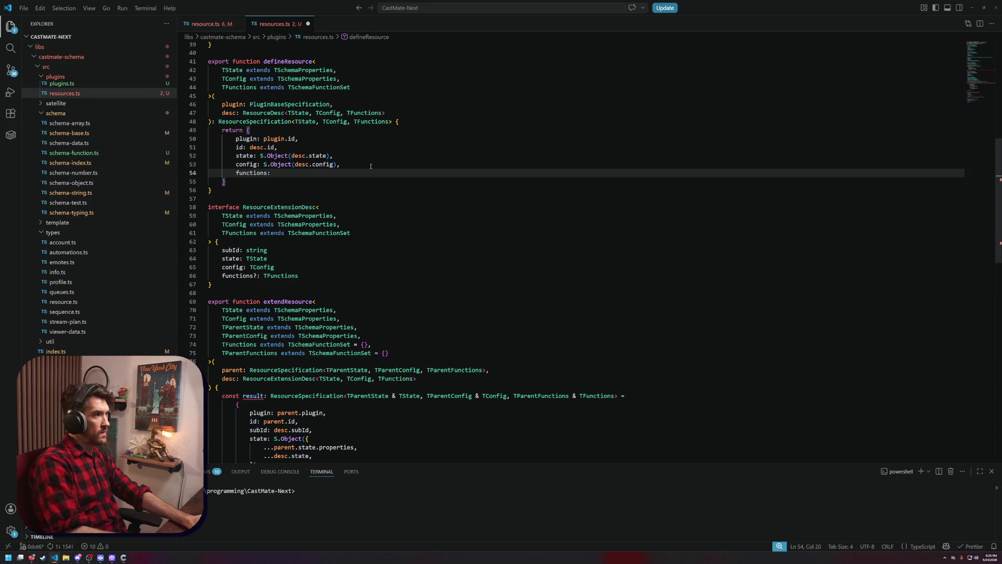
type("desc.functions,")
key("ctrl+s")
Append a '?? {}' fallback so functions defaults to an empty object, and save
mouse_move(304, 174)
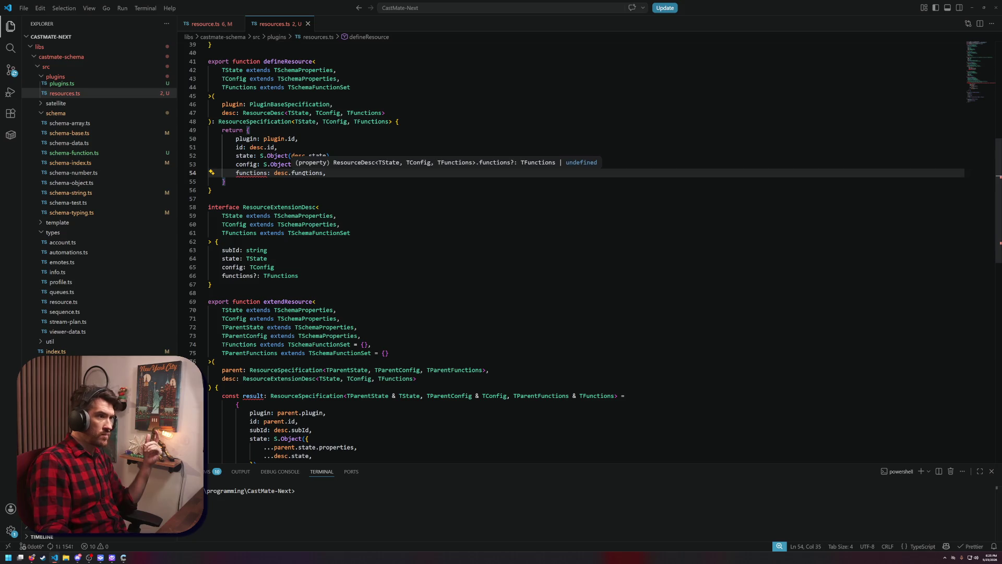
mouse_move(249, 176)
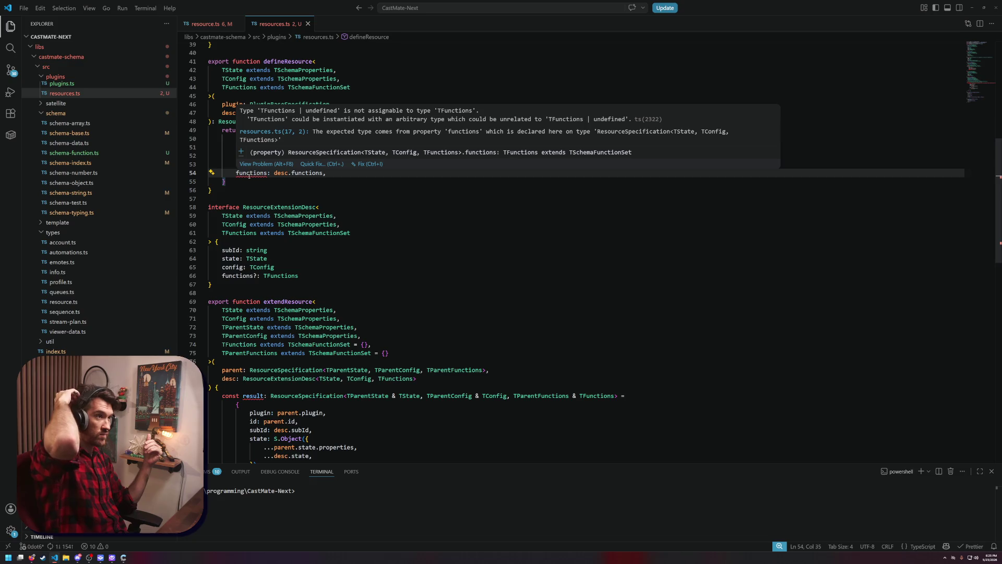
key("Left")
type("?? ")
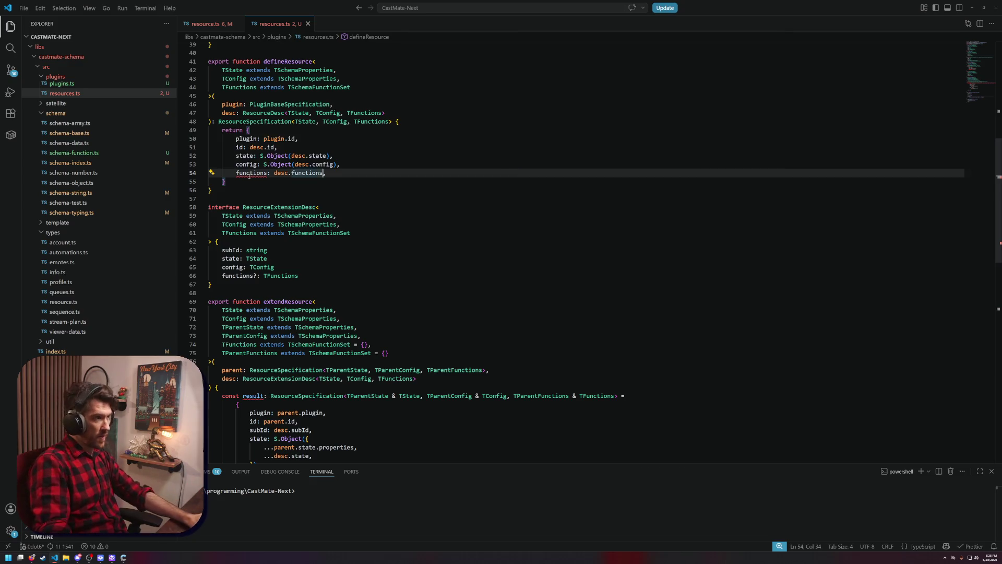
type("{}")
key("ctrl+s")
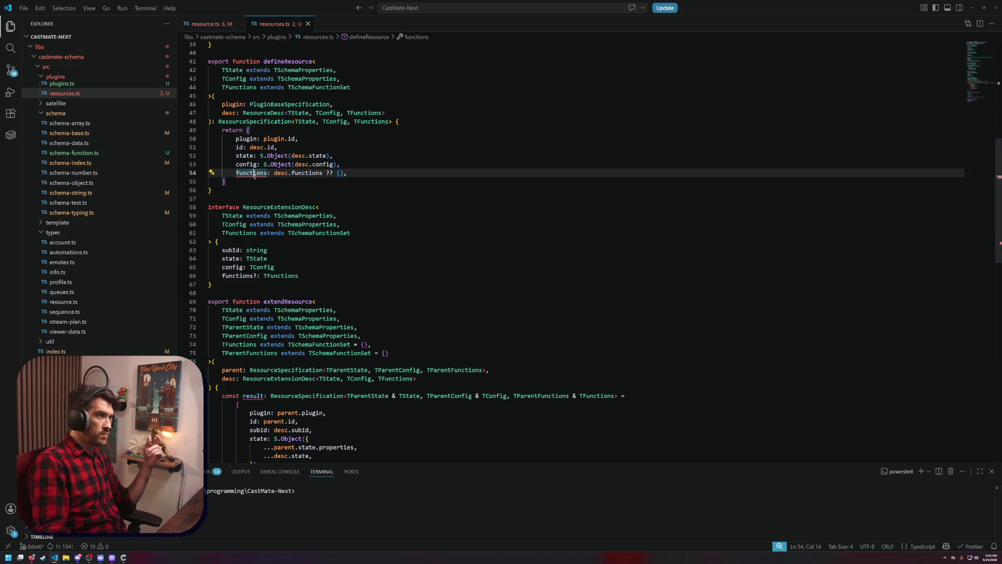
Look over extendResource's config block and highlight testPlugin's uses
left_click(267, 191)
scroll(307, 191, "down", 5)
left_click(285, 320)
left_click(285, 329)
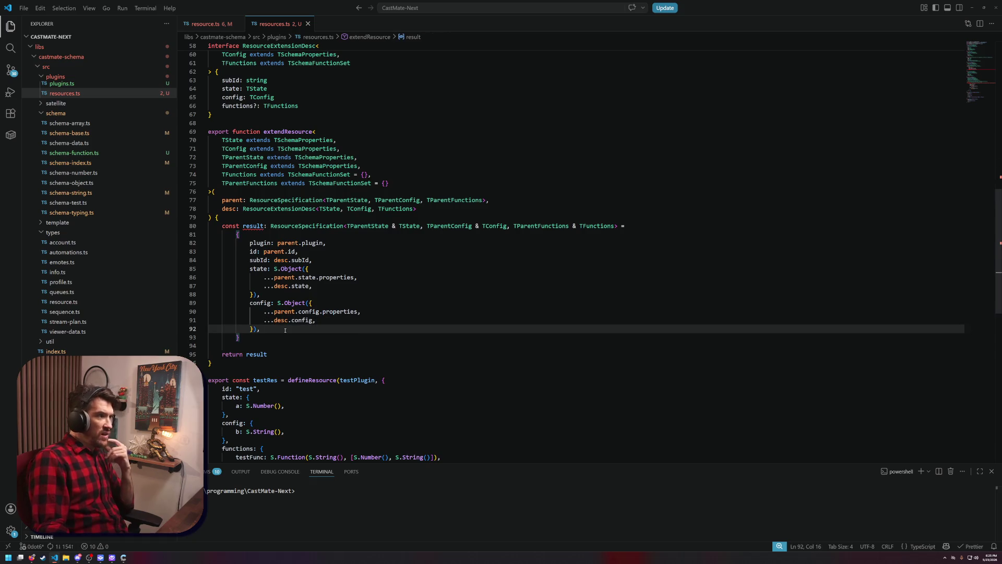
scroll(285, 330, "down", 5)
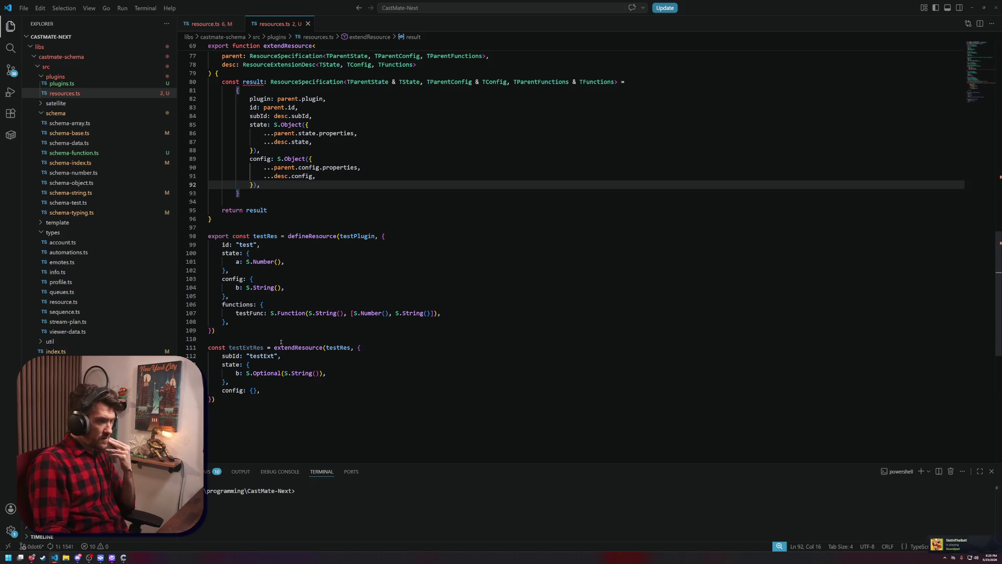
double_click(358, 236)
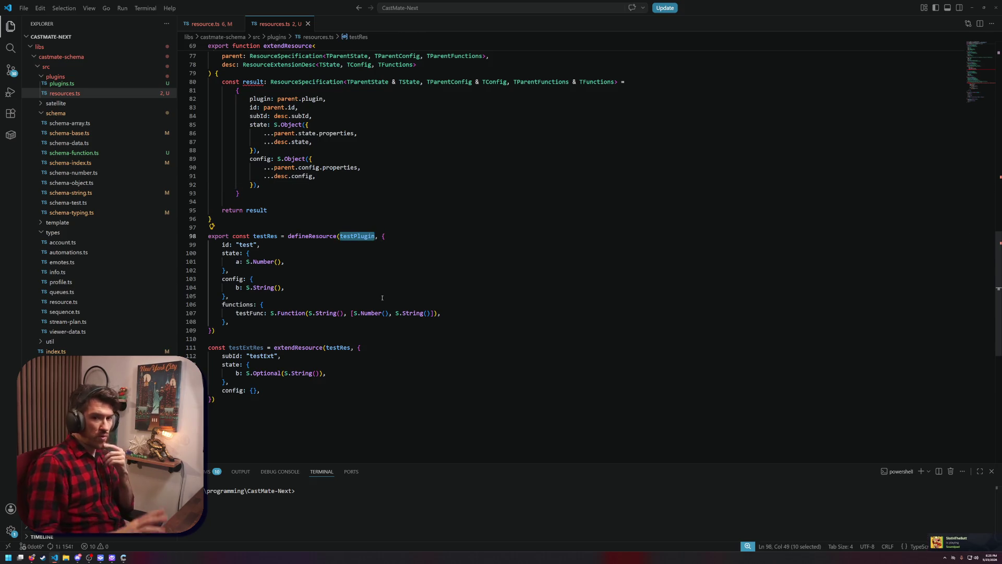
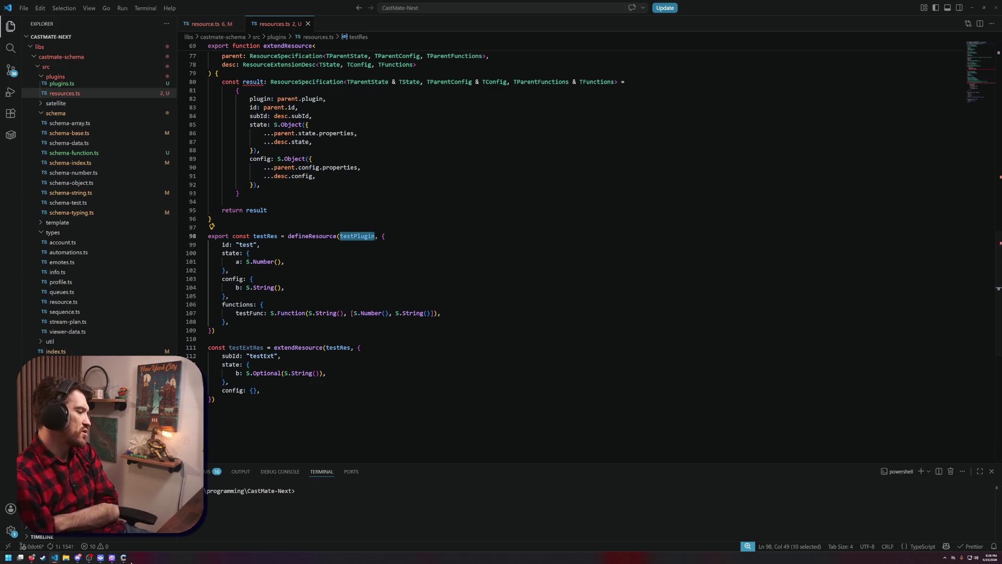
Inspect testExtRes's subId line and the defineResource call on line 98
left_click(111, 557)
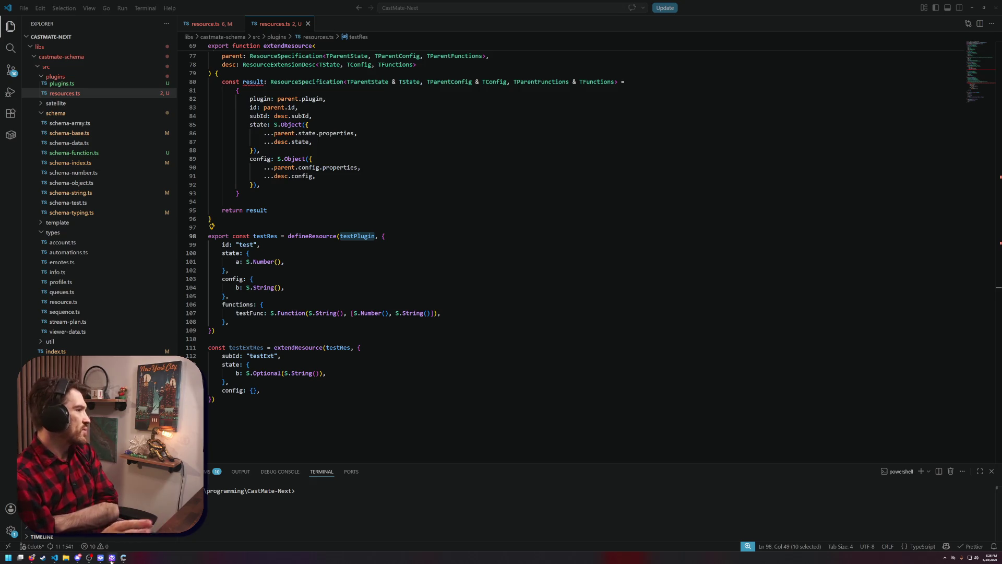
left_click(300, 358)
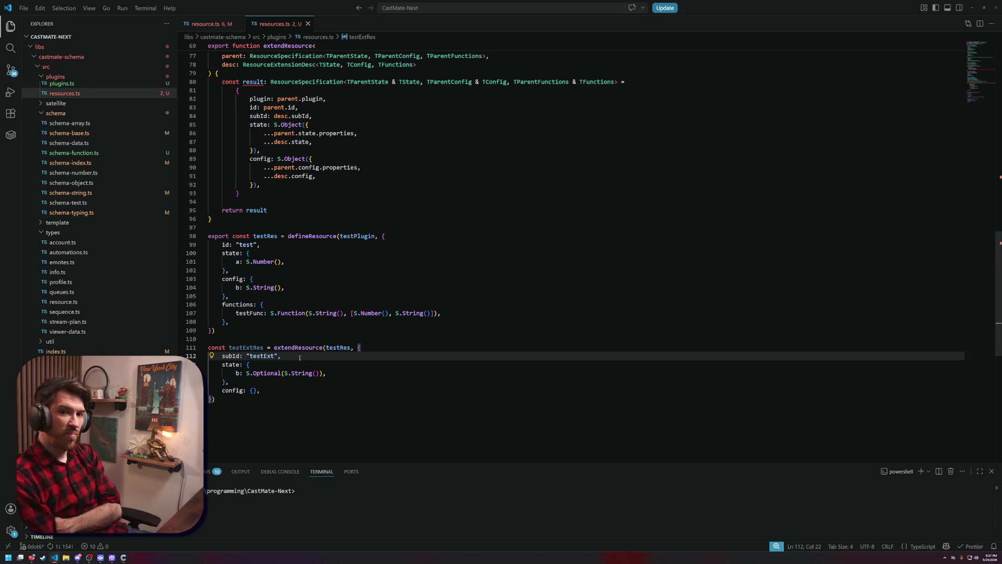
double_click(311, 236)
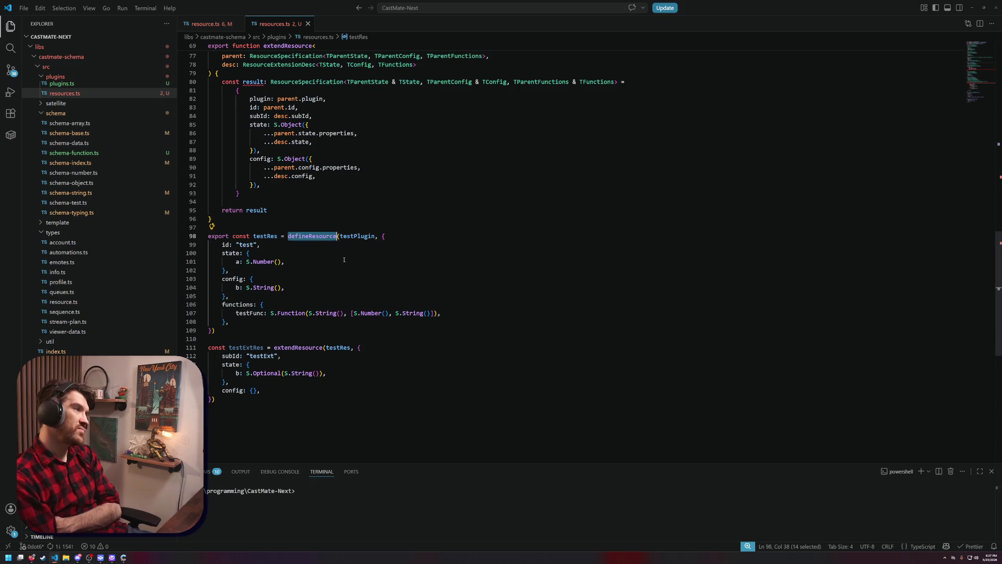
scroll(326, 258, "up", 4)
scroll(326, 258, "up", 10)
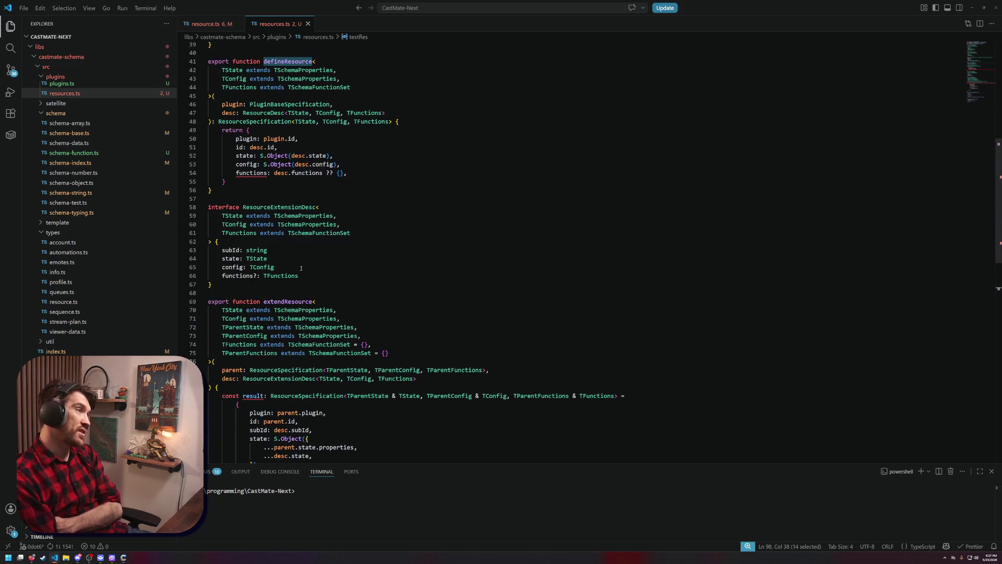
scroll(221, 289, "up", 10)
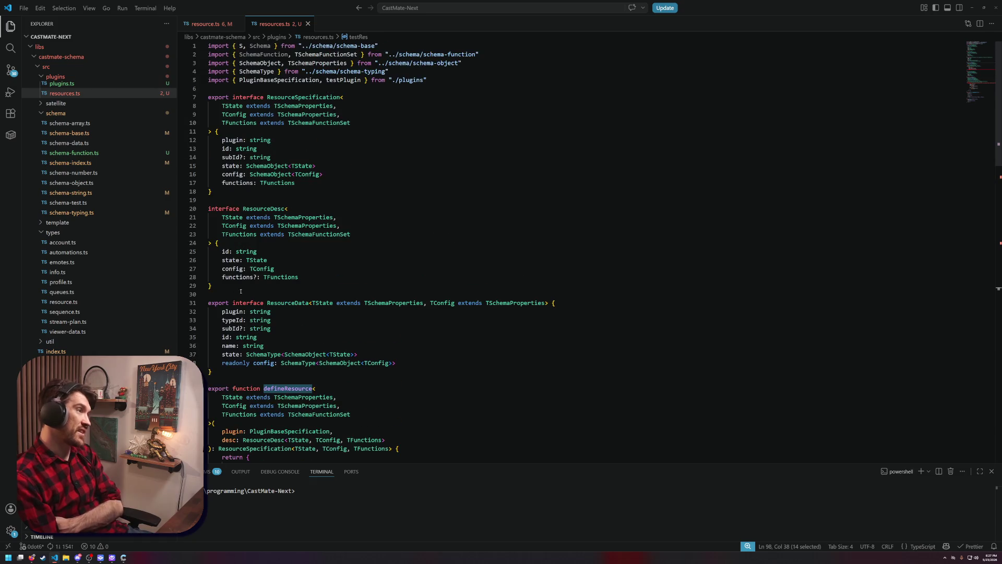
scroll(222, 309, "down", 14)
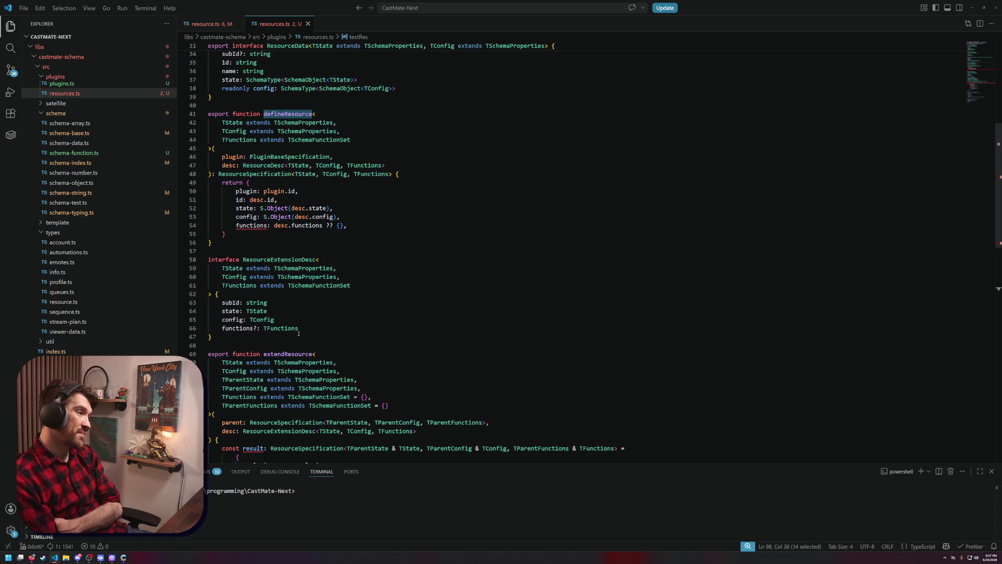
scroll(282, 326, "down", 10)
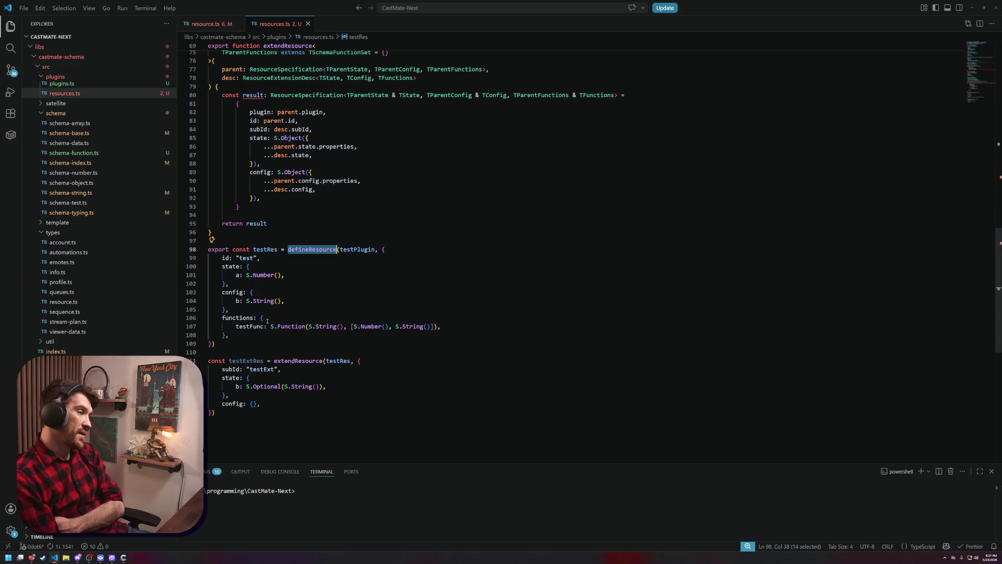
Check the inferred defineResource type and the testFunc entry on line 107 of testRes
left_click(267, 321)
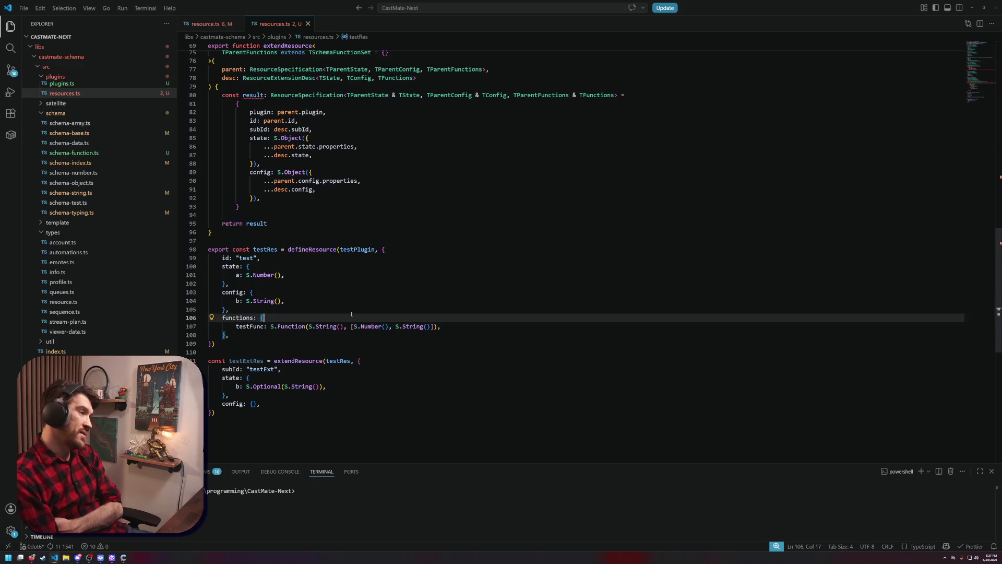
double_click(305, 250)
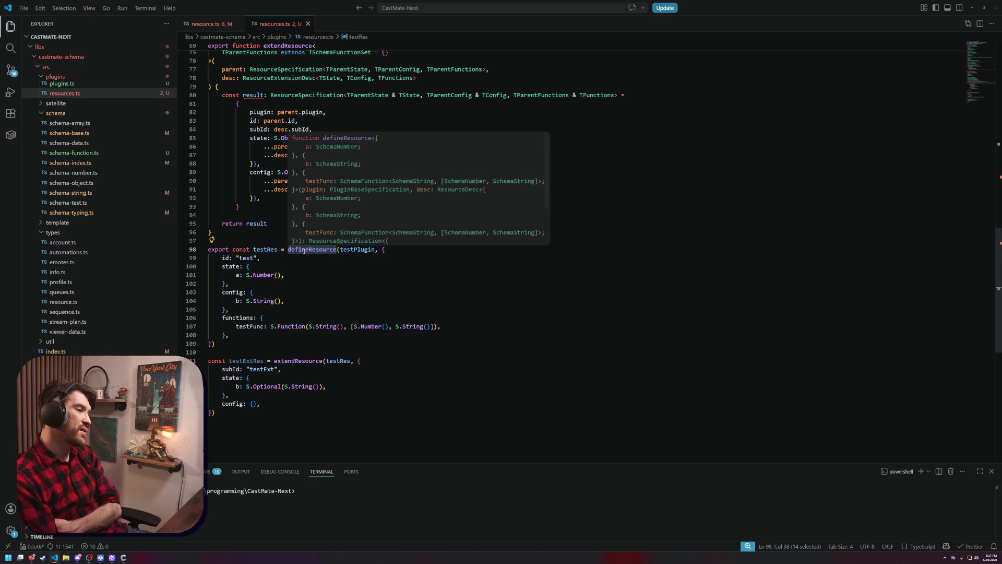
double_click(249, 326)
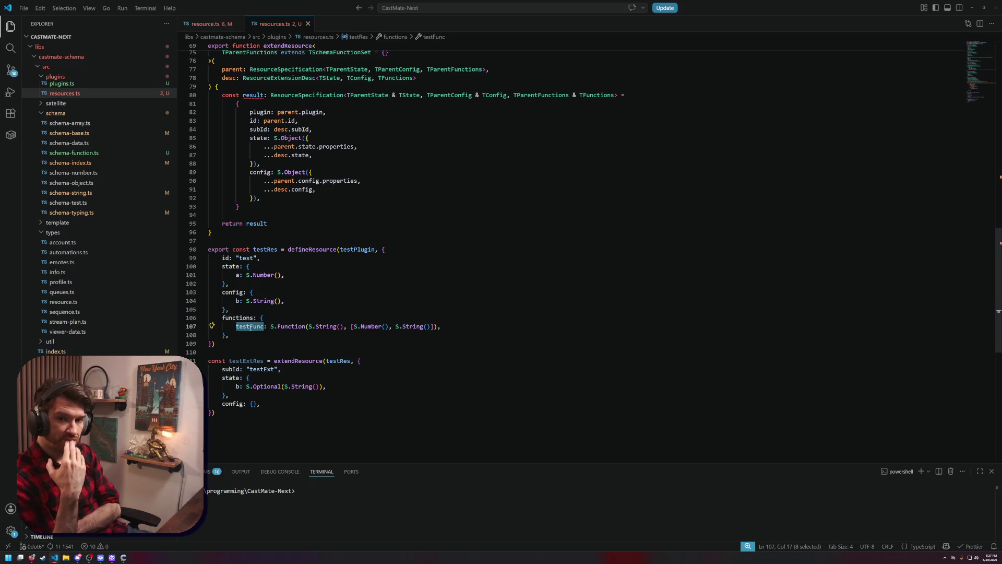
scroll(326, 382, "up", 6)
scroll(326, 381, "up", 18)
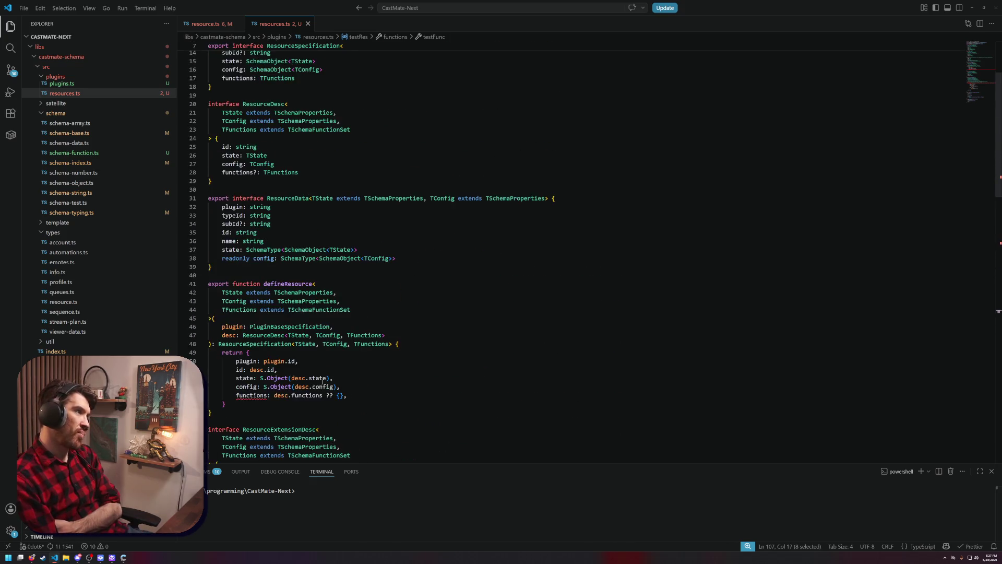
scroll(322, 381, "down", 20)
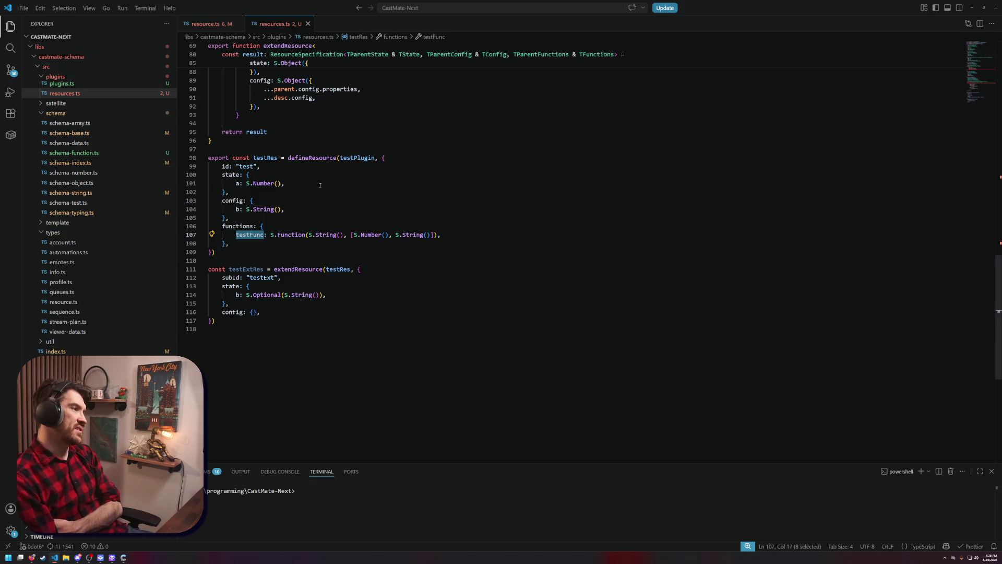
Select the state, config and whole testRes definition blocks to examine them
left_click_drag(323, 192, 208, 172)
left_click(371, 238)
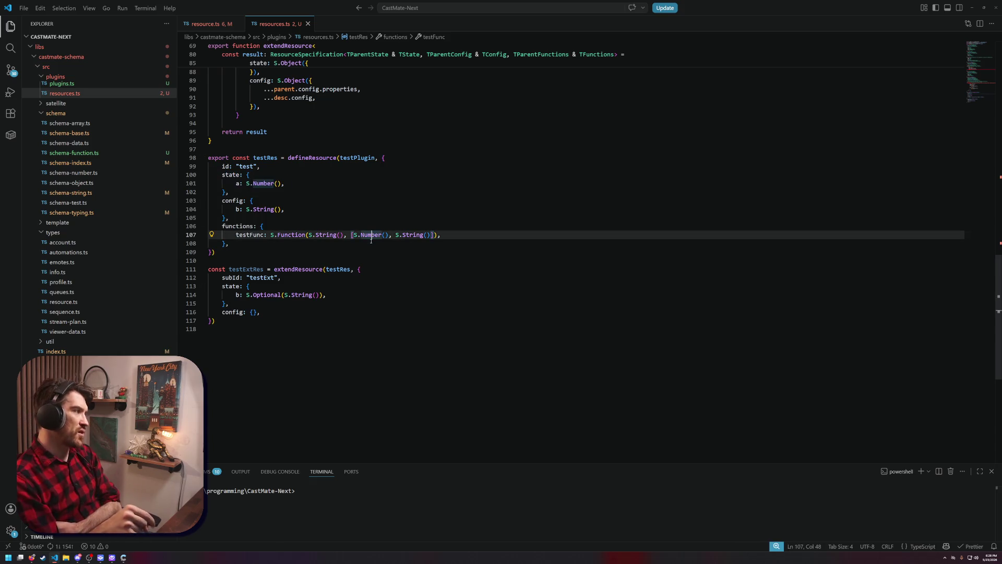
mouse_move(232, 218)
left_mouse_down()
mouse_move(208, 166)
mouse_move(162, 176)
left_mouse_up()
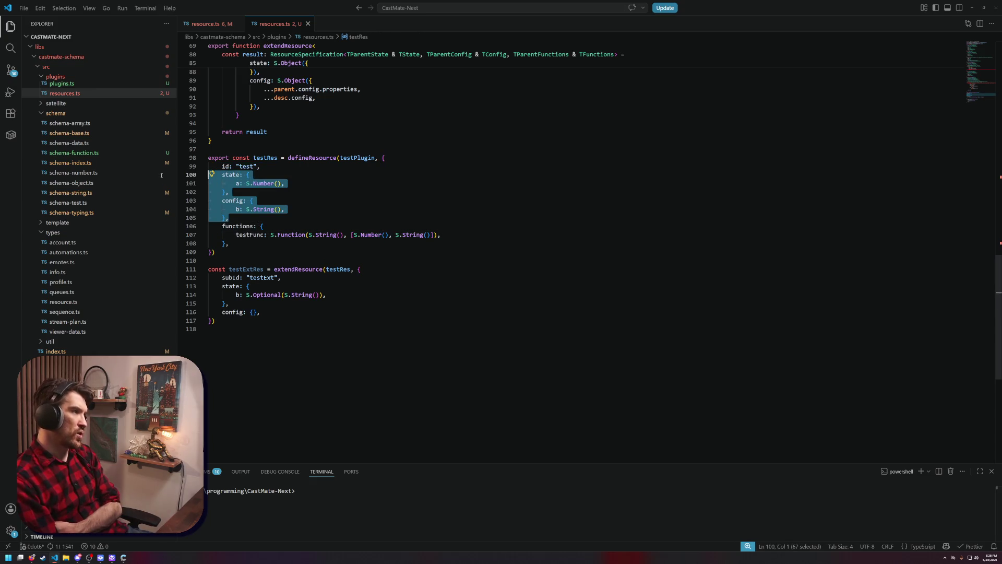
left_click(321, 182)
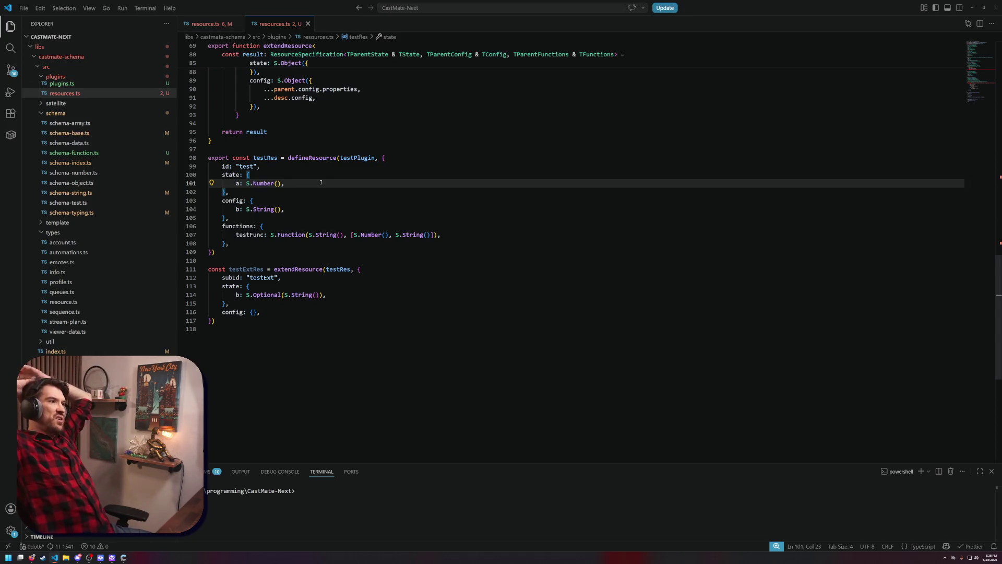
scroll(381, 187, "up", 10)
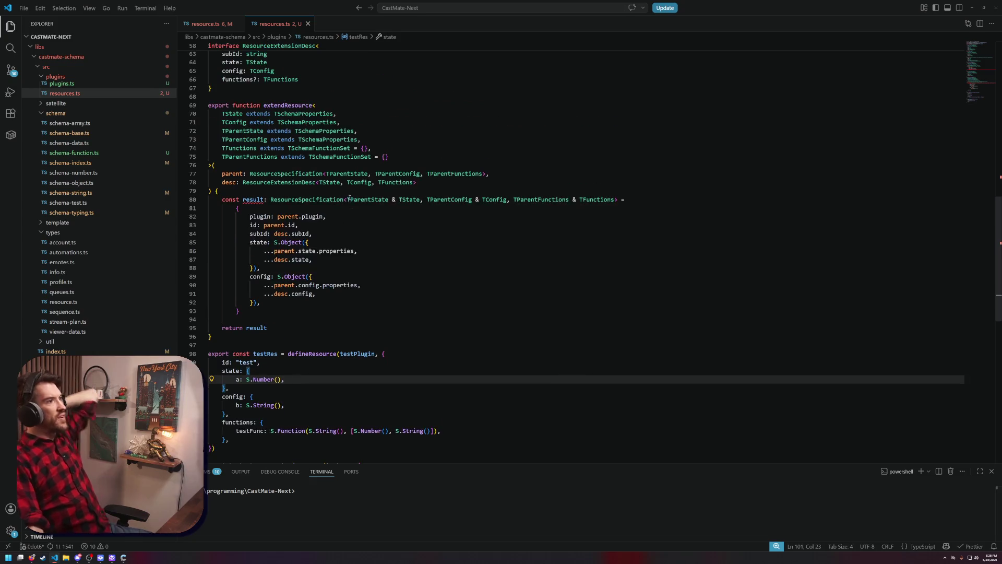
scroll(432, 229, "down", 9)
left_click_drag(216, 278, 208, 184)
left_click(353, 176)
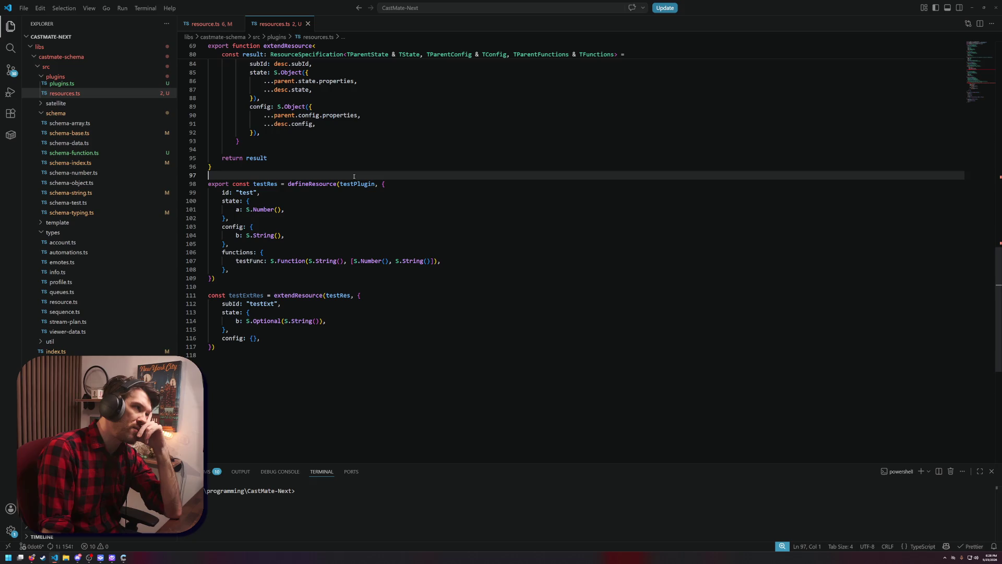
Review testPlugin's type info, testRes's config and functions blocks, then show castmate-core's resource.ts
mouse_move(357, 185)
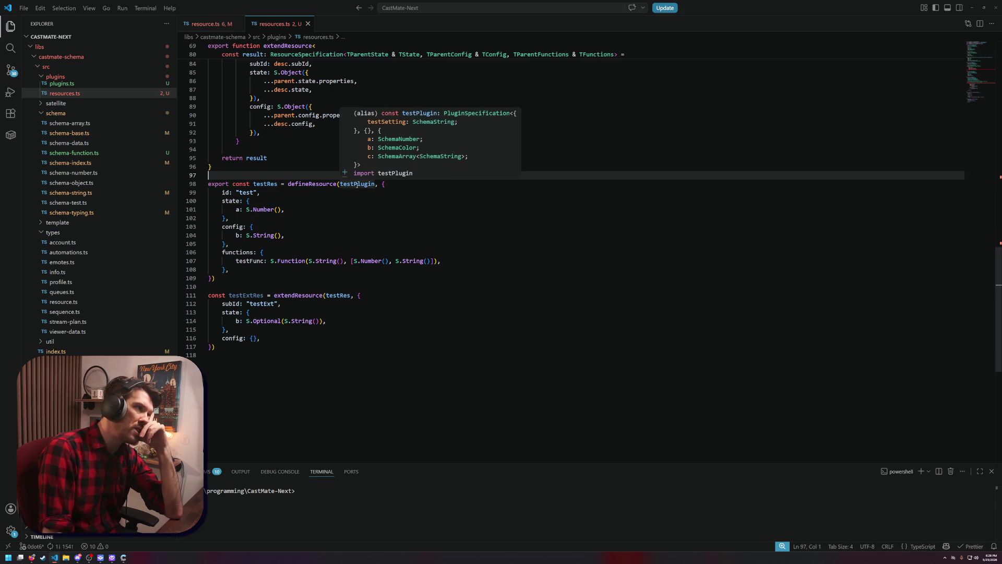
left_click(401, 218)
left_click(307, 226)
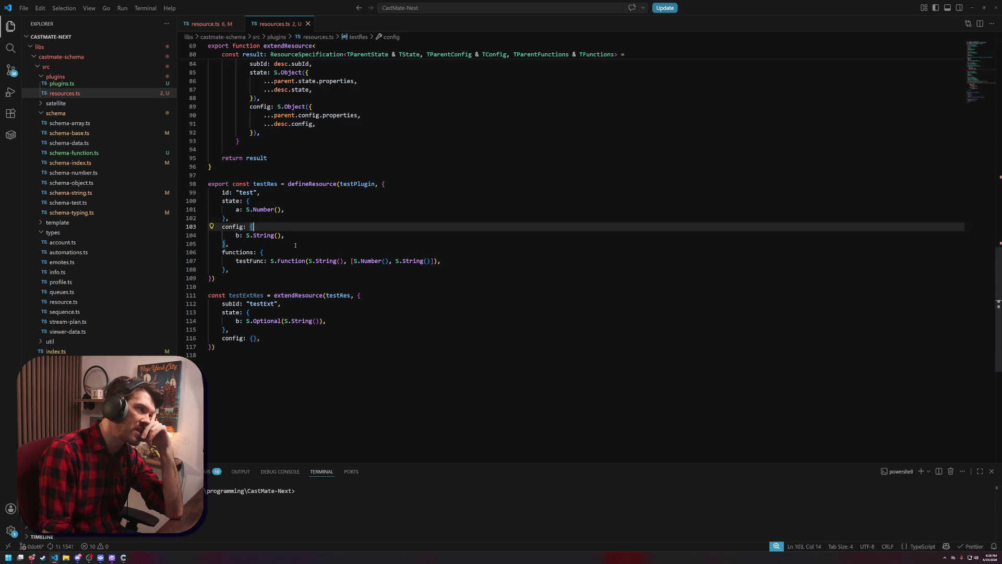
key("shift+alt+Right")
key("shift+alt+Right")
left_click(306, 226)
left_click_drag(446, 261, 247, 252)
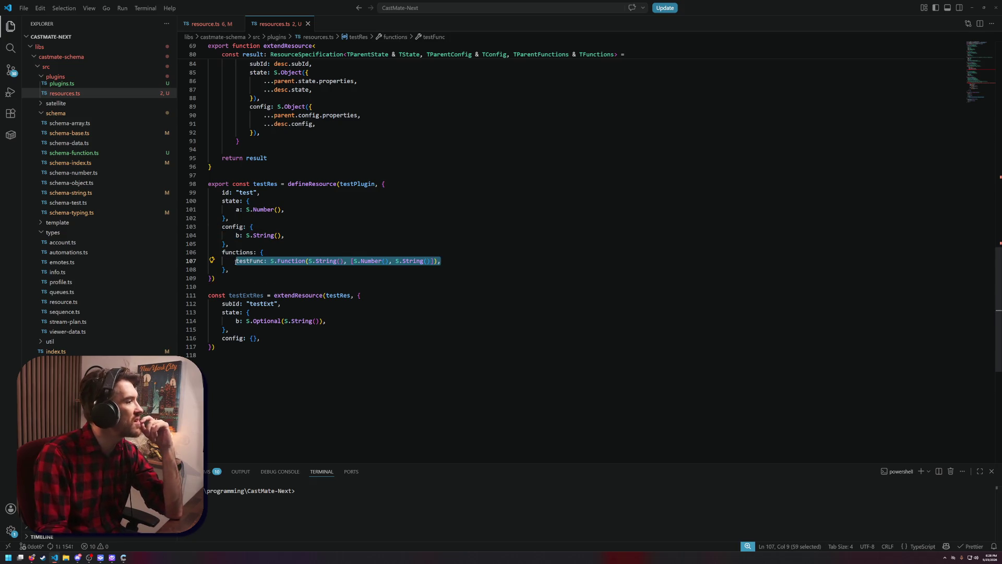
left_click(283, 246)
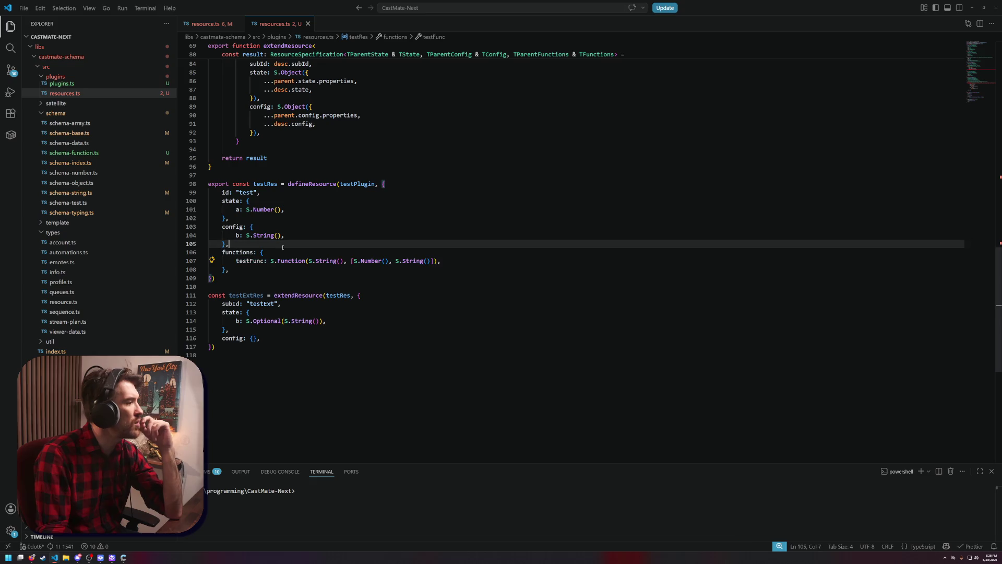
left_click(312, 184)
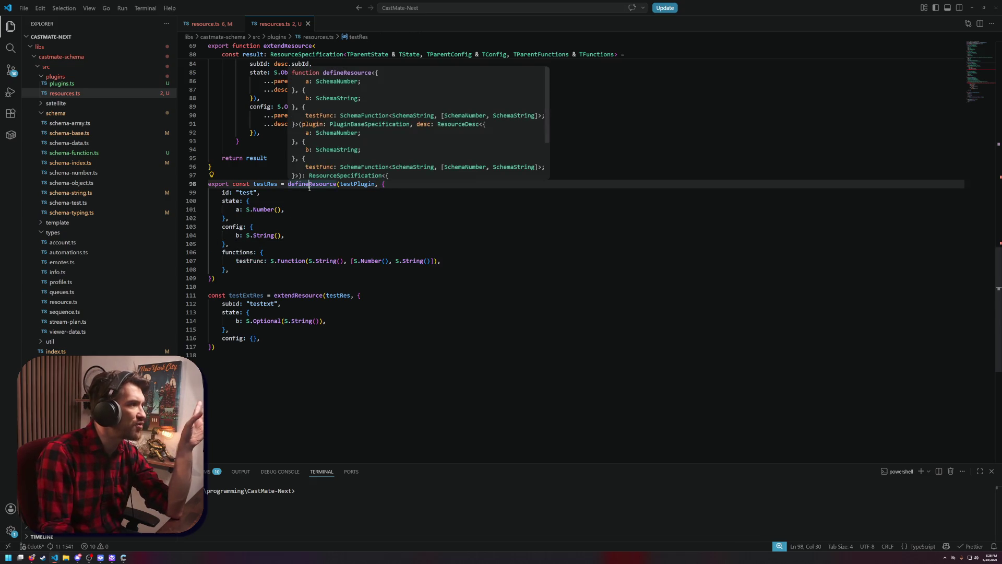
left_click(344, 227)
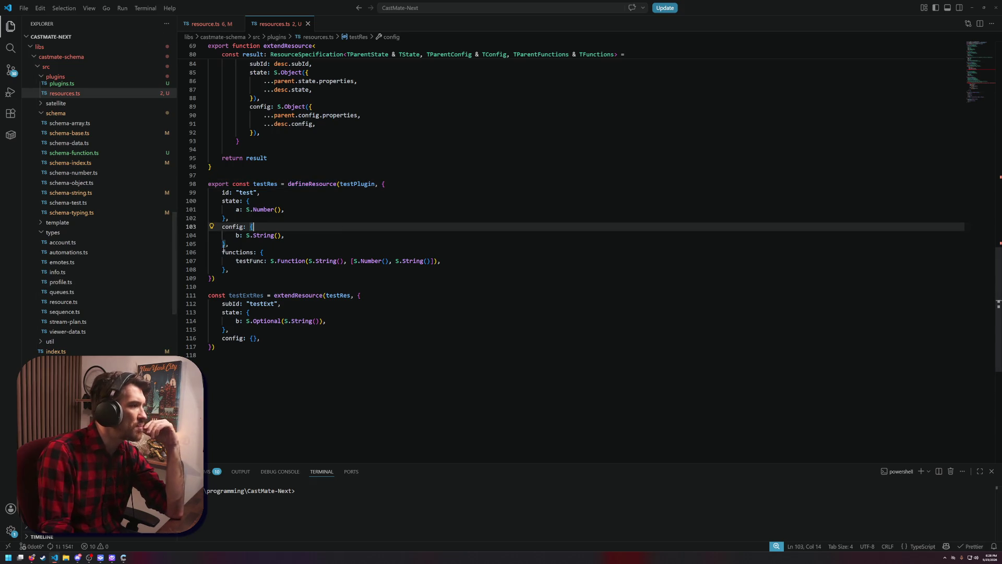
left_click(207, 23)
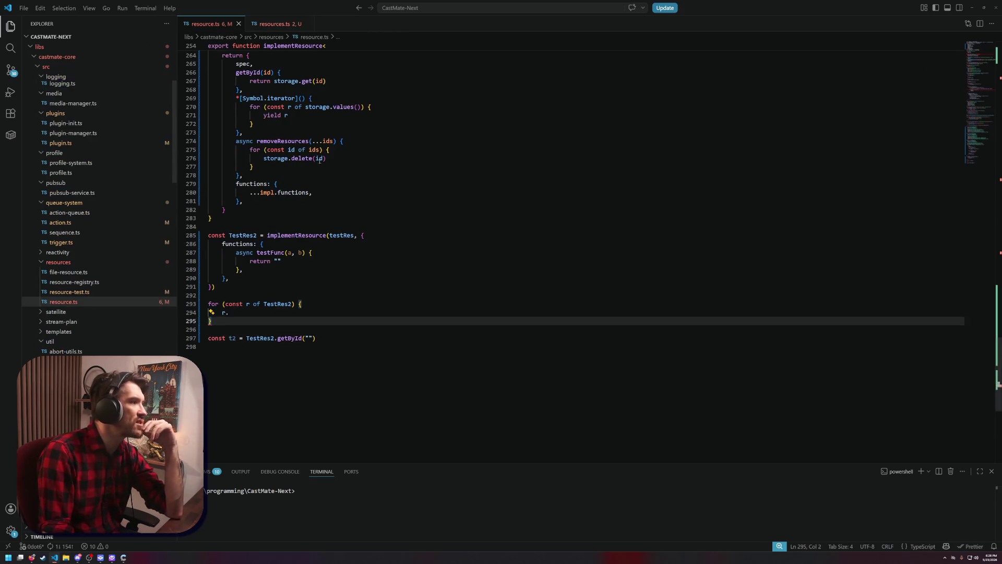
key("ctrl+z")
scroll(359, 252, "up", 2)
scroll(416, 382, "up", 2)
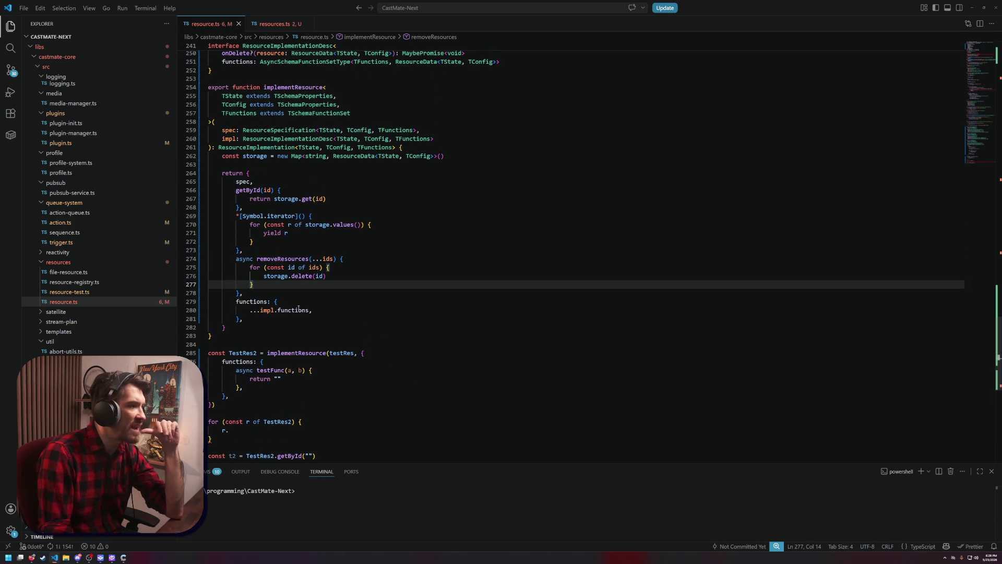
left_click(344, 326)
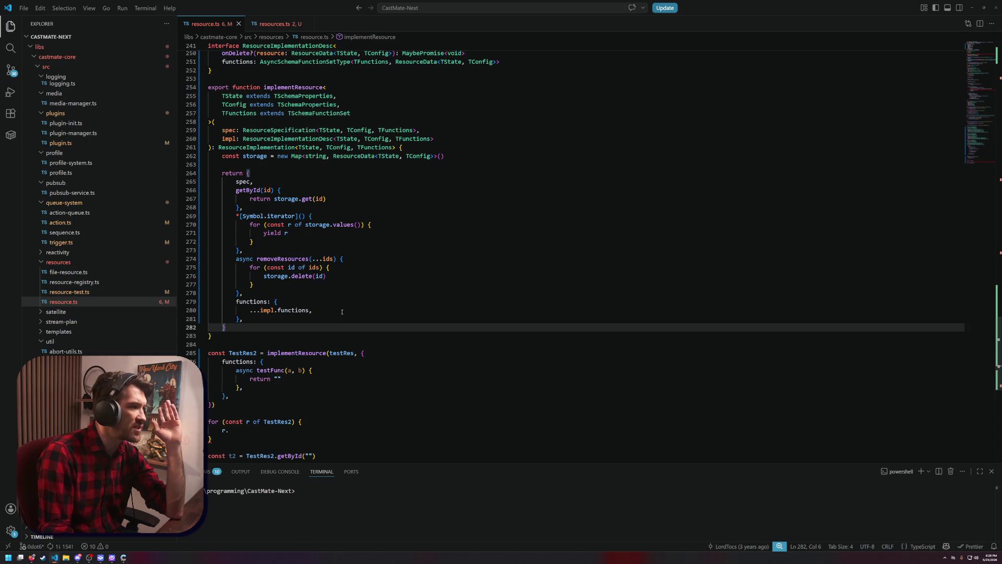
left_click(342, 312)
left_click(283, 24)
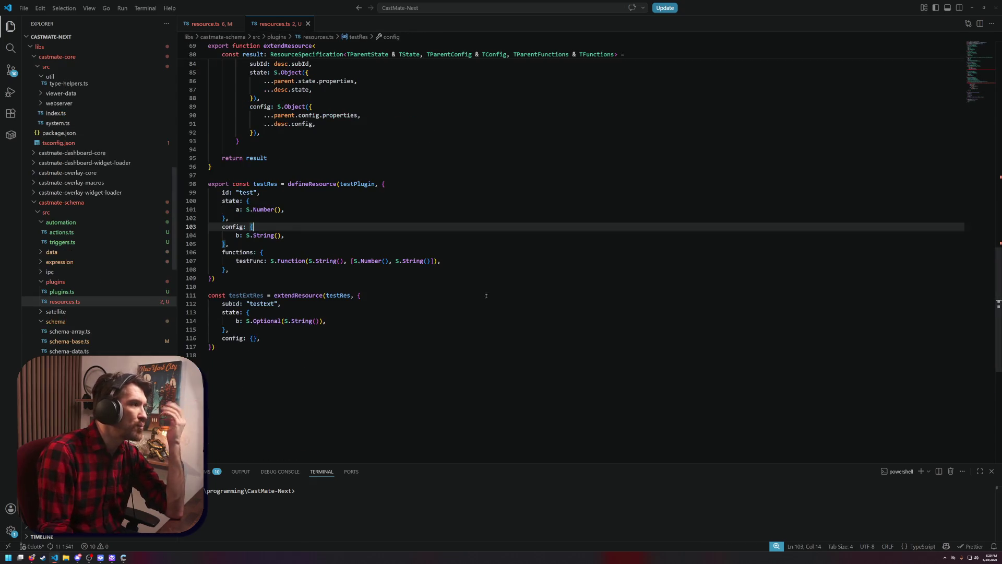
double_click(251, 263)
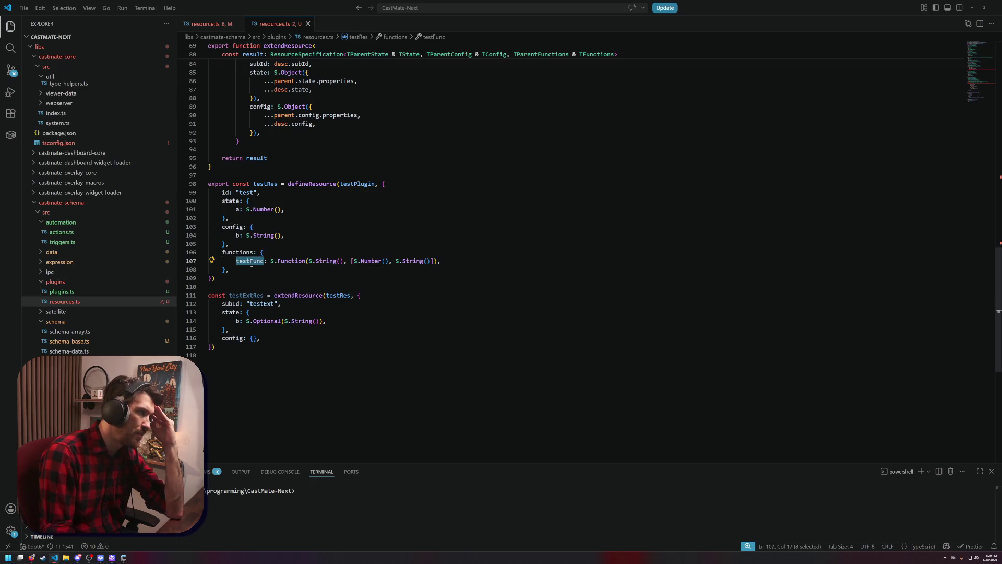
left_click(296, 278)
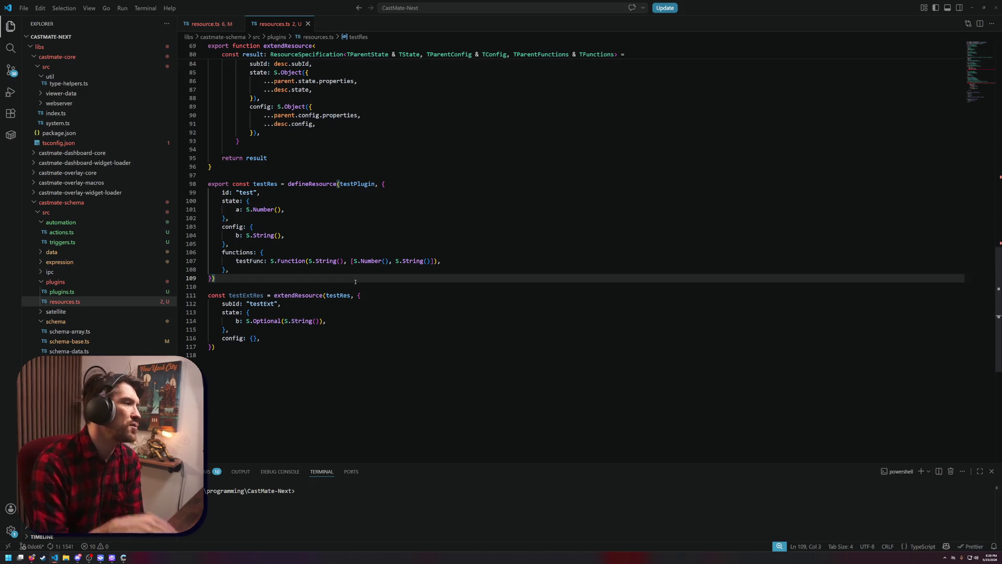
key("ctrl+shift+backslash")
key("Down")
key("Down")
key("Down")
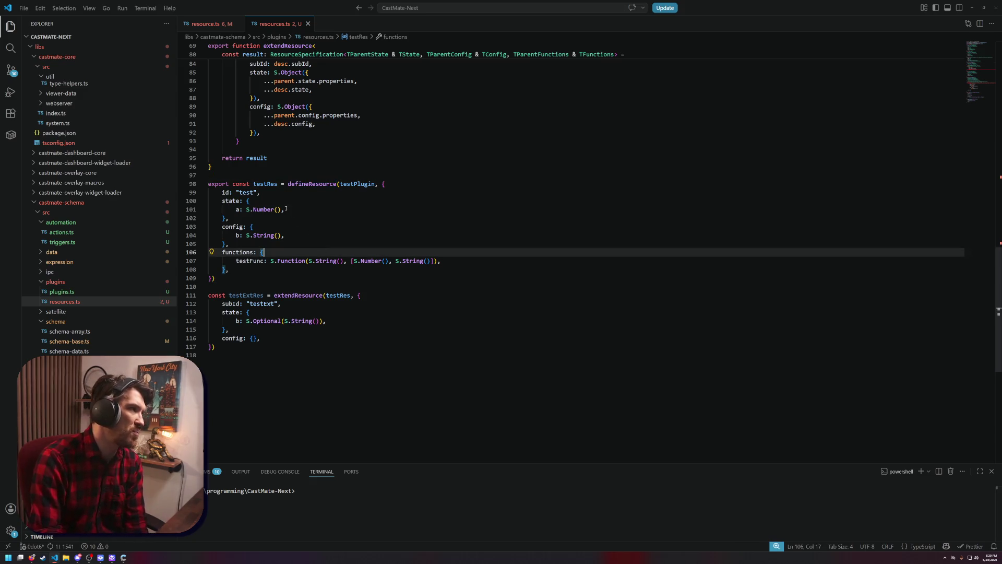
key("shift+alt+Right")
key("shift+alt+Right")
key("shift+alt+Right")
key("Right")
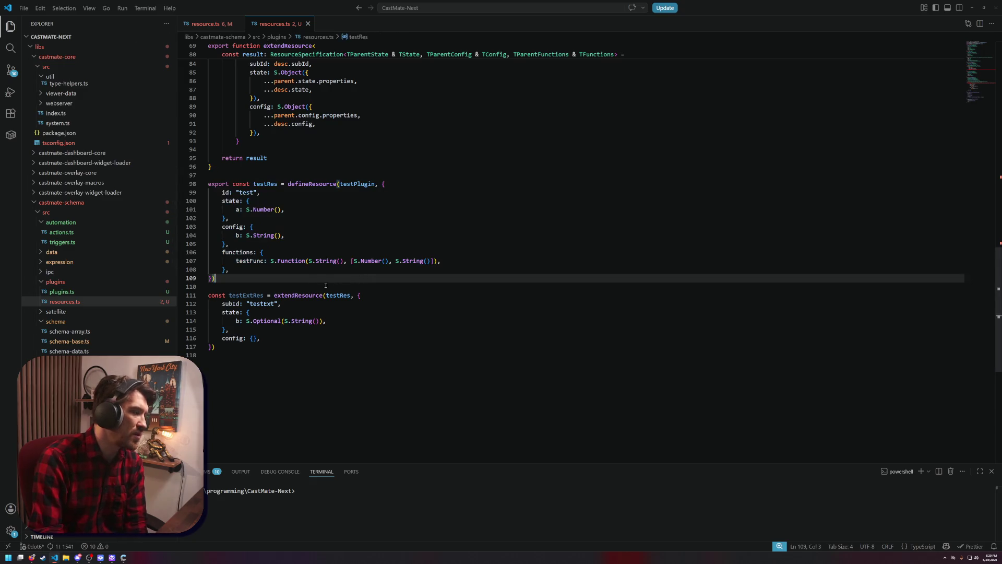
double_click(249, 262)
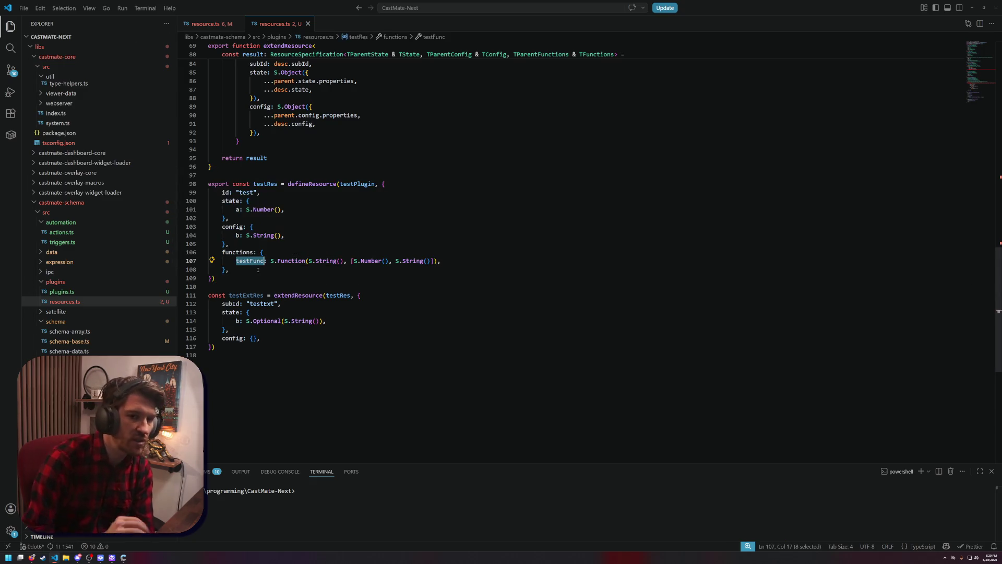
triple_click(360, 295)
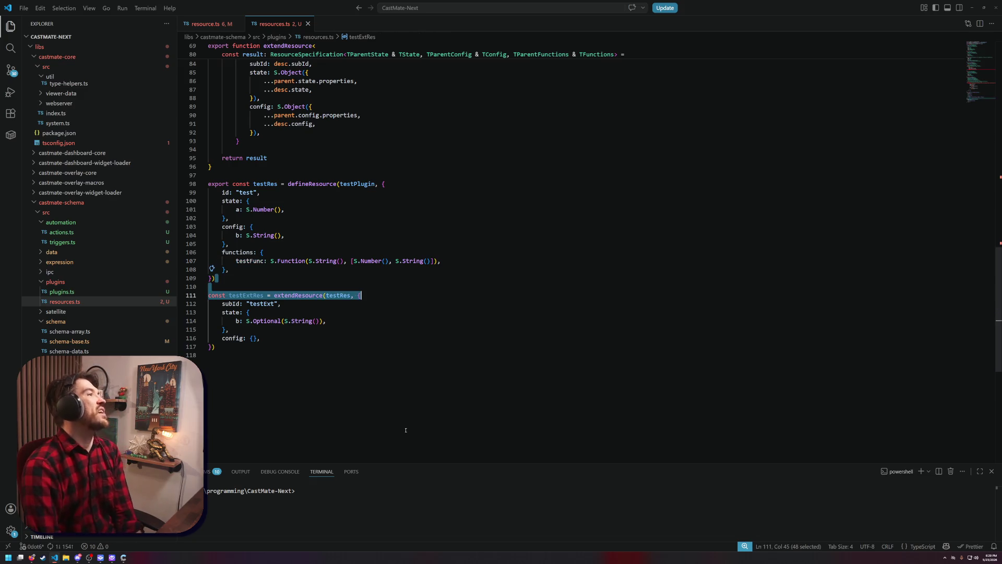
left_click(339, 336)
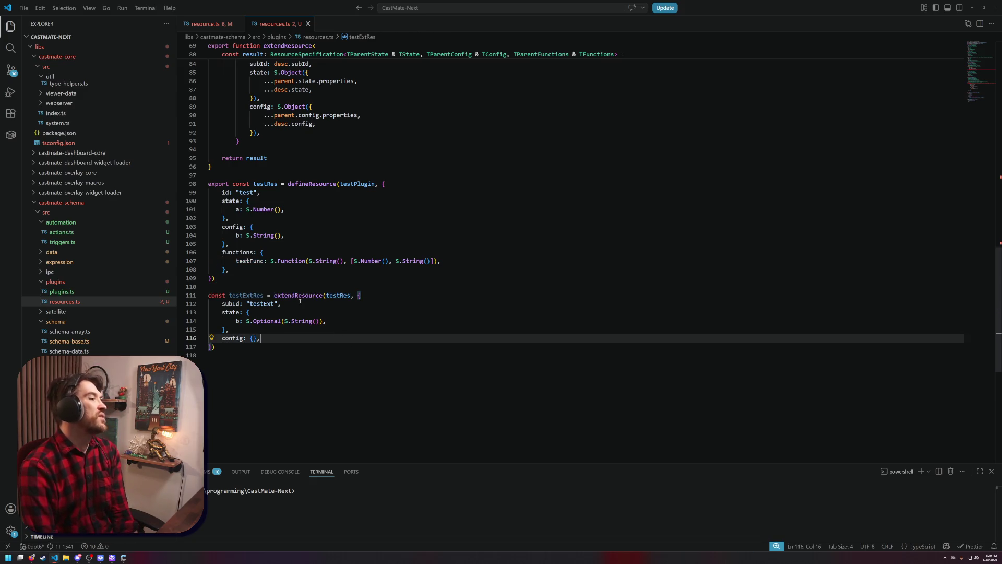
left_click(250, 261)
left_click(286, 277)
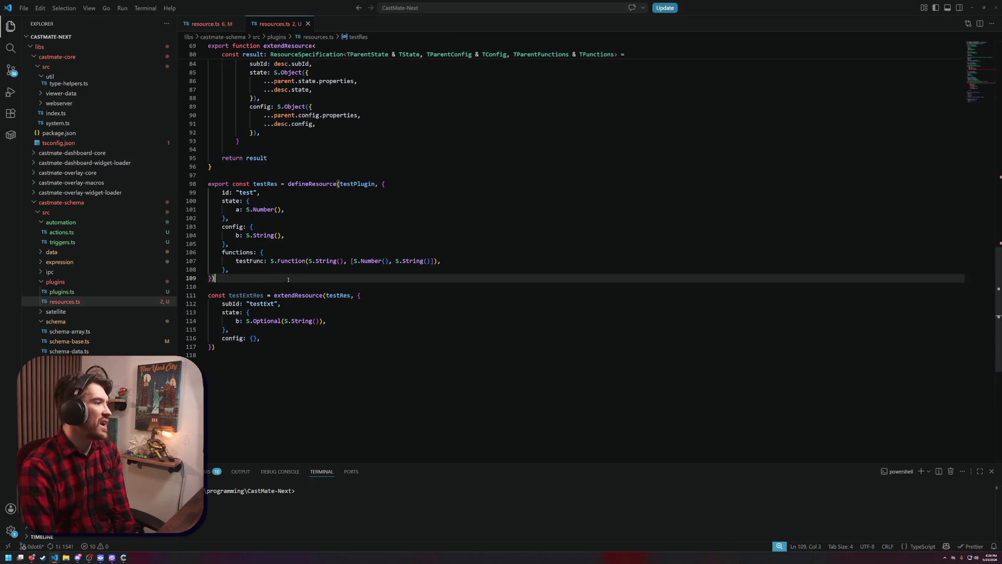
left_click(208, 184, "shift")
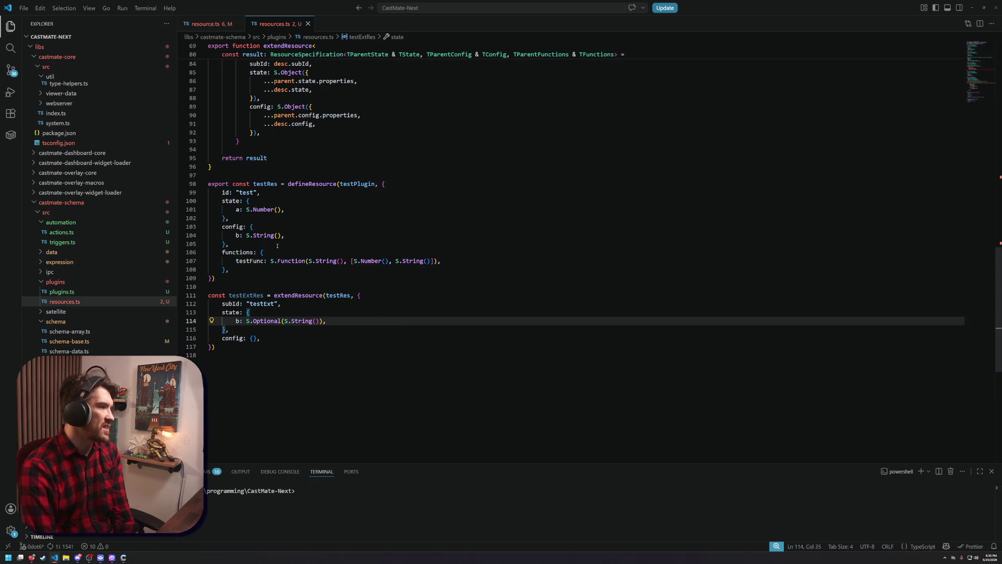
double_click(282, 261)
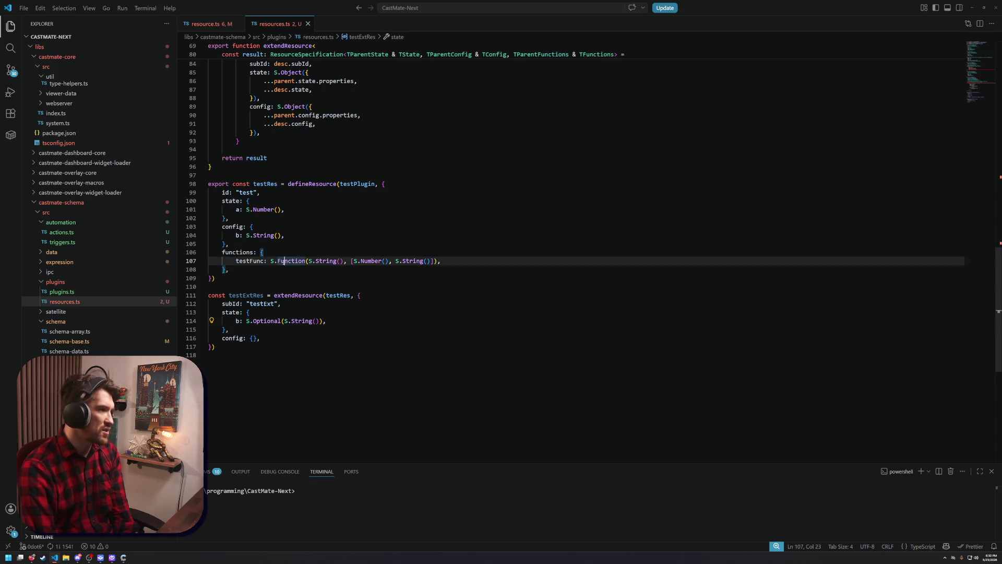
double_click(327, 261)
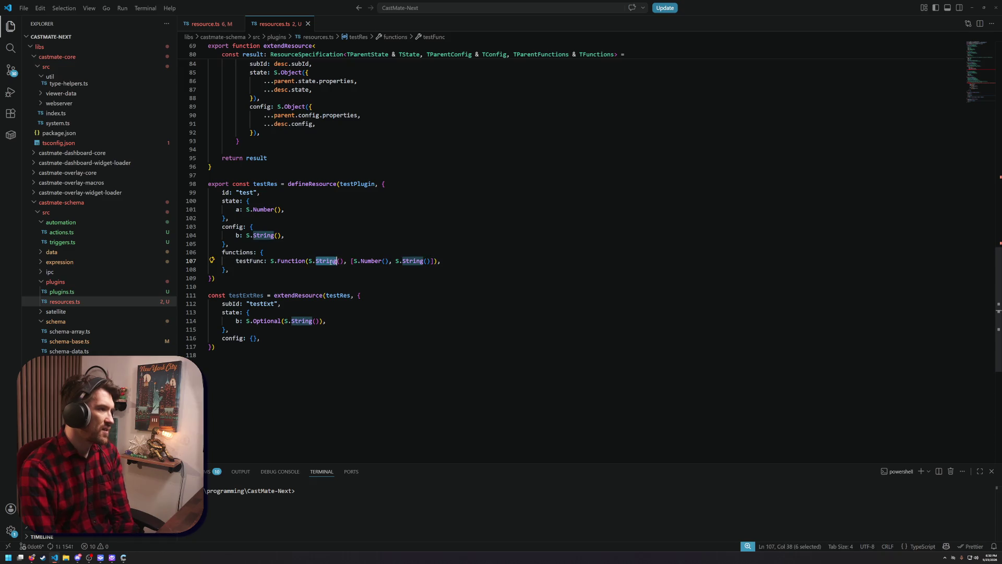
double_click(372, 261)
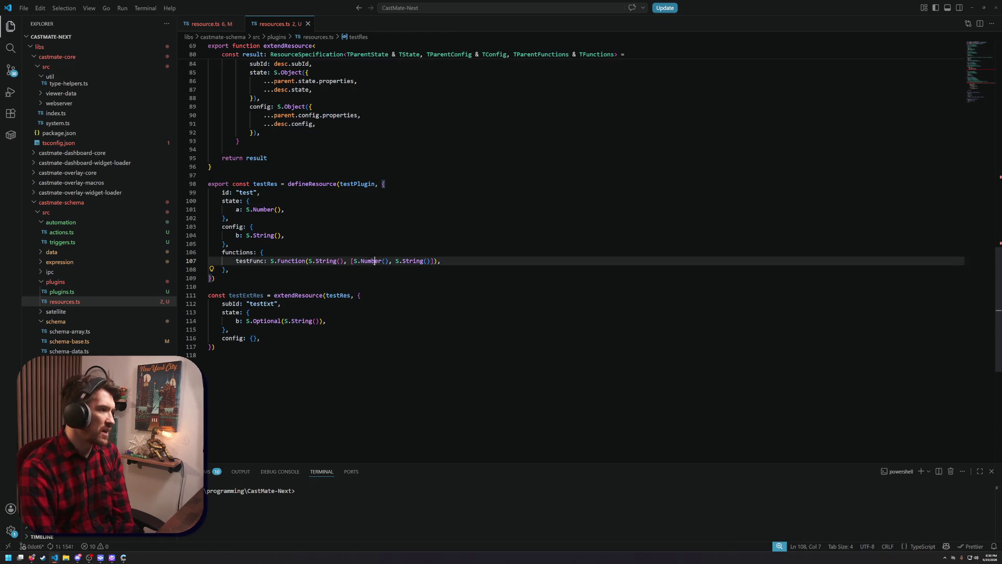
double_click(412, 261)
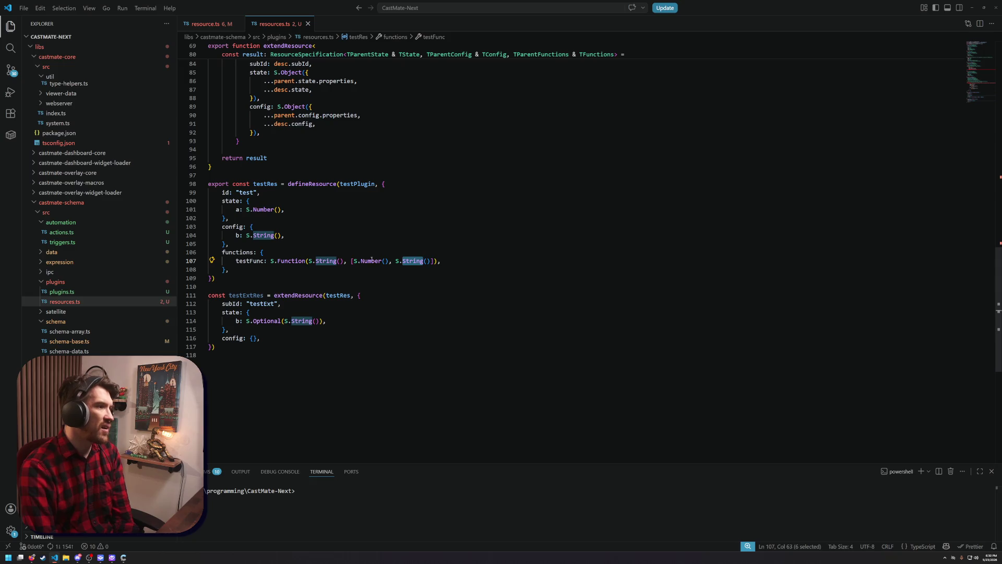
left_click(379, 274)
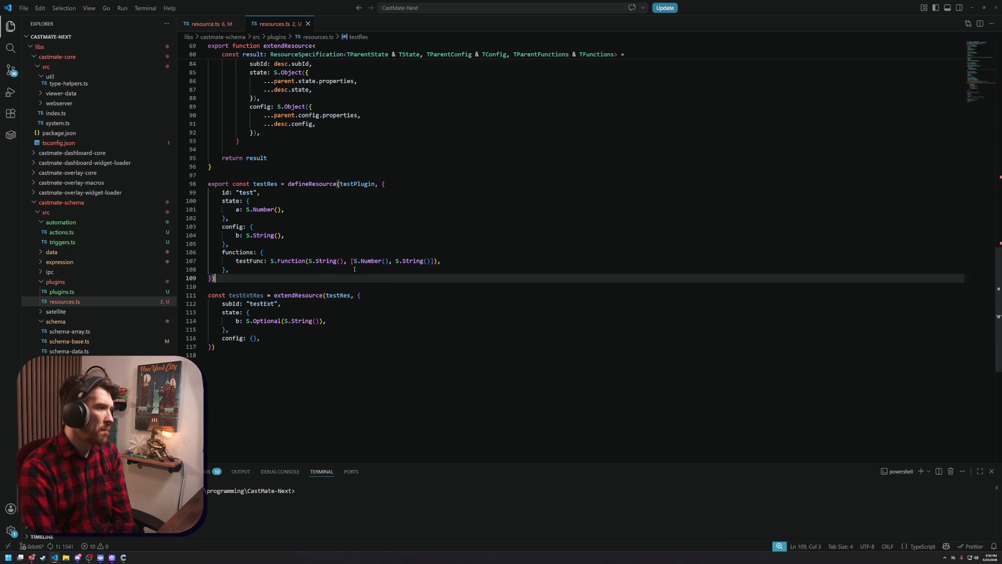
mouse_move(276, 24)
left_mouse_down()
mouse_move(681, 147)
mouse_move(769, 79)
mouse_move(756, 60)
mouse_move(722, 160)
left_mouse_up()
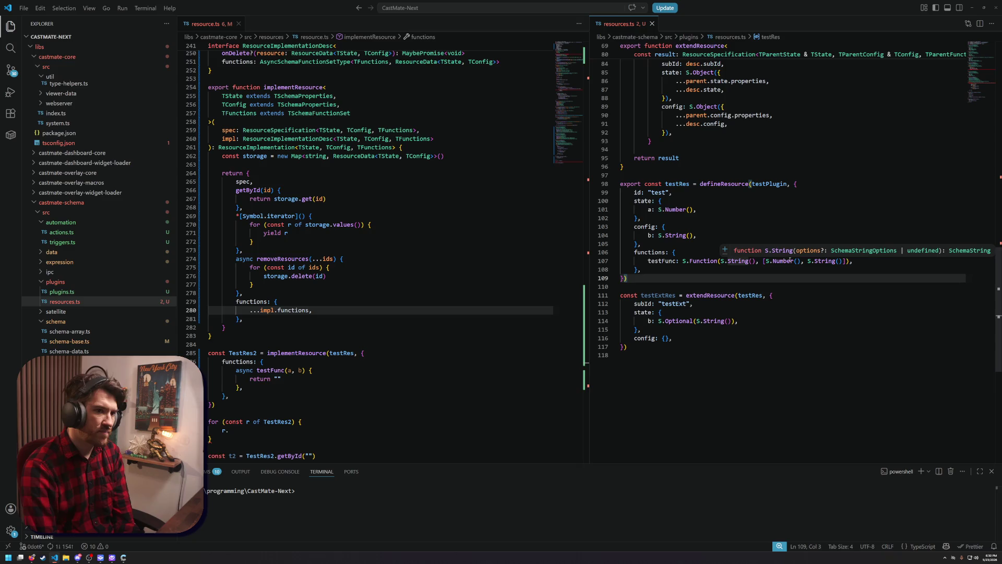
Line up testExtRes's state in resources.ts beside implementResource and TestRes2 in resource.ts
left_click(795, 312)
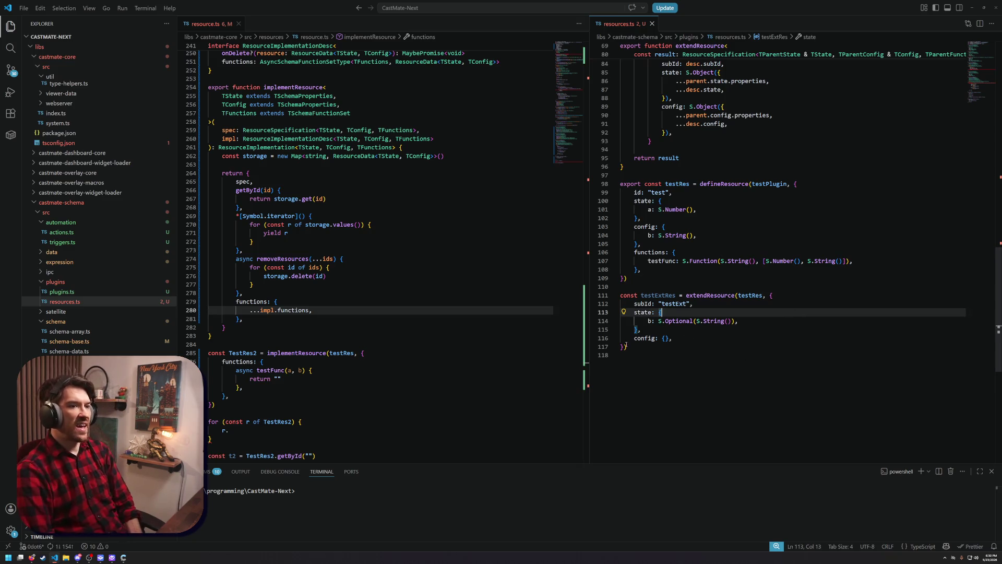
scroll(365, 235, "down", 3)
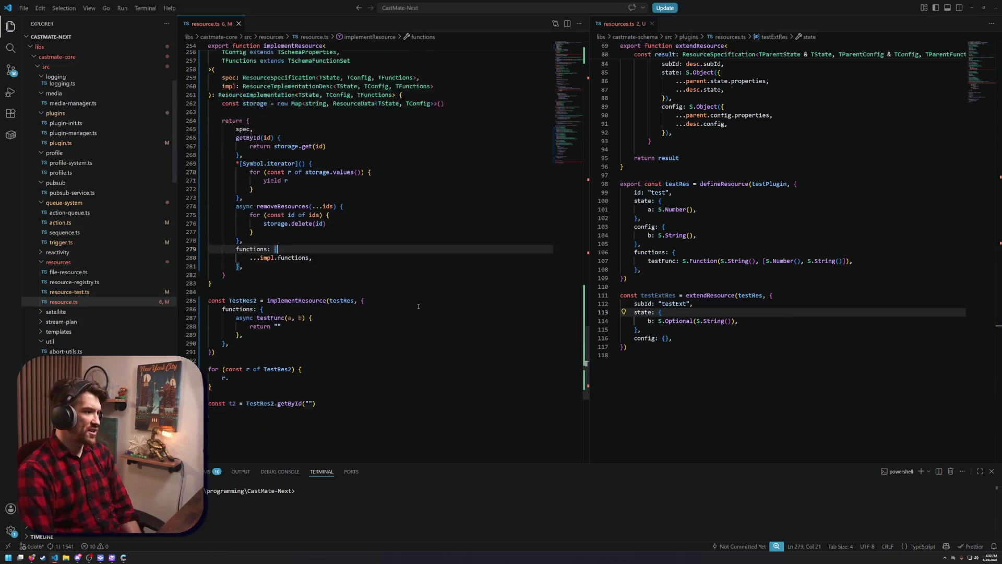
left_click(478, 286)
left_click(306, 197)
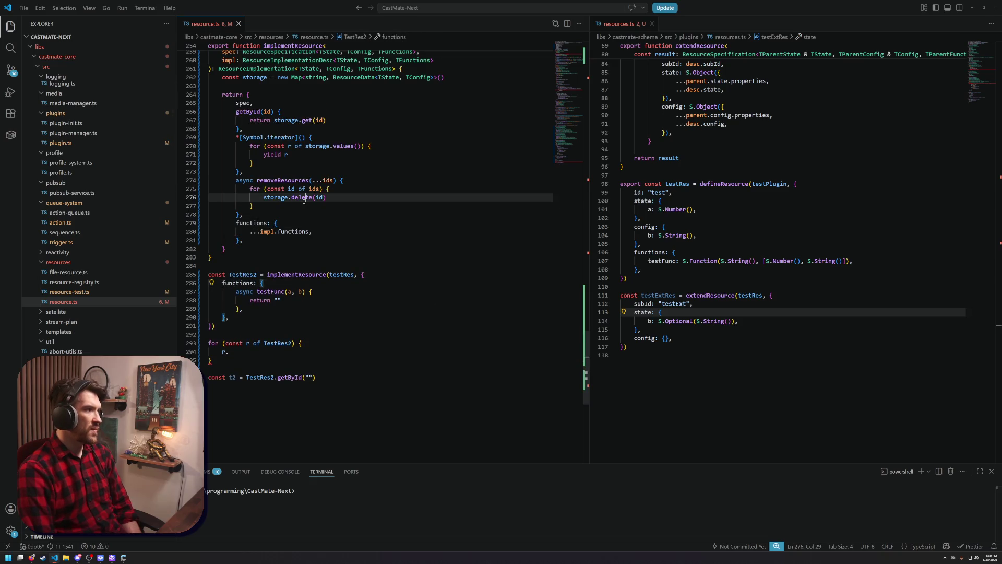
scroll(240, 102, "up", 2)
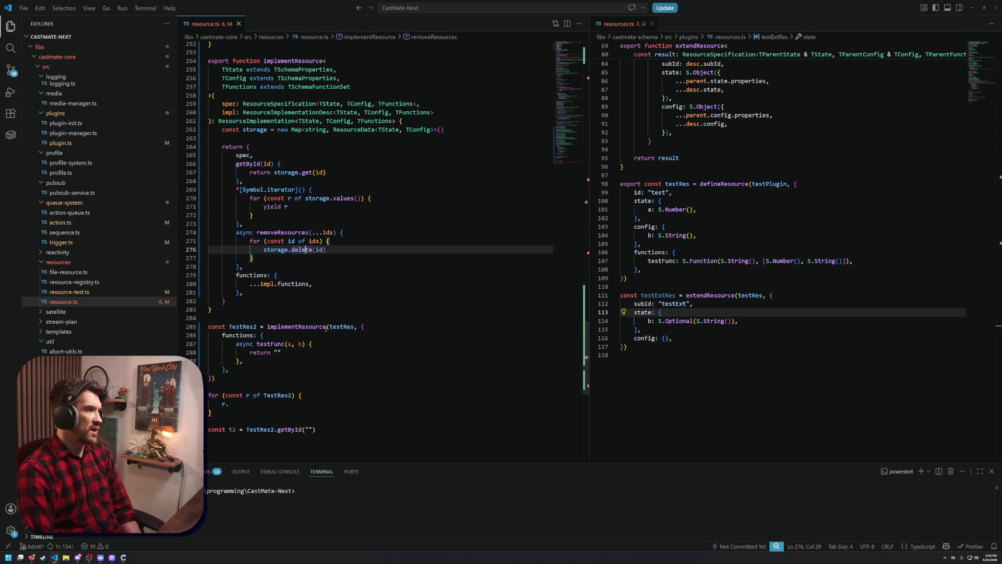
Delete TestRes2's existing testFunc implementation
left_click(391, 353)
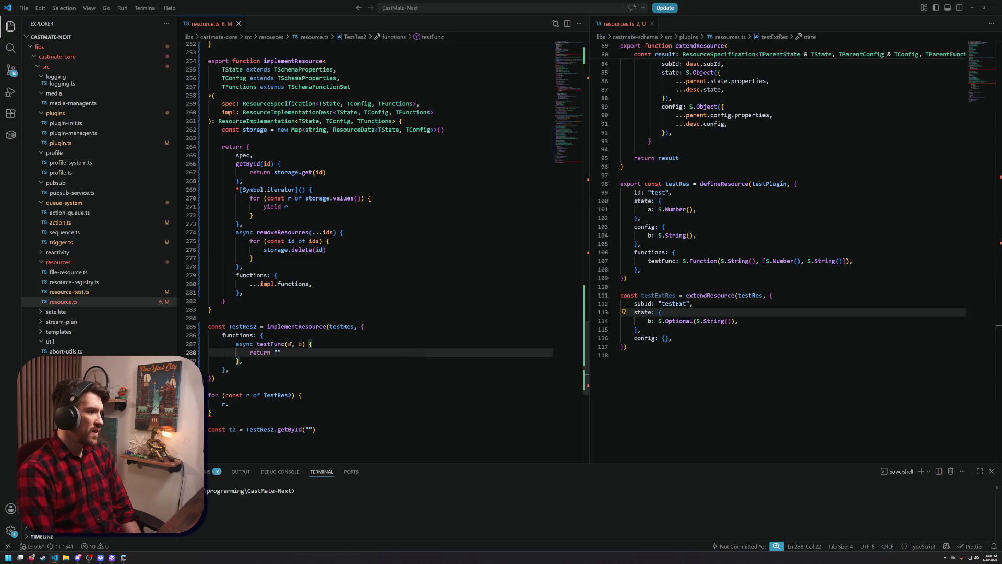
mouse_move(290, 344)
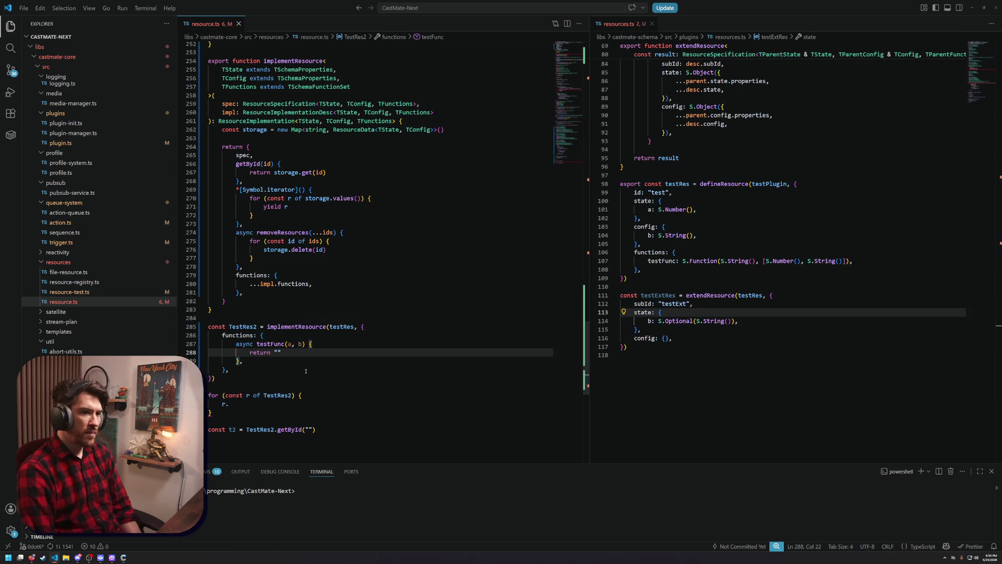
left_click_drag(243, 361, 223, 344)
key("BackSpace")
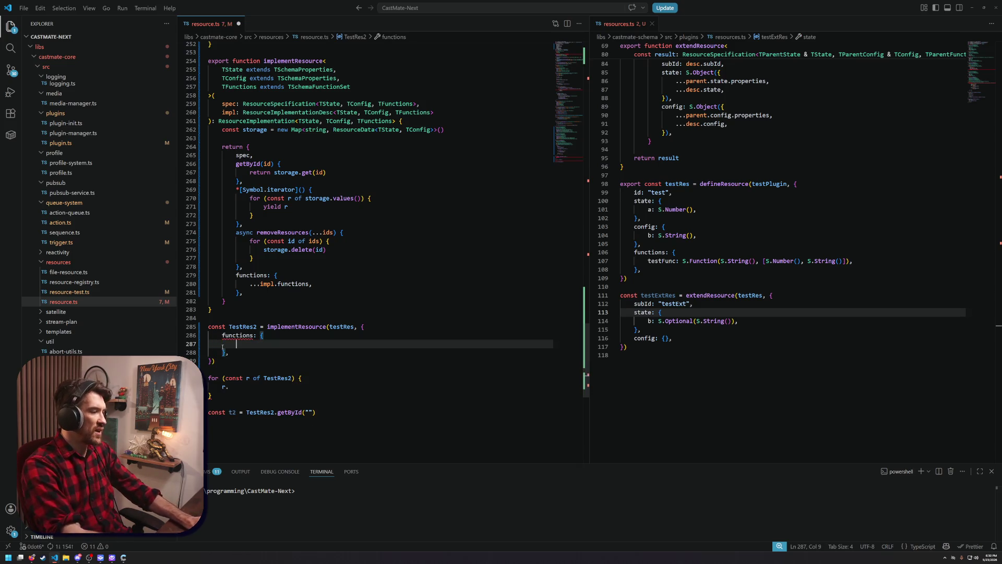
Retype it as async testFunc( to show the args_0: number, args_1: string hint
key("Tab")
type("async ")
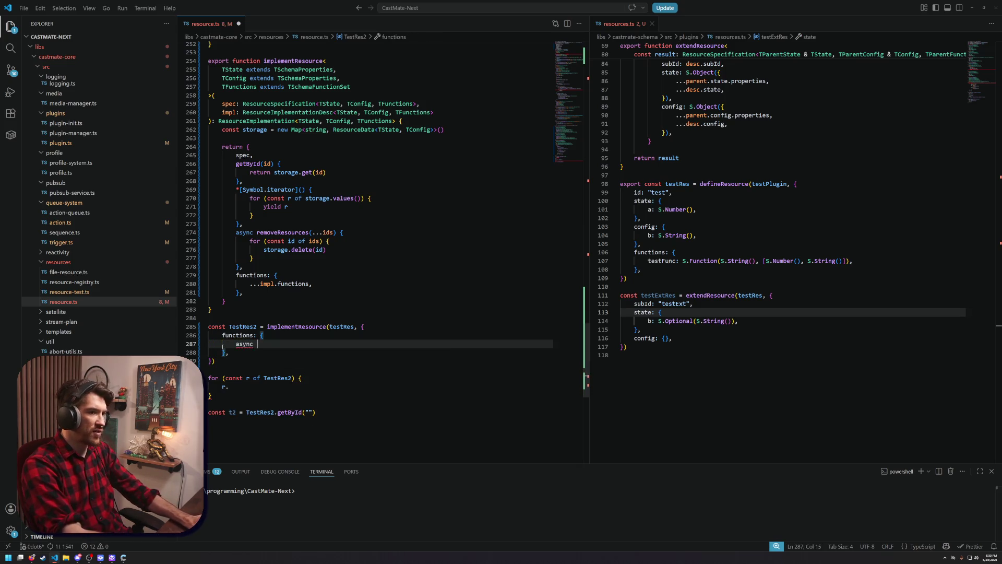
type("t")
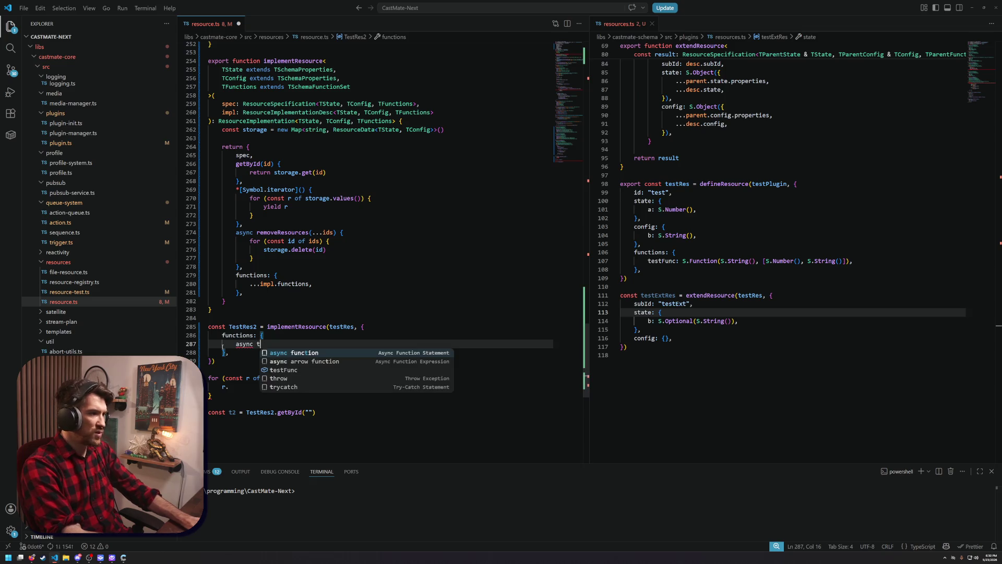
key("Down")
key("Tab")
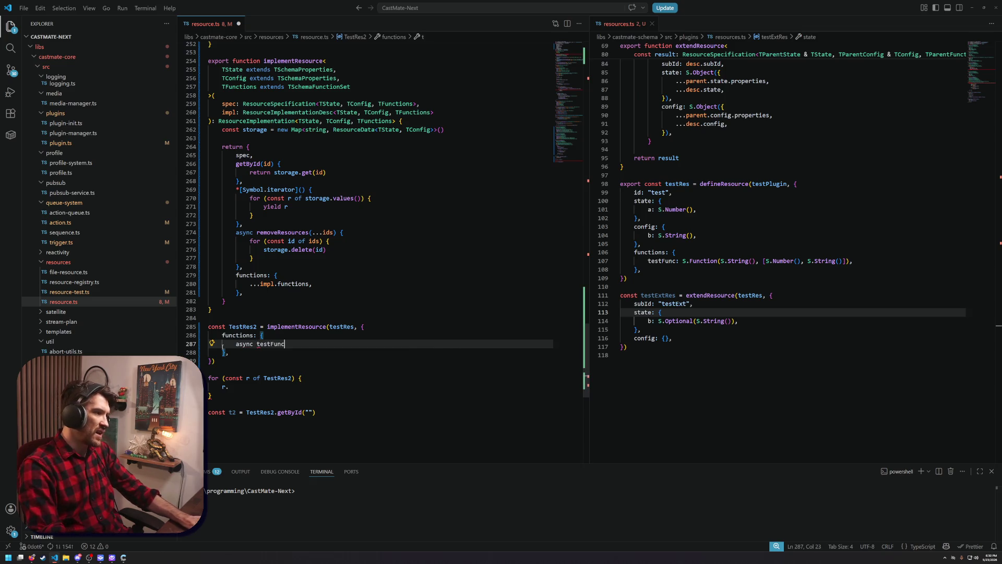
type("(")
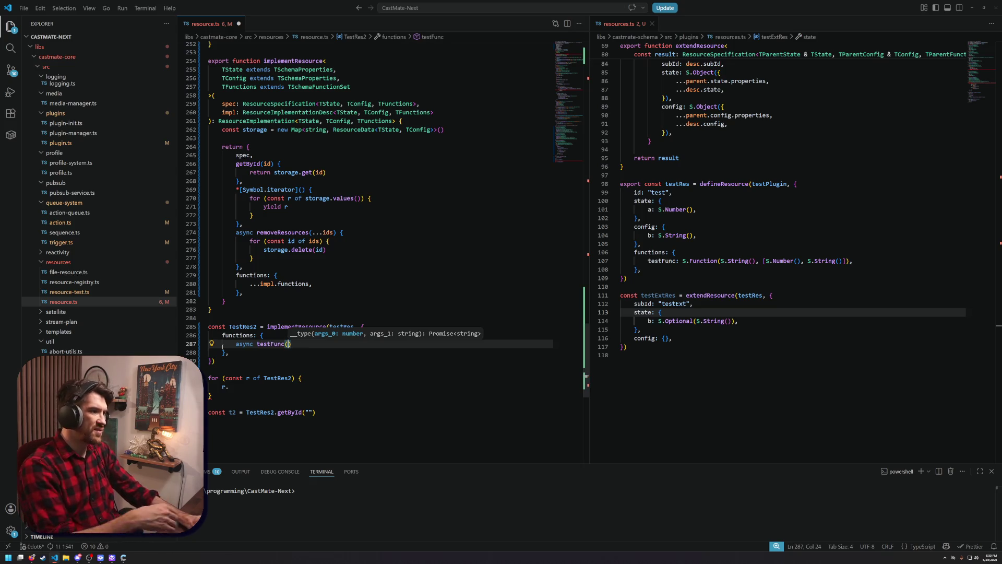
key("BackSpace")
key("BackSpace")
key("BackSpace")
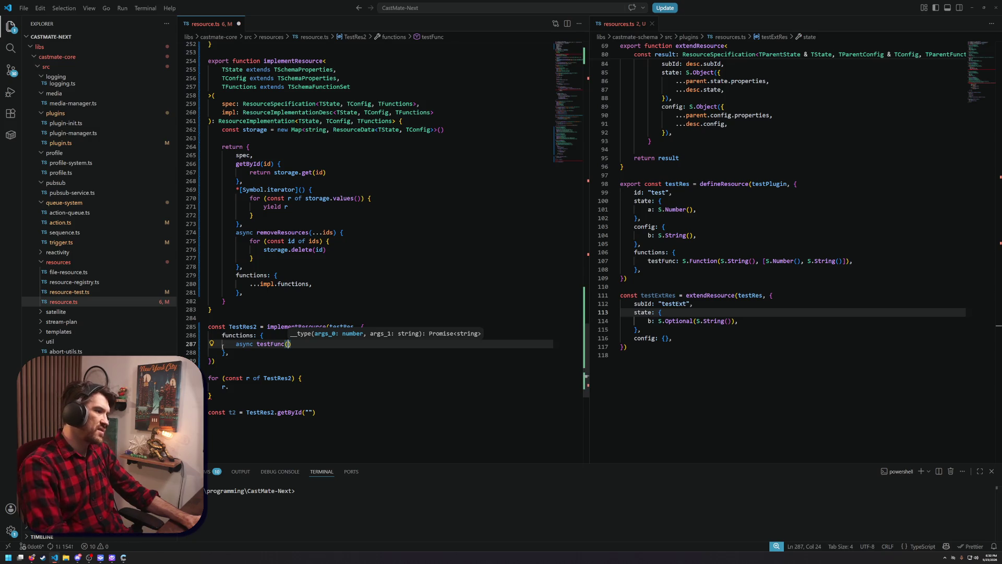
type("te")
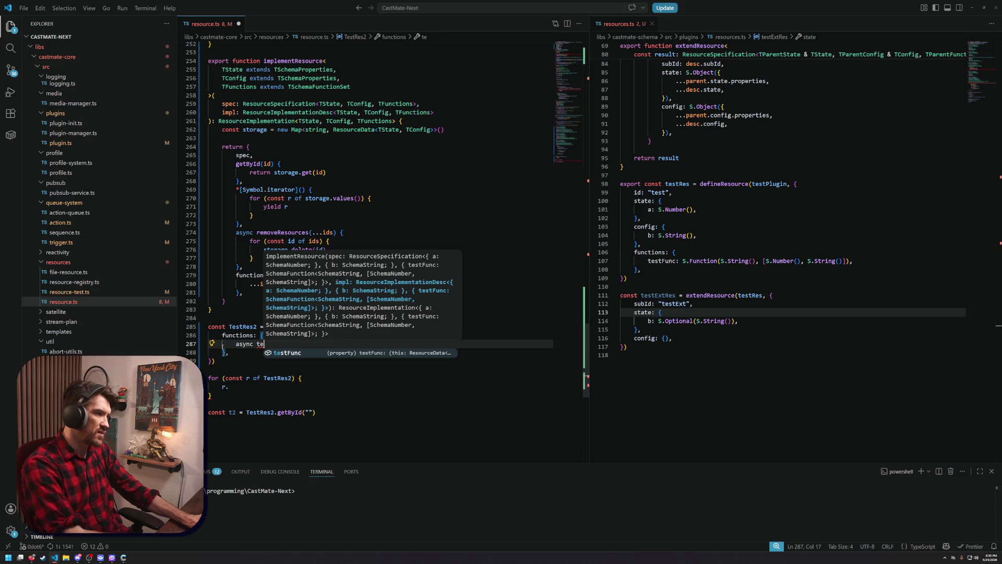
key("Tab")
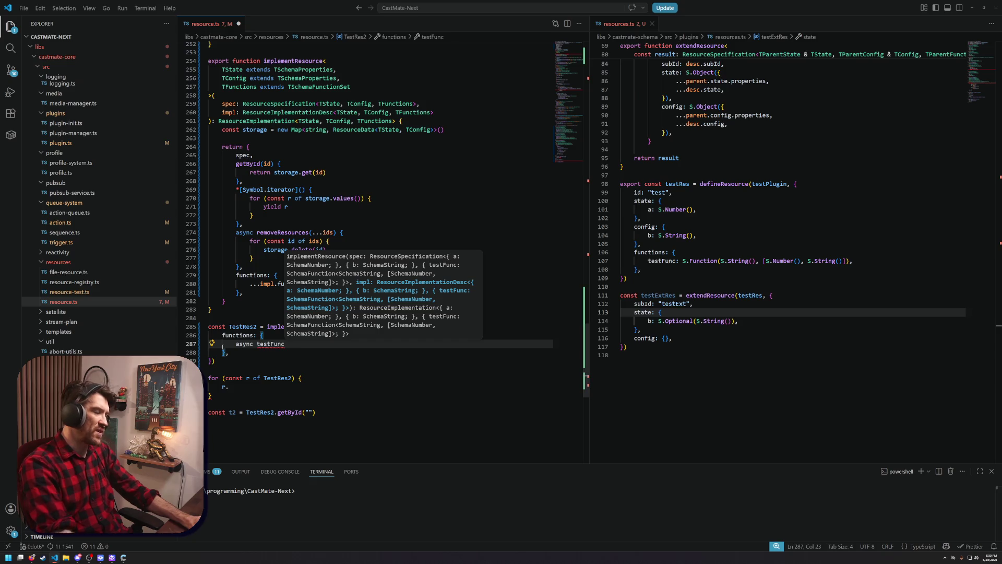
type("(")
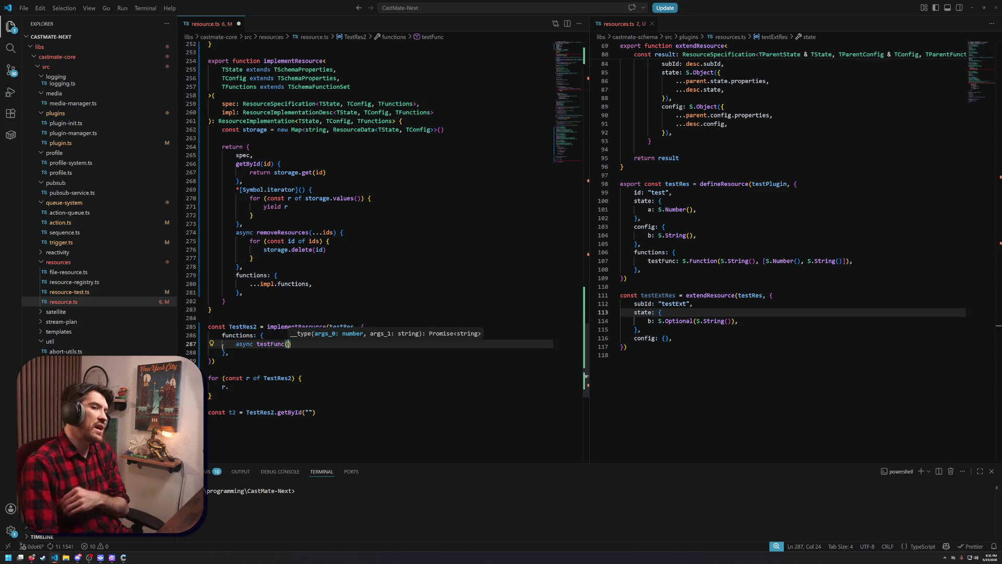
Compare testFunc's schema with TestRes2's stub, tracing types up to the ResourceImplementation interfaces
left_click(758, 261)
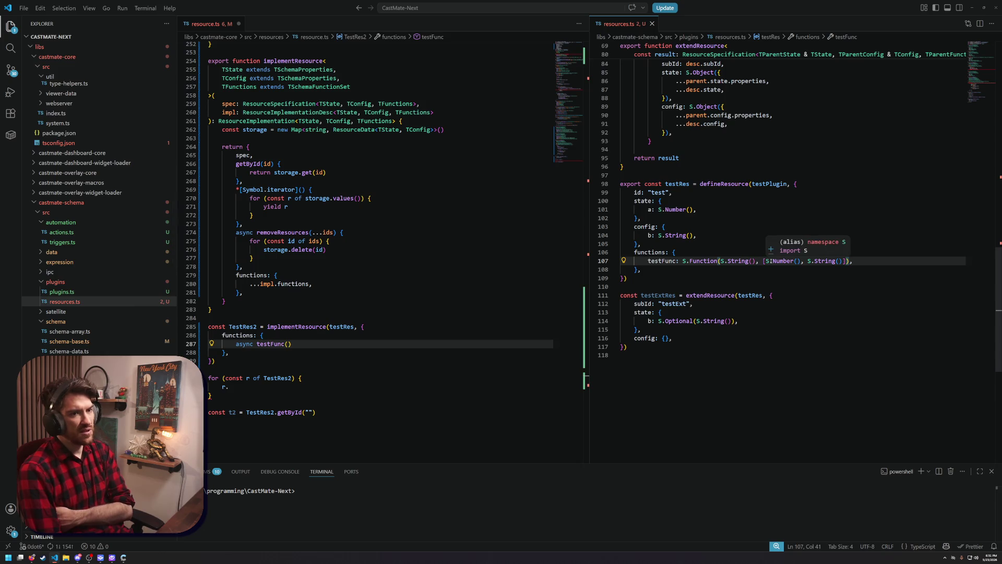
mouse_move(275, 347)
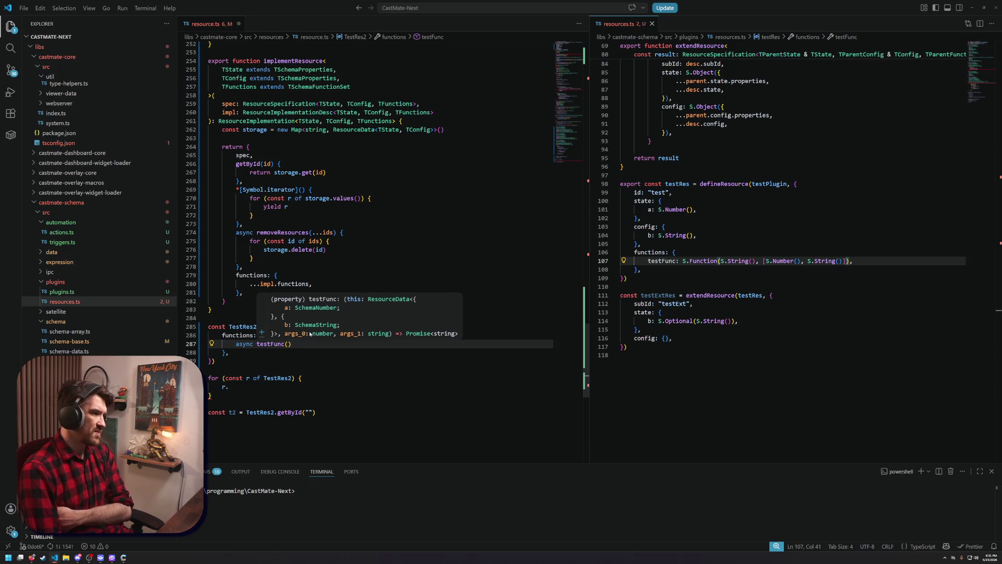
left_click(301, 345)
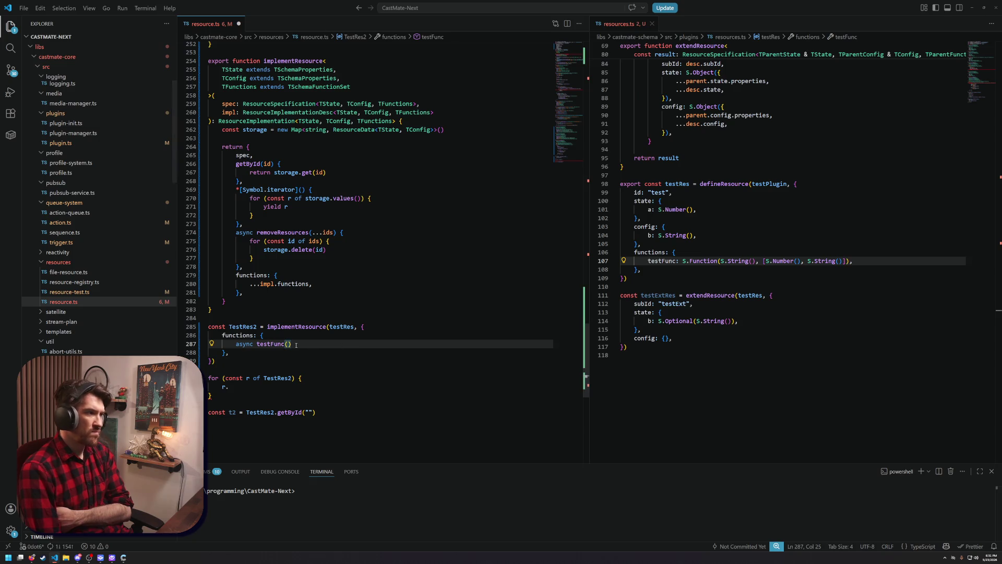
scroll(296, 345, "up", 4)
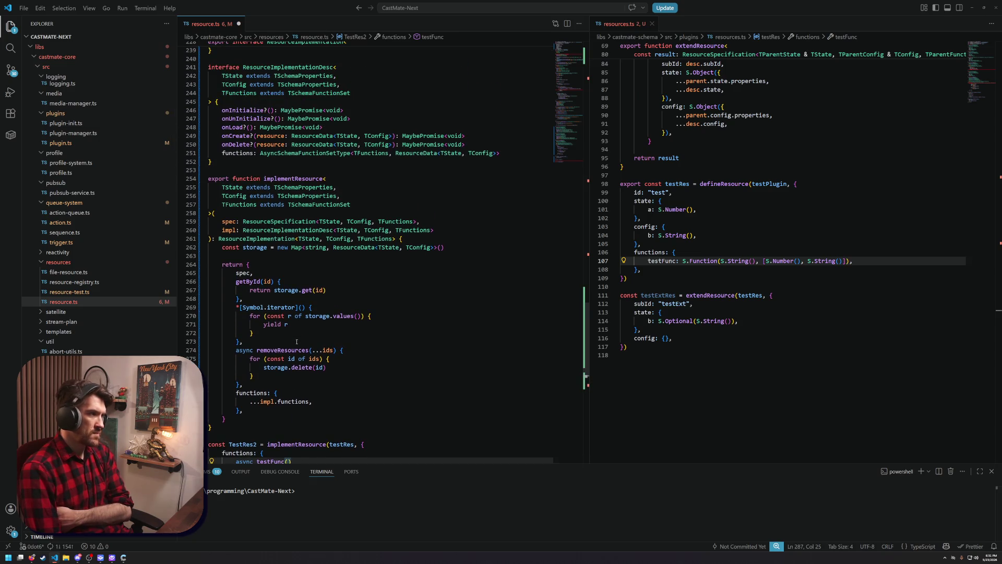
scroll(296, 342, "up", 4)
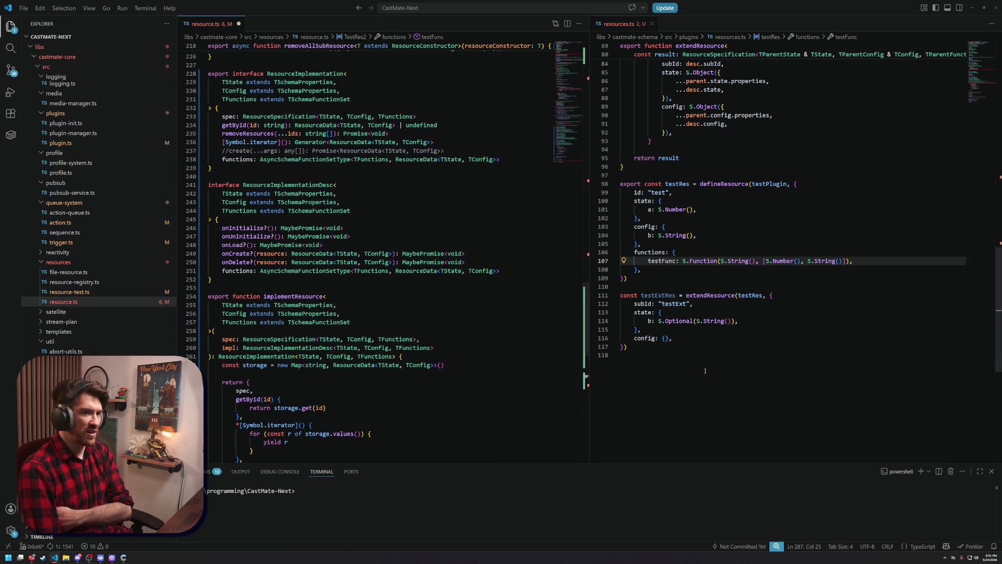
mouse_move(417, 344)
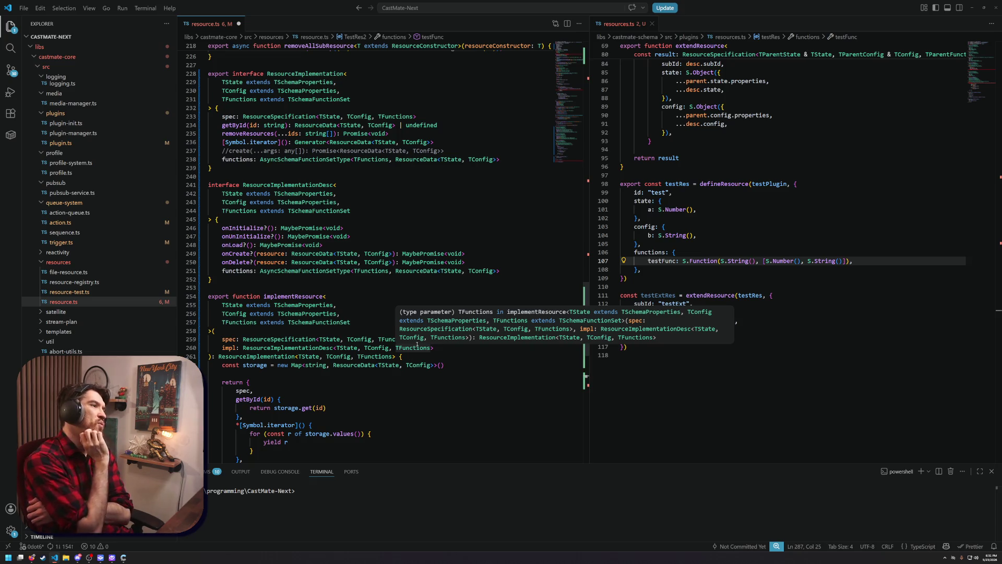
left_click(641, 243)
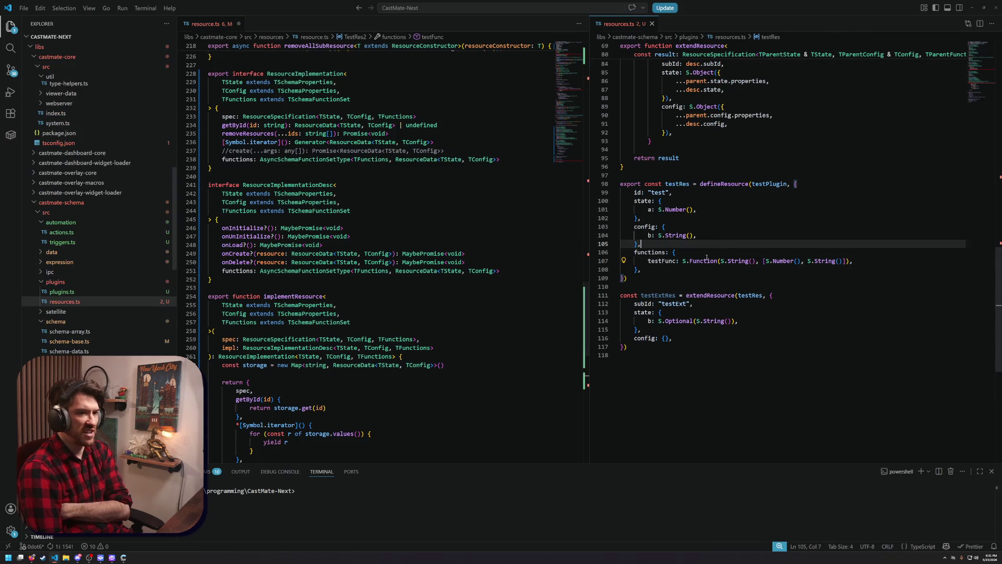
mouse_move(702, 261)
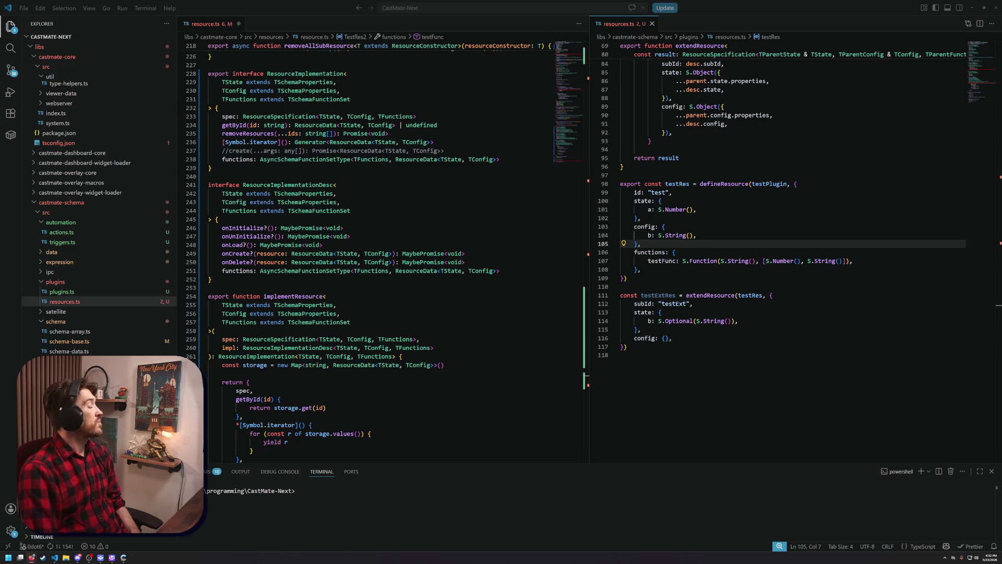
left_click(765, 261)
type("hello")
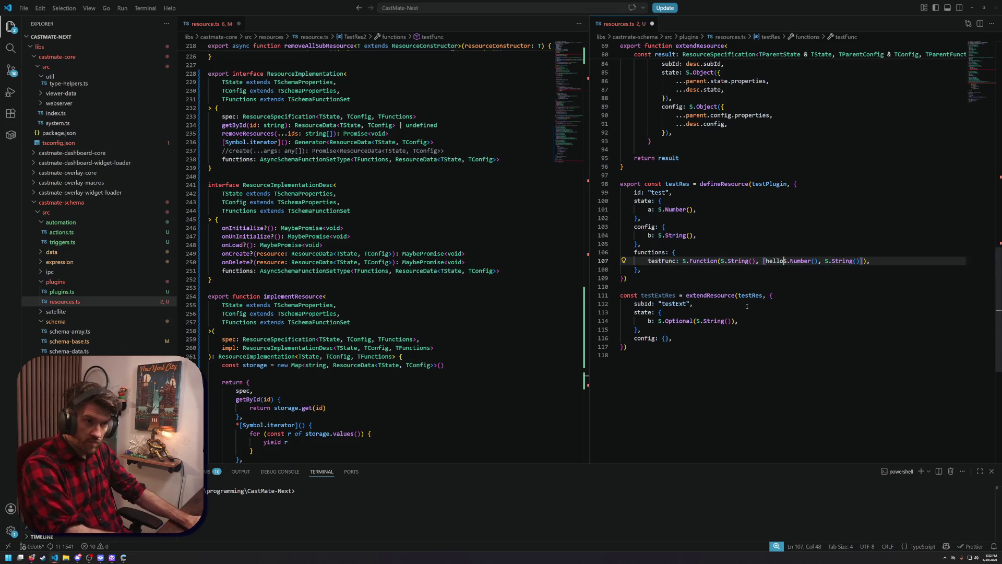
type(":")
key("ctrl+Right")
key("ctrl+Right")
key("ctrl+Right")
type("goodbye:")
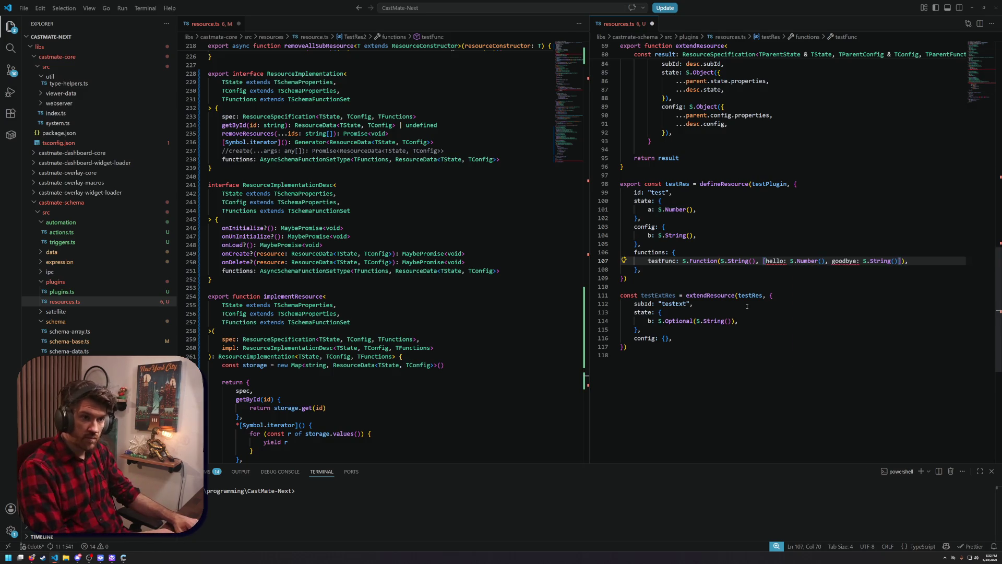
left_click(762, 286)
mouse_move(773, 264)
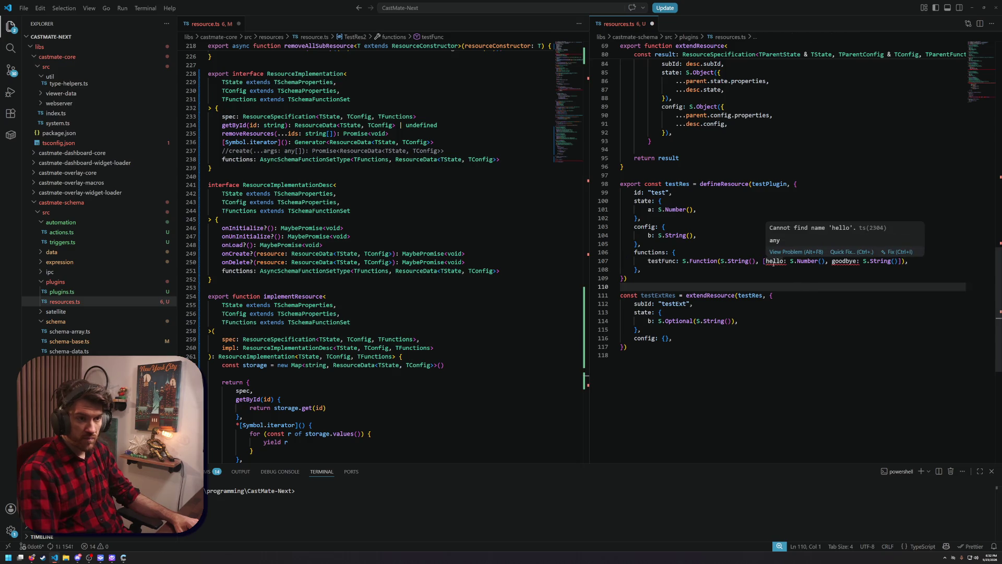
left_click_drag(786, 260, 767, 261)
key("Delete")
key("Delete")
key("Delete")
left_click_drag(838, 260, 812, 261)
key("shift+Left")
key("Delete")
key("Down")
key("Down")
key("Down")
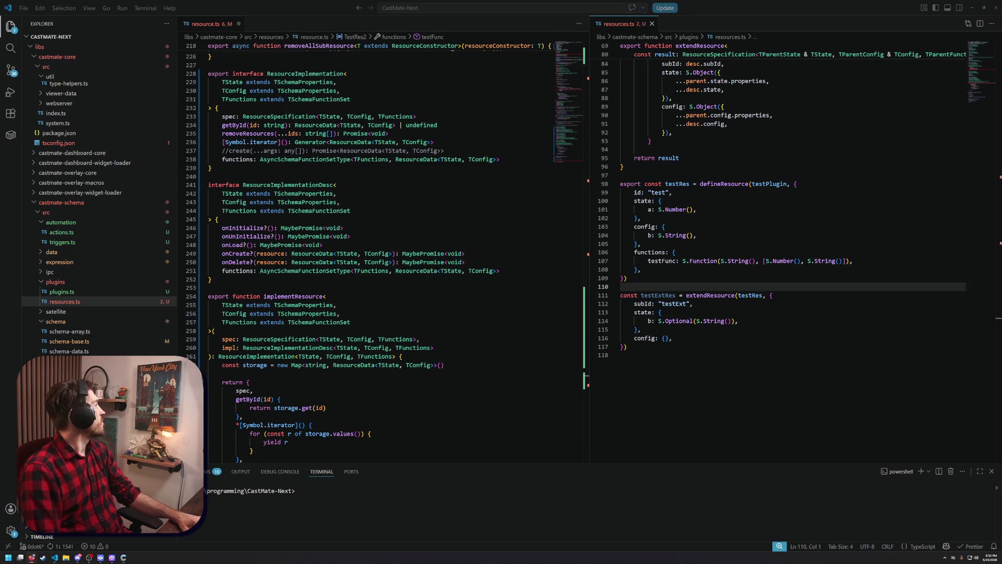
key("alt+Tab")
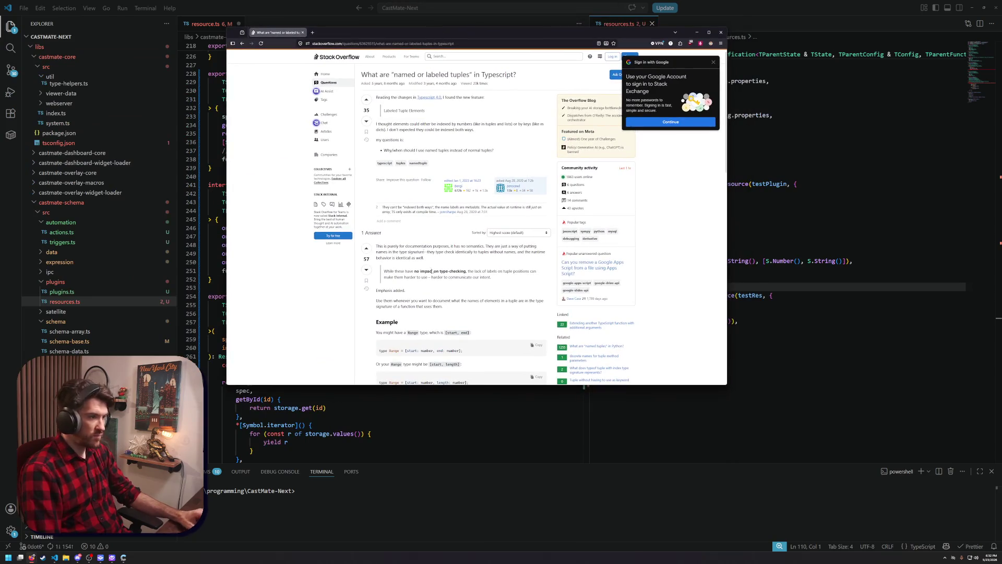
Zoom in and read the answer explaining tuple labels are documentation-only
scroll(433, 292, "down", 3)
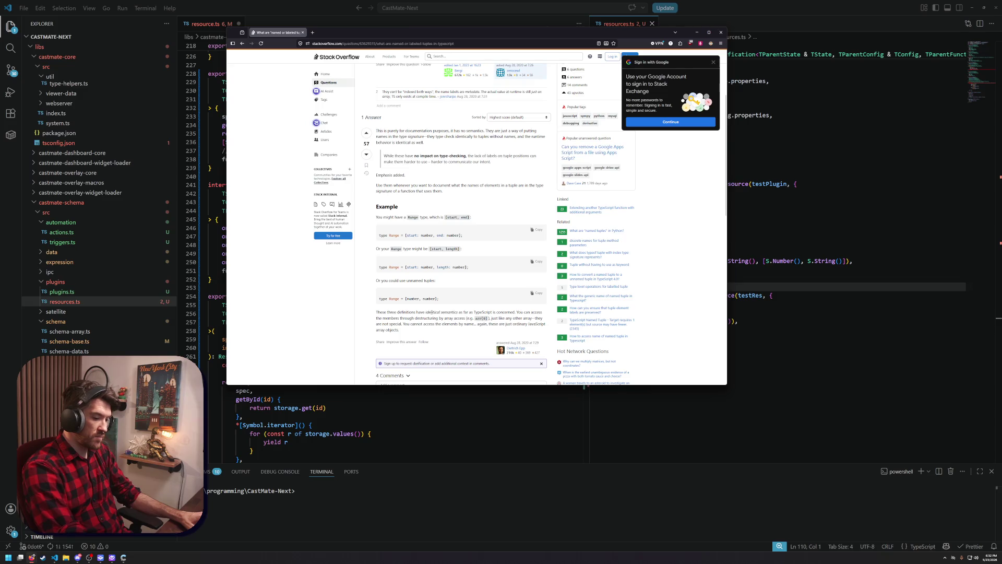
key("ctrl+plus")
key("ctrl+plus")
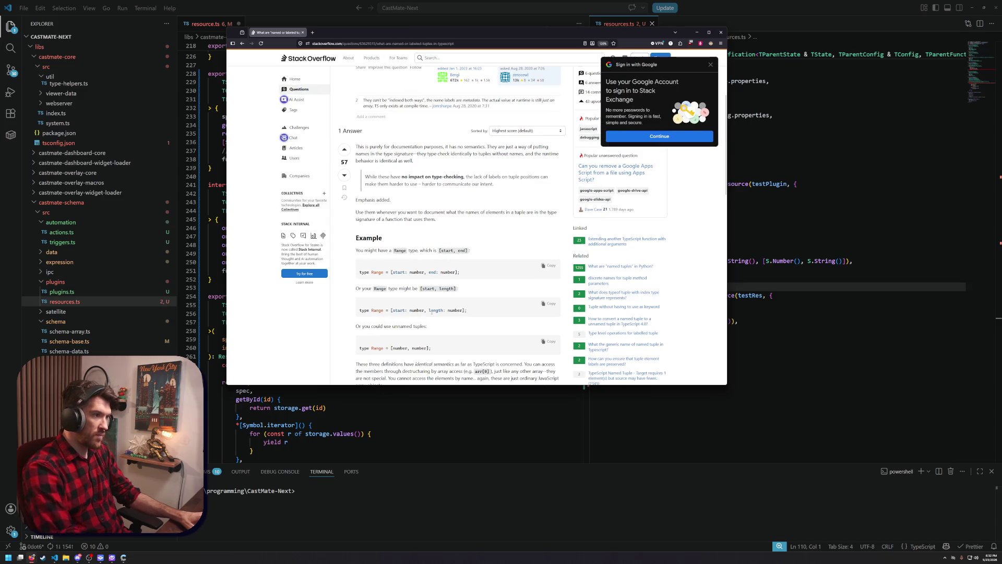
scroll(432, 312, "down", 2)
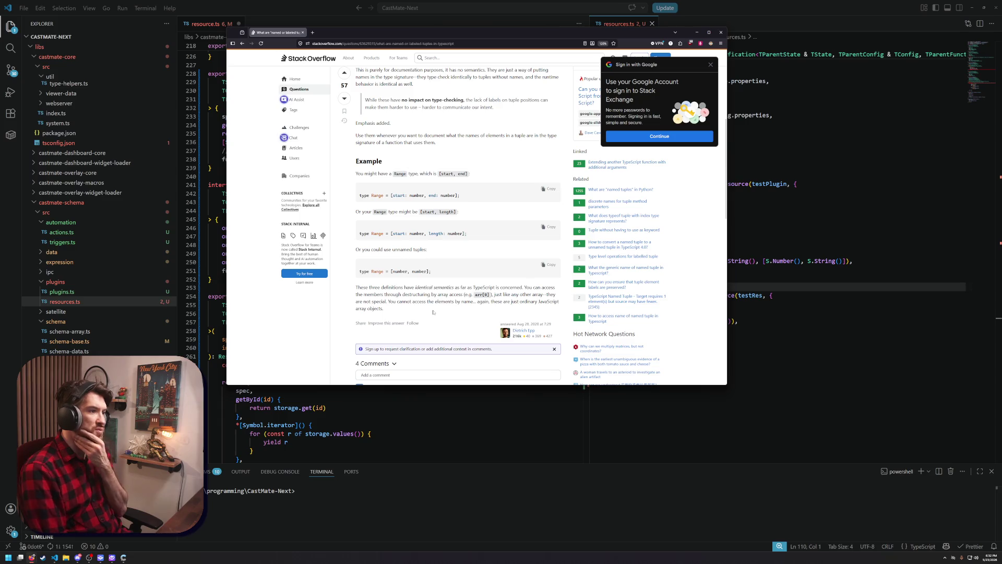
scroll(417, 313, "down", 2)
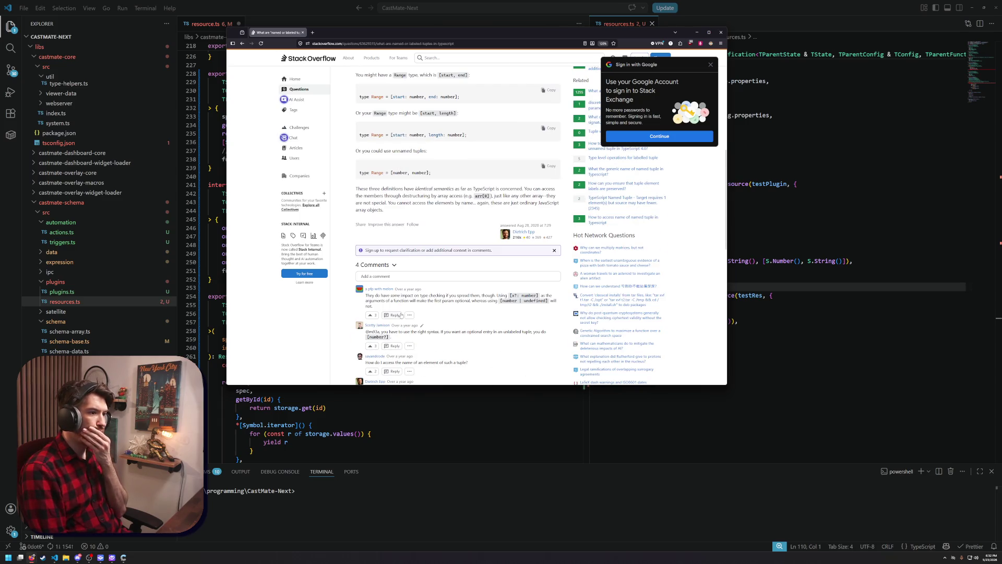
scroll(400, 315, "down", 1)
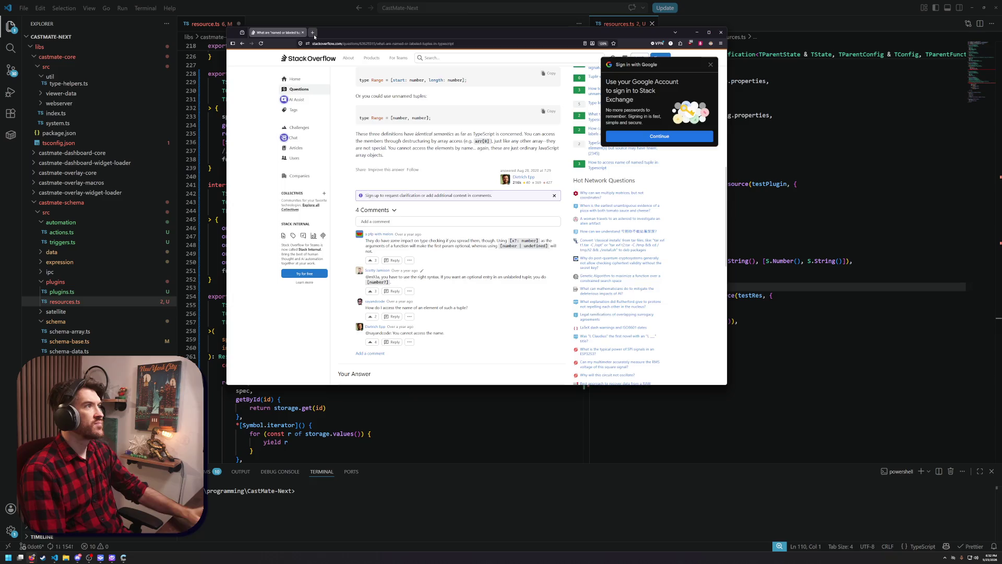
key("ctrl+t")
Search 'typescript infer names for tuple' and read the Using Tuples in TypeScript (Type Inference) question
type("typescript")
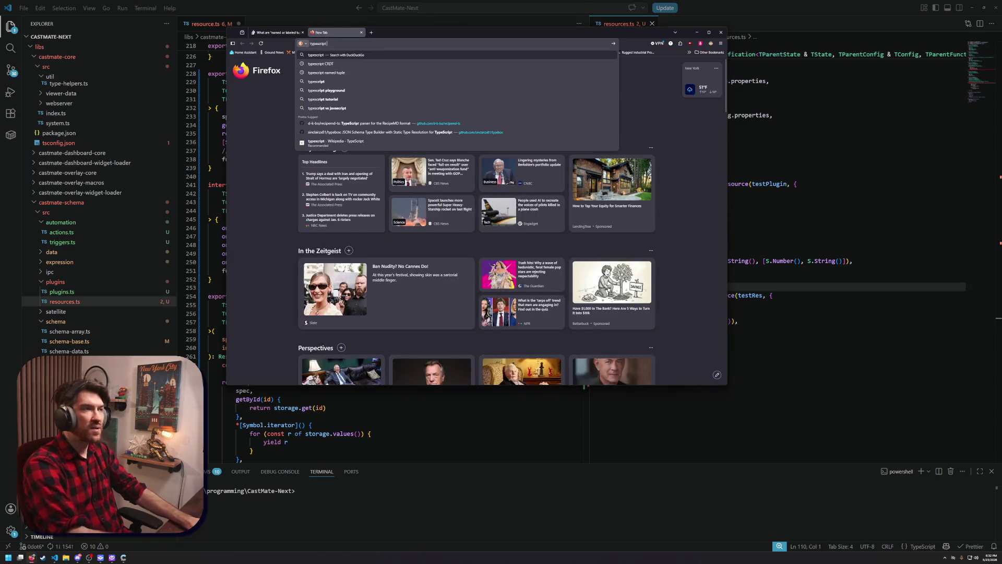
type(" infer names for tuple")
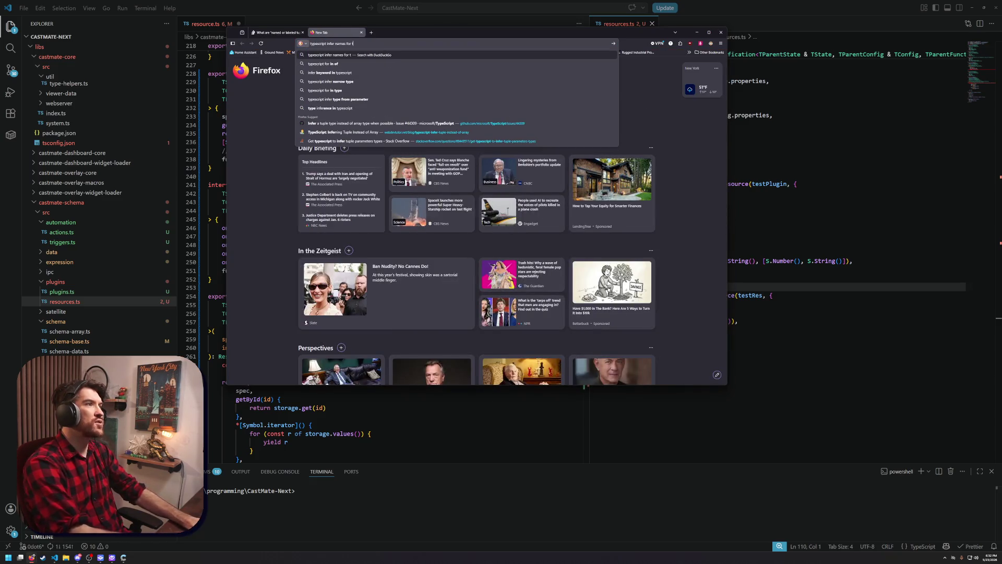
key("Return")
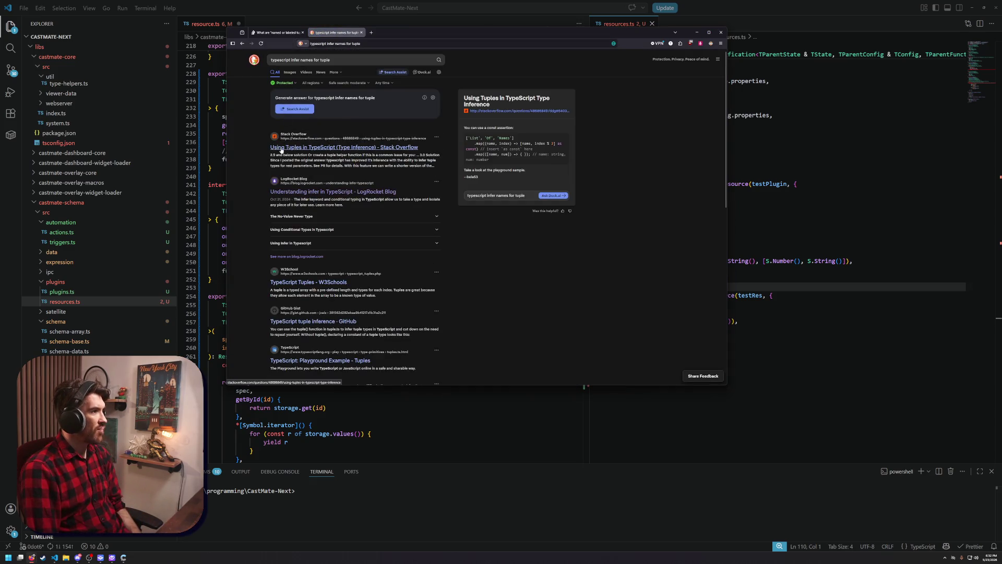
left_click(281, 148)
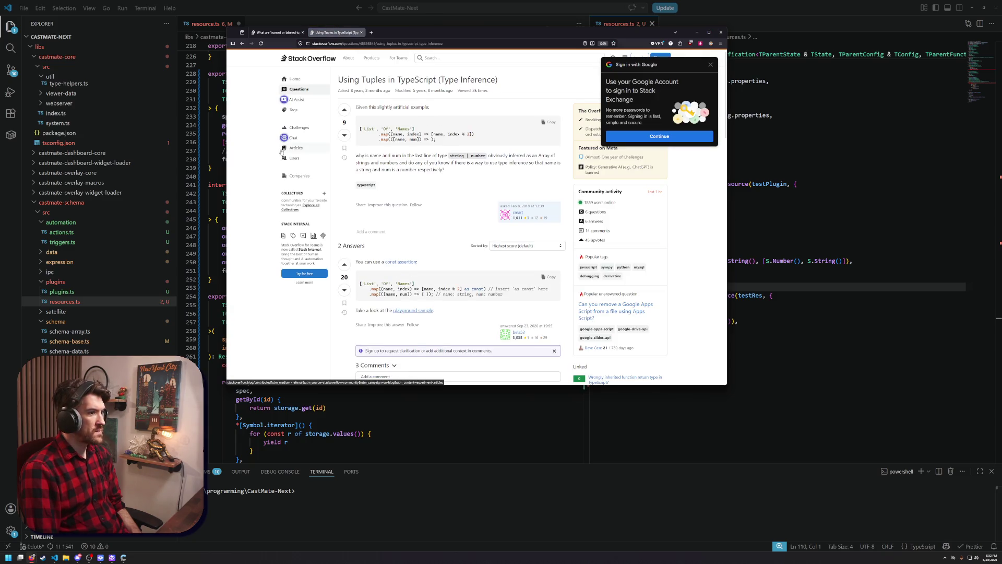
scroll(405, 237, "down", 3)
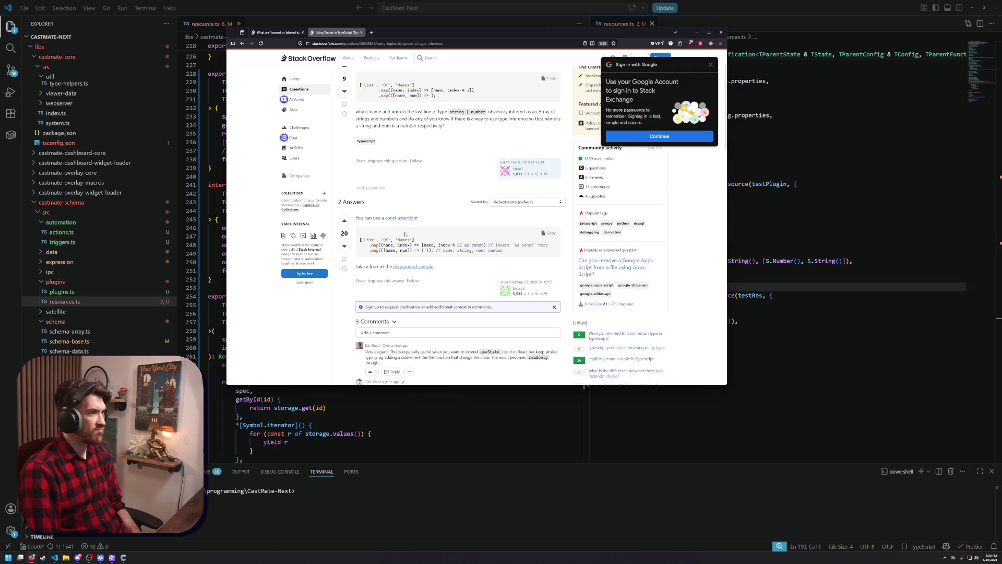
scroll(404, 237, "down", 5)
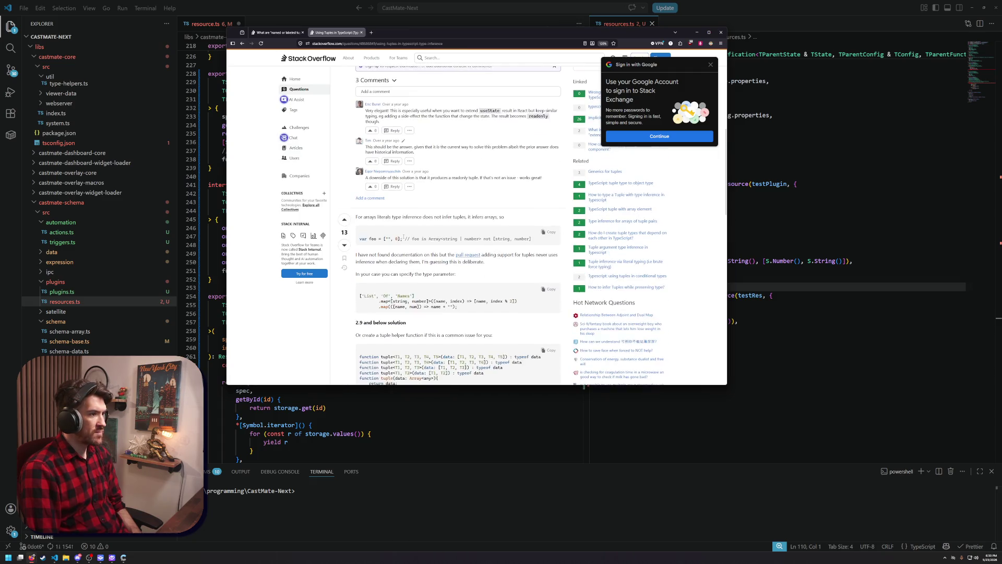
scroll(404, 238, "down", 1)
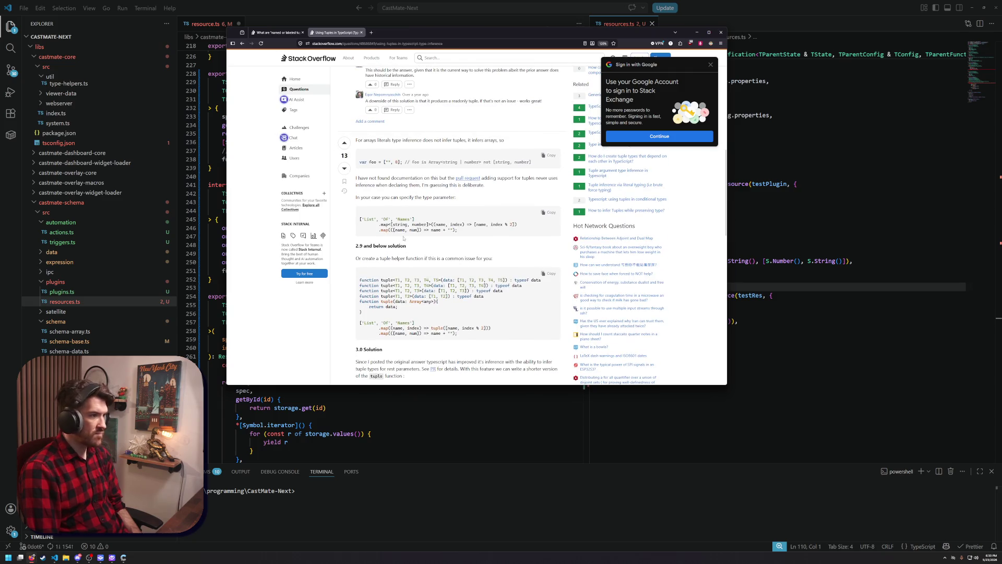
scroll(403, 238, "down", 3)
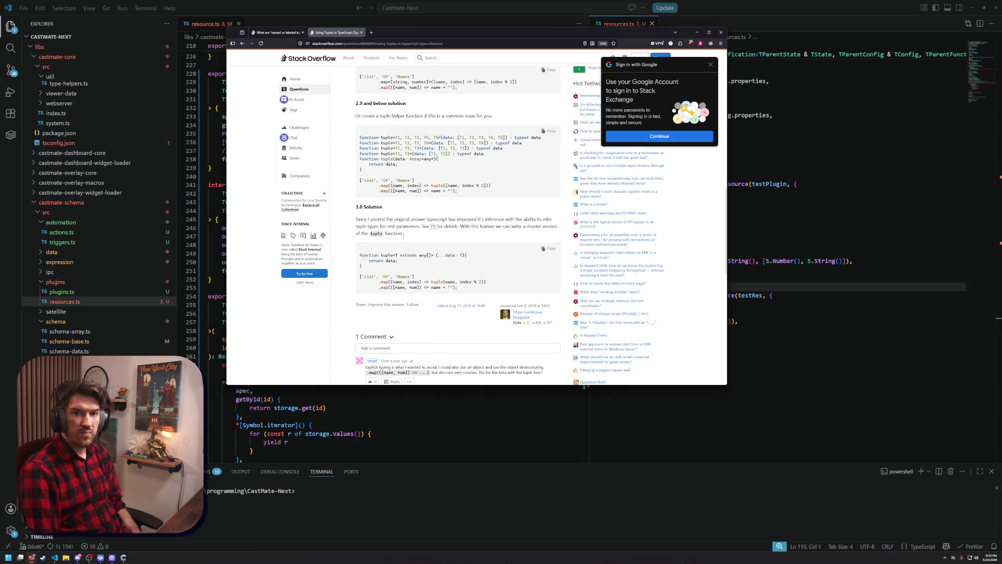
Back on the results, open the r/typescript thread about inferring tuple element names
left_click(242, 44)
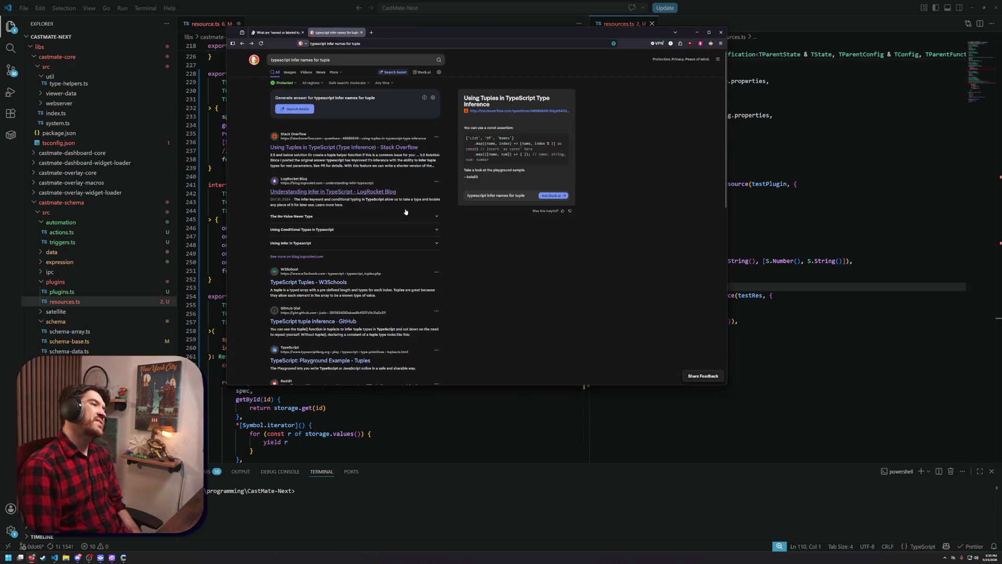
scroll(368, 281, "down", 1)
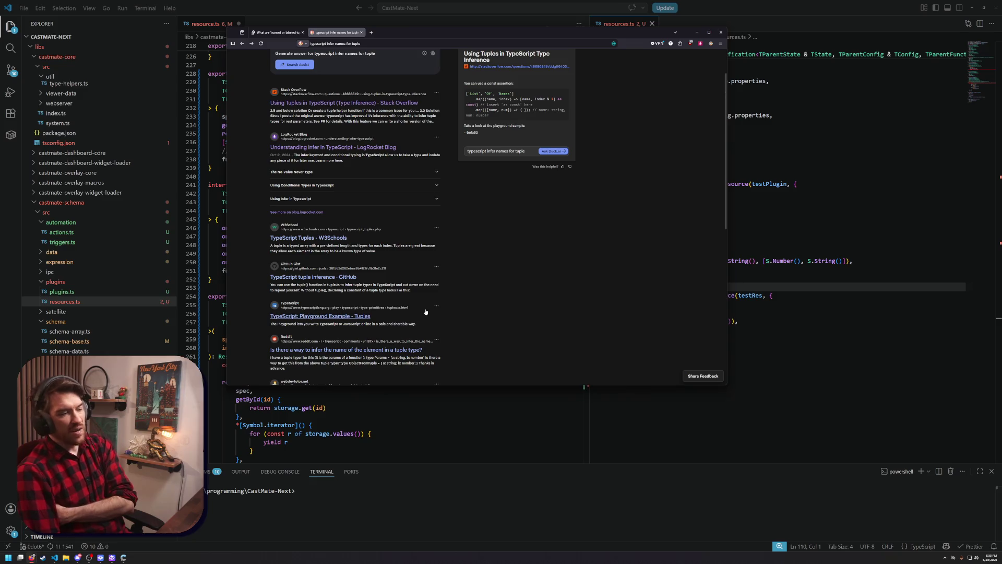
left_click(342, 349)
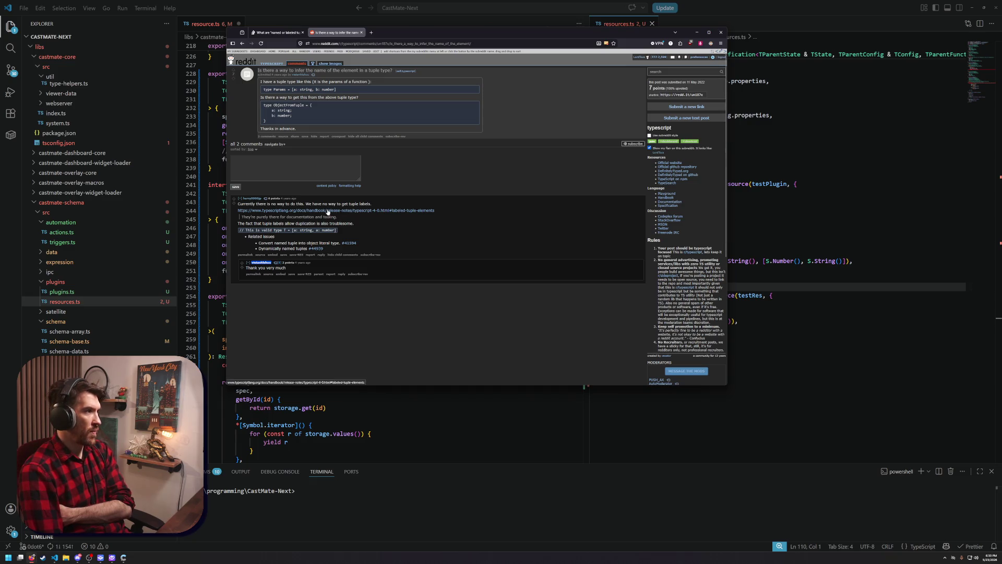
Read TypeScript 4.0's Labeled Tuple Elements notes, then go back to the DuckDuckGo results
left_click(328, 210)
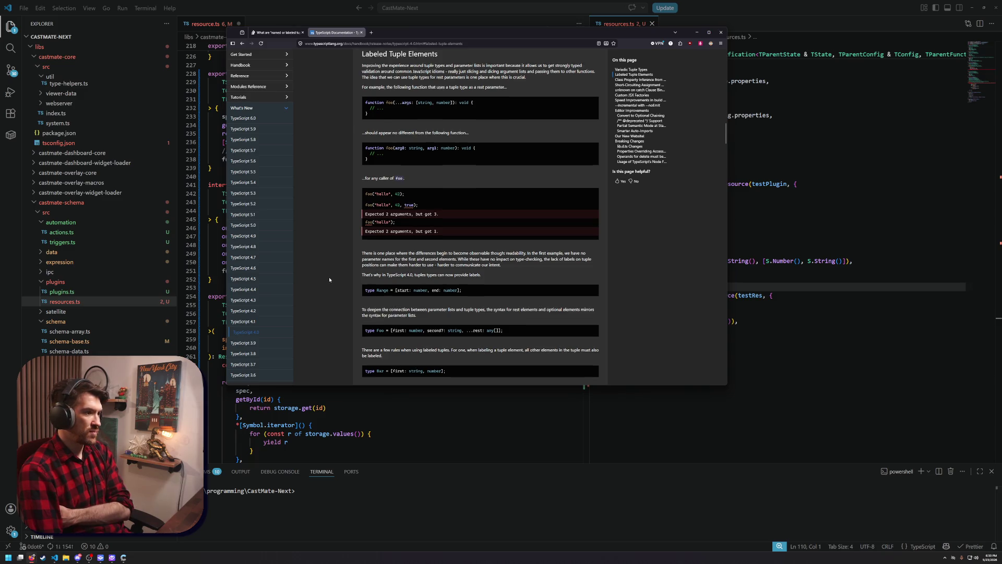
scroll(329, 280, "down", 4)
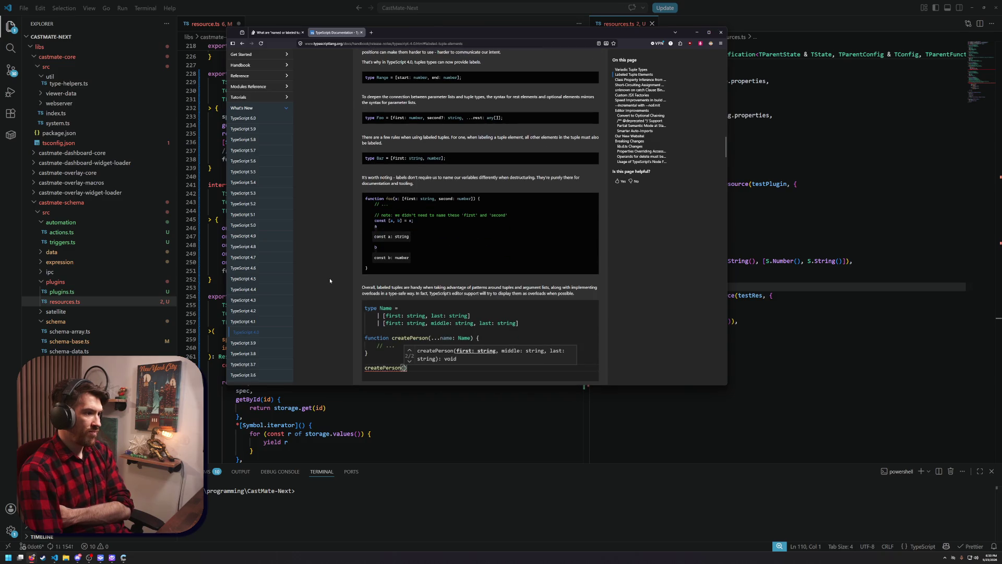
scroll(330, 280, "down", 3)
scroll(330, 280, "down", 5)
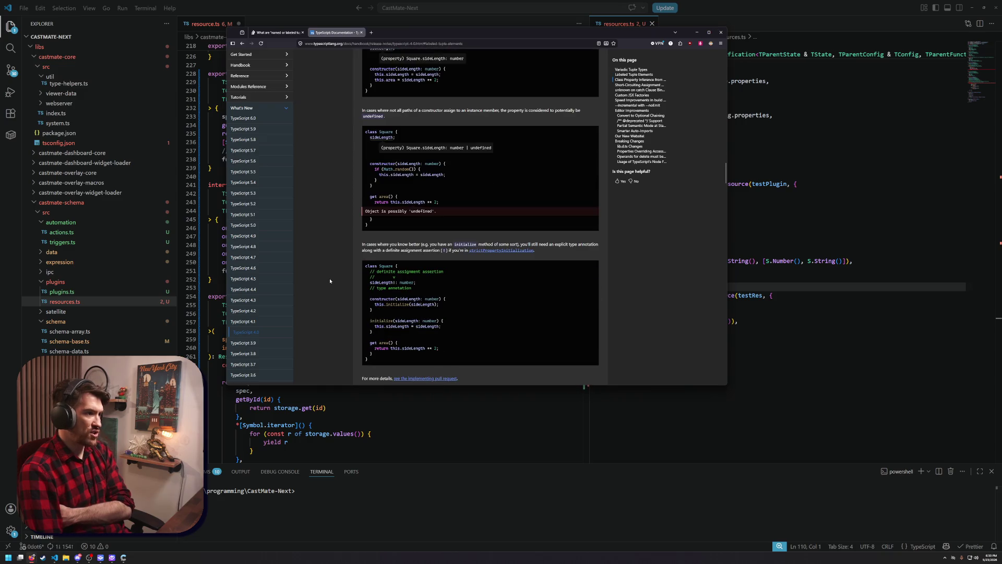
scroll(330, 281, "down", 1)
scroll(330, 281, "down", 6)
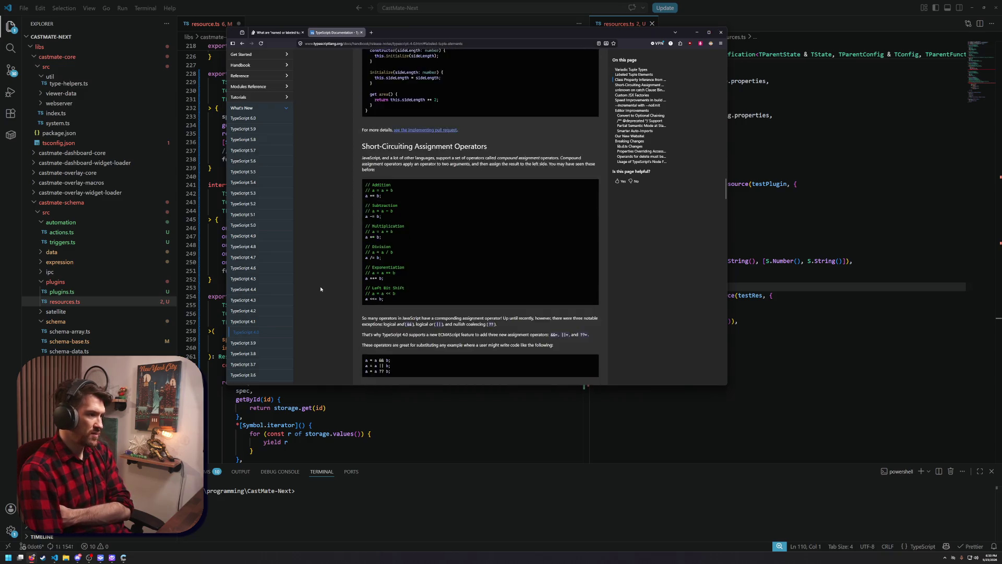
scroll(316, 290, "down", 1)
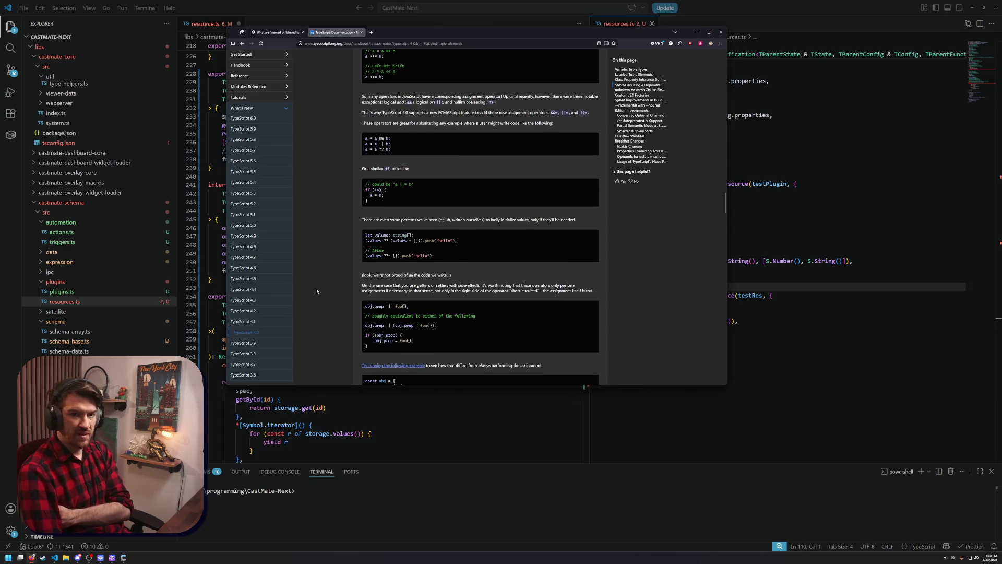
scroll(316, 290, "down", 2)
scroll(313, 287, "down", 3)
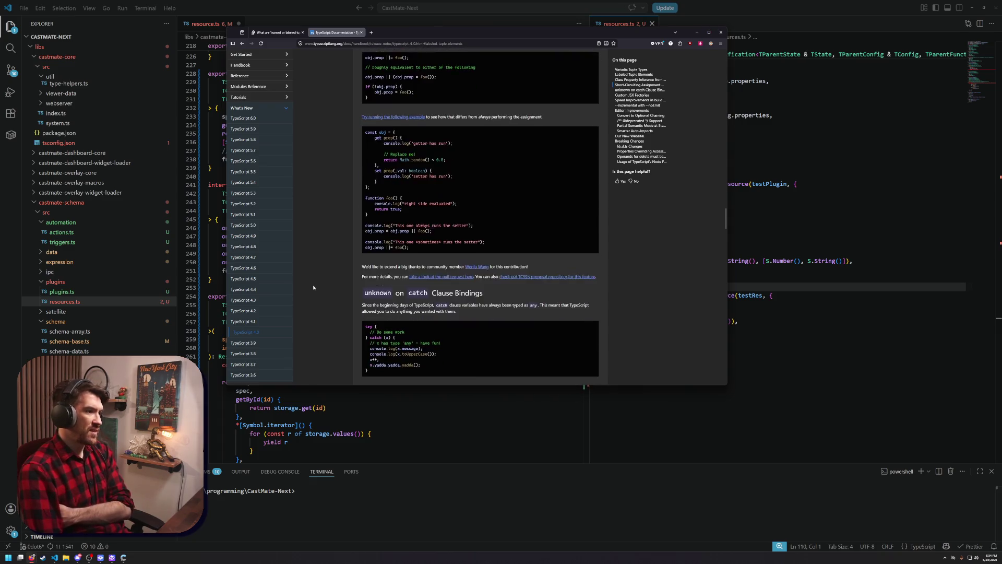
scroll(313, 288, "down", 2)
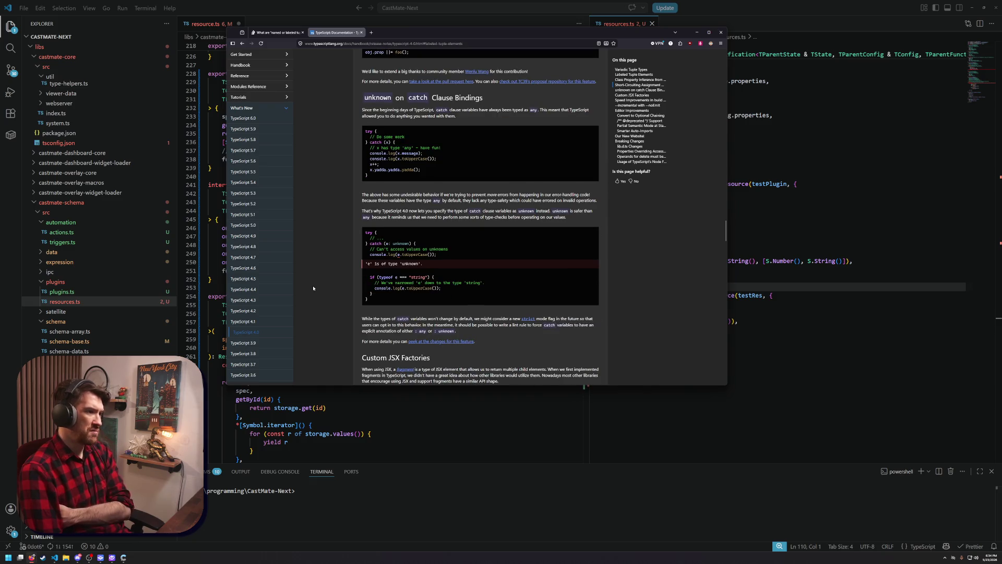
scroll(309, 298, "down", 2)
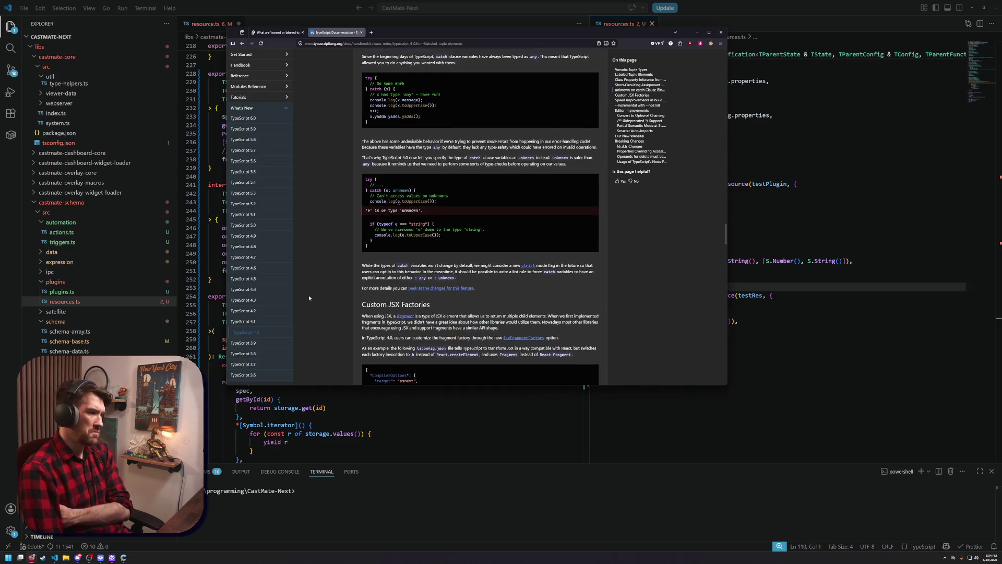
left_click(243, 43)
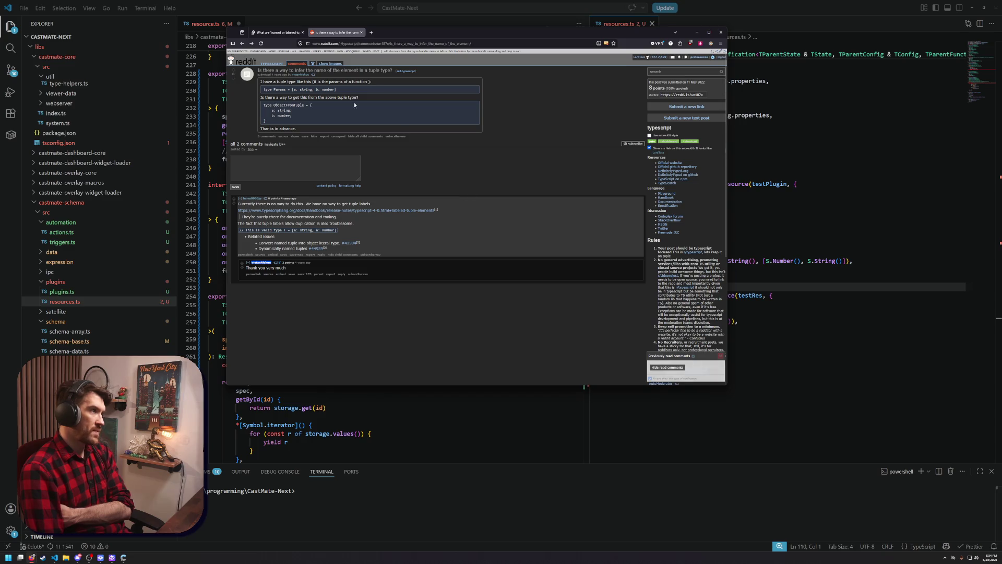
left_click(241, 44)
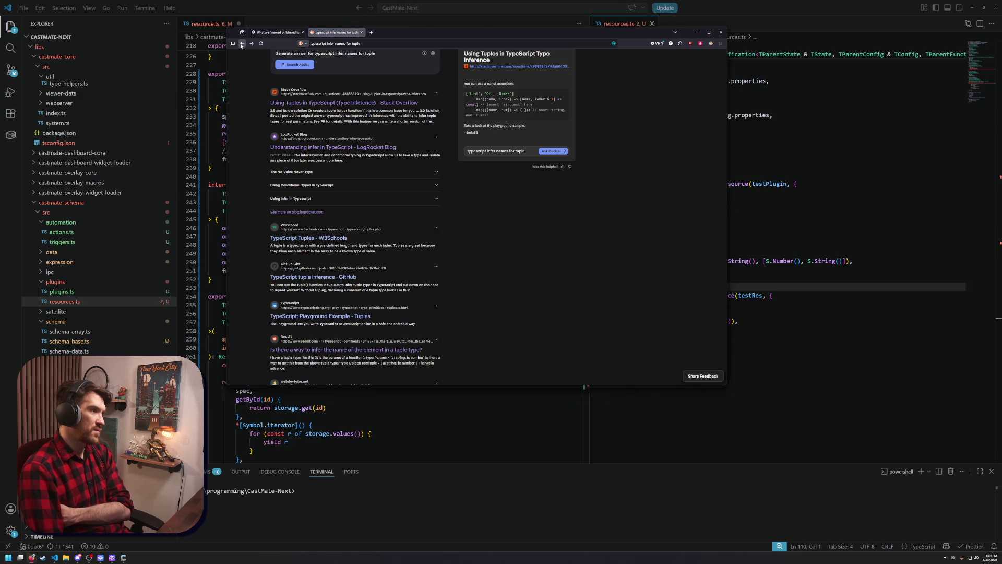
Search 'typescript object to labled tuple infer' and open the Stack Overflow tuple-return inference question
scroll(246, 52, "up", 1)
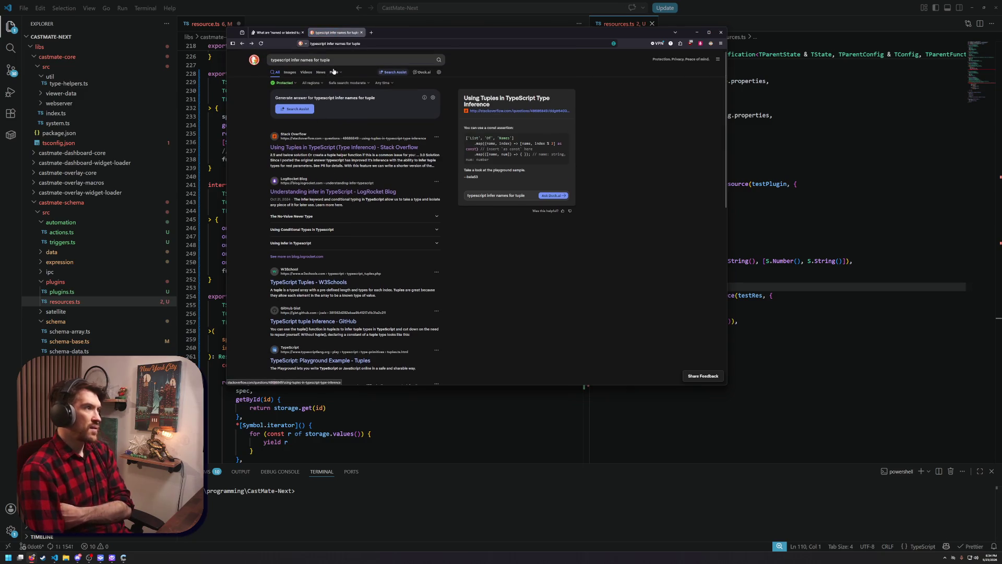
type("/typescri")
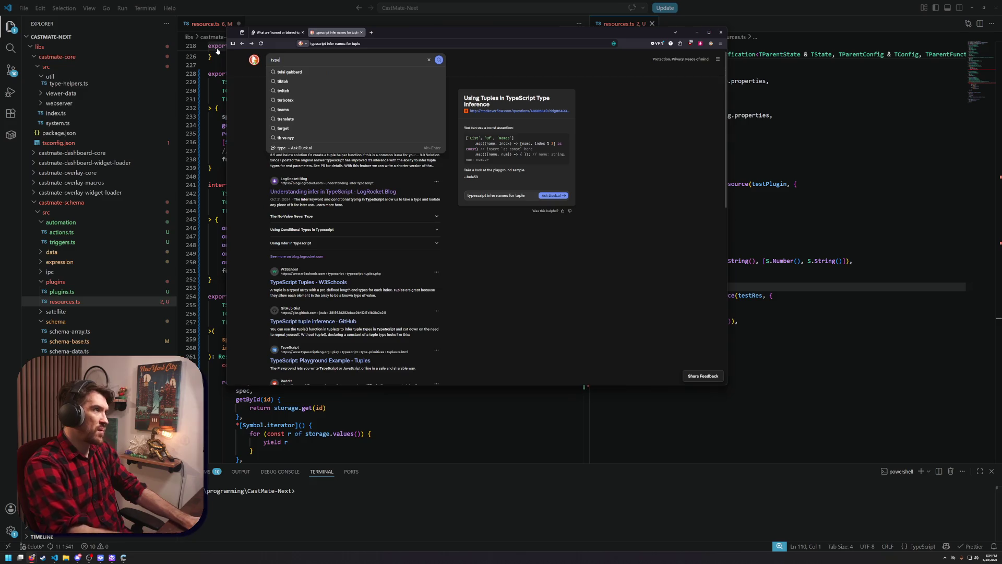
type("pt object to")
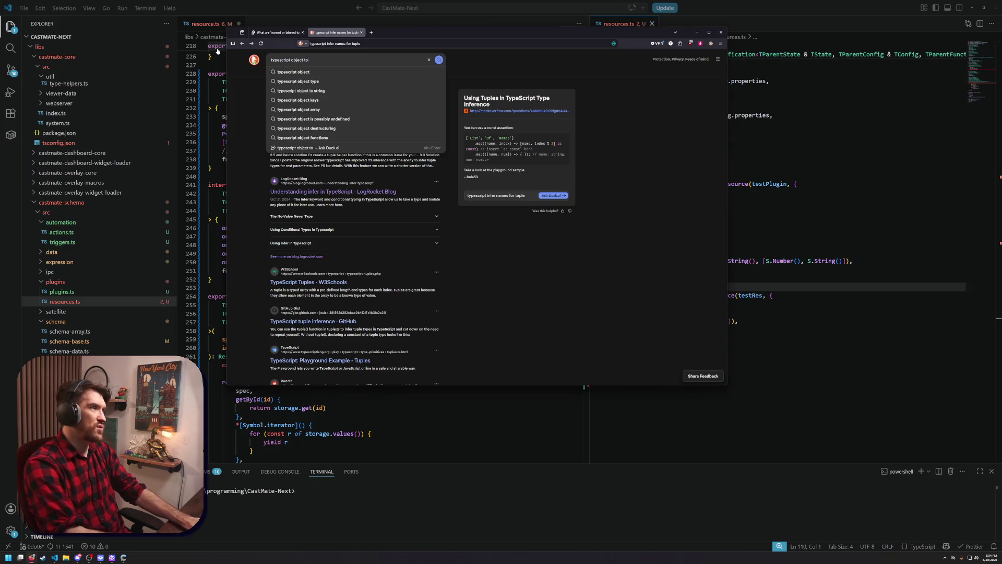
type(" labled tuple")
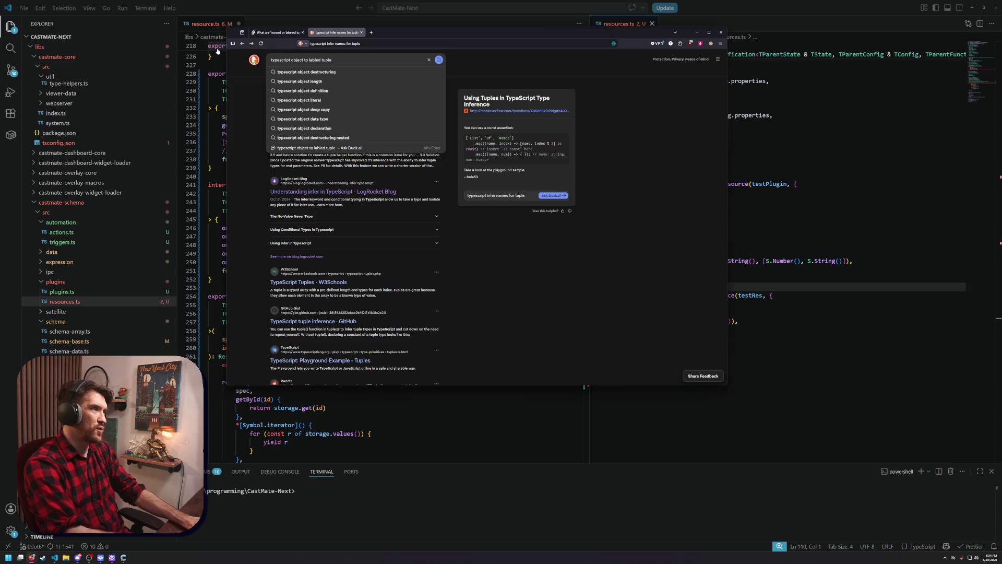
type(" infer")
key("Return")
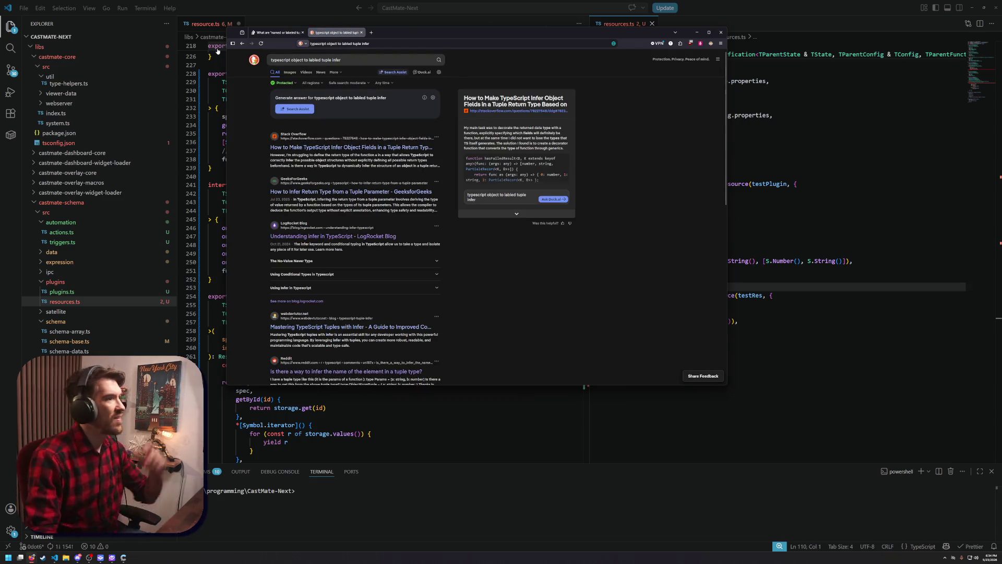
left_click(372, 162)
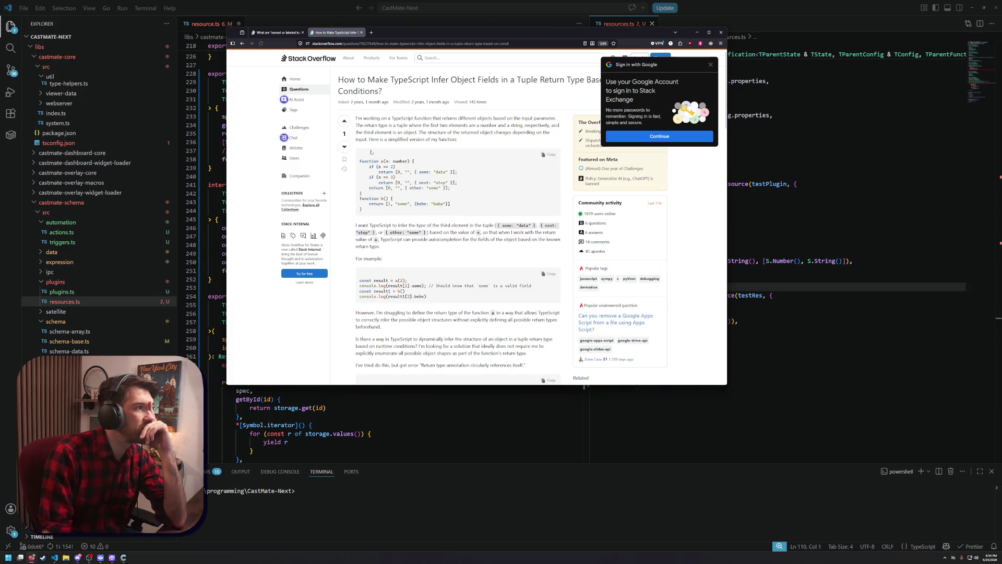
scroll(453, 249, "down", 2)
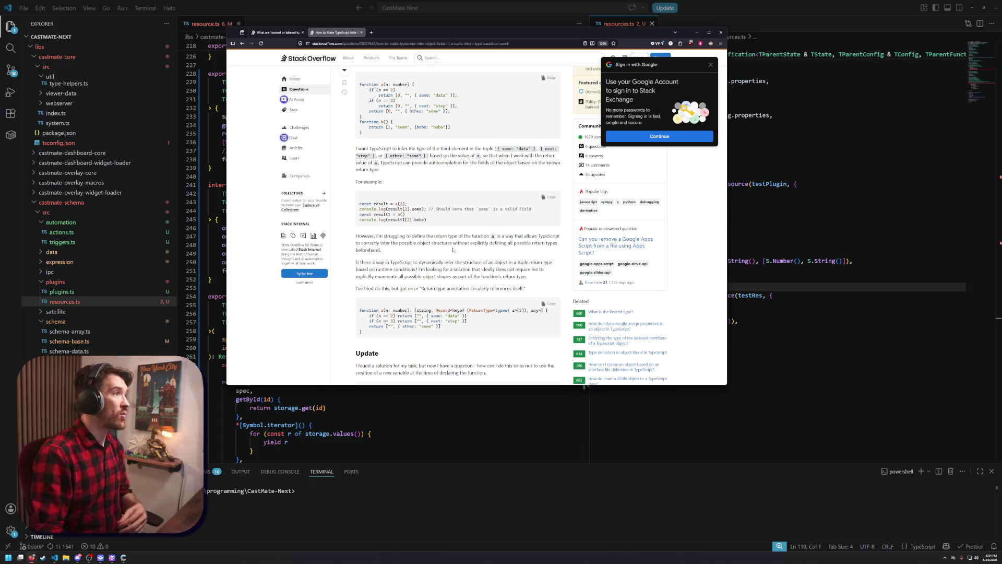
left_click(371, 32)
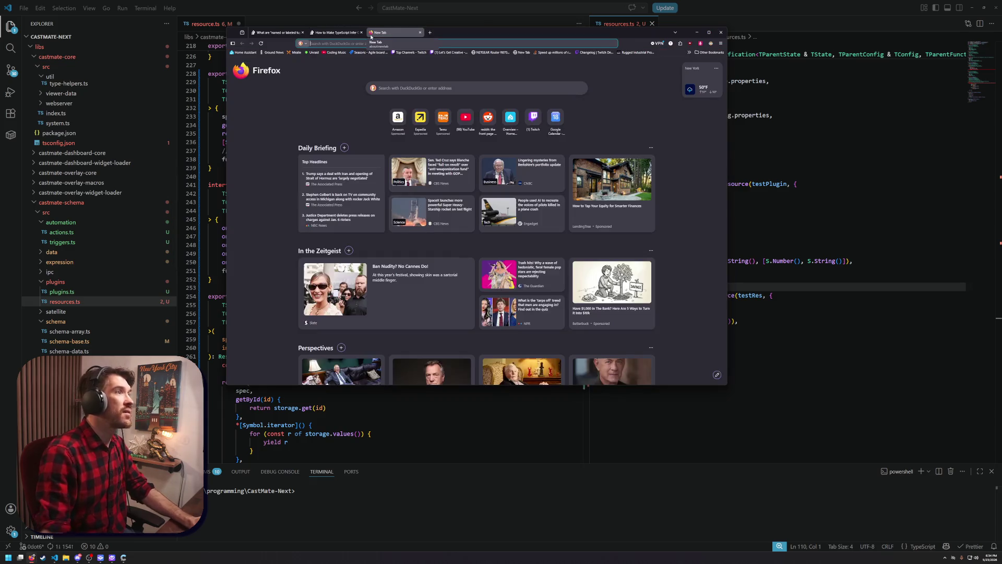
Search 'youtube chat longpoll api' and open Google's LiveChatMessages Live Streaming API reference
type("youtube chat ")
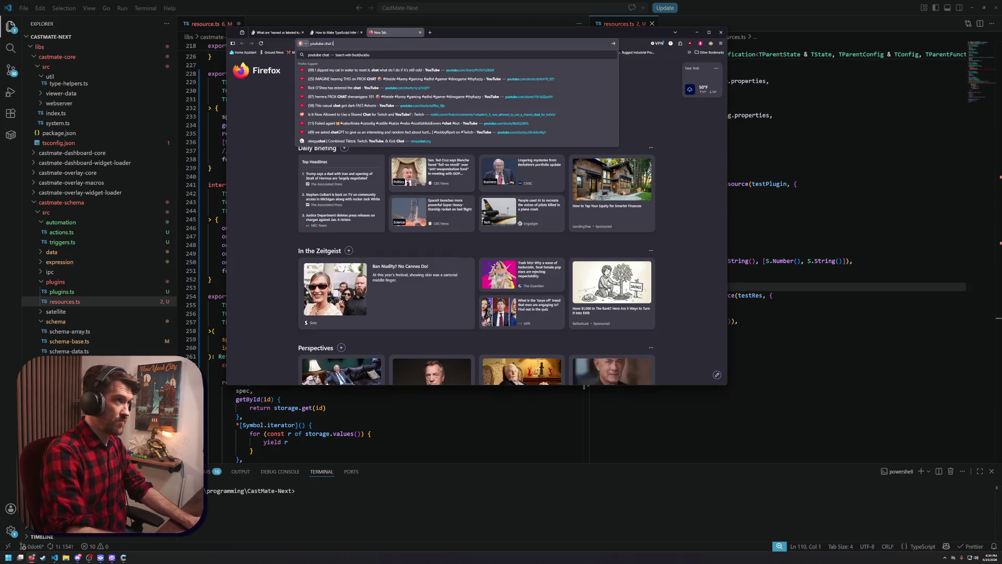
type("longpoll")
key("Return")
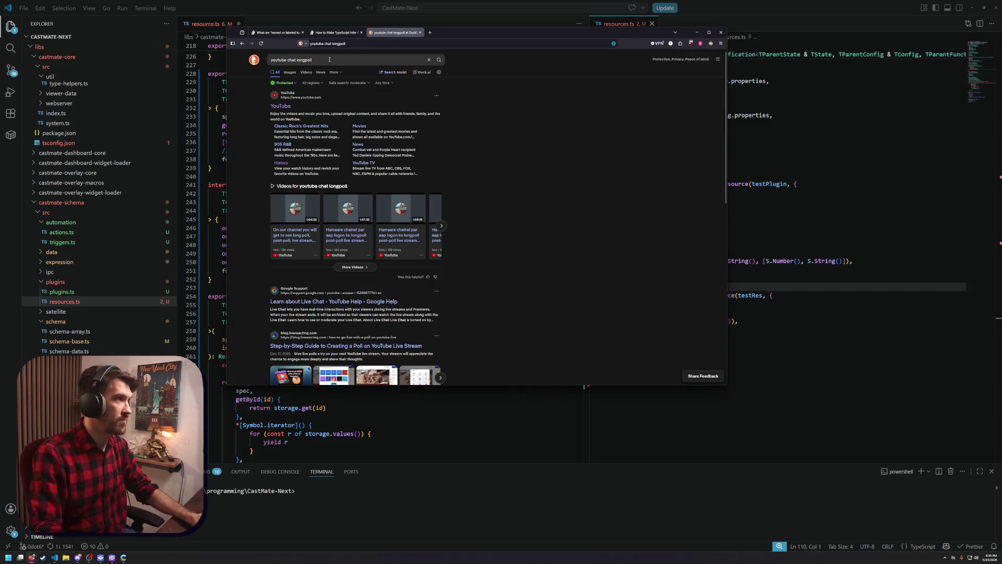
left_click(356, 59)
type("apik")
key("Return")
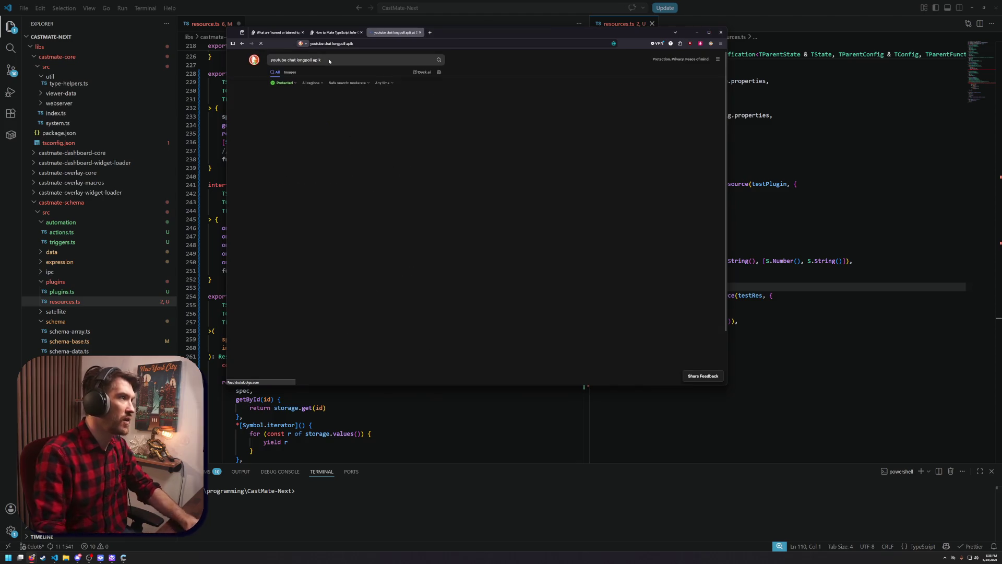
key("BackSpace")
key("Return")
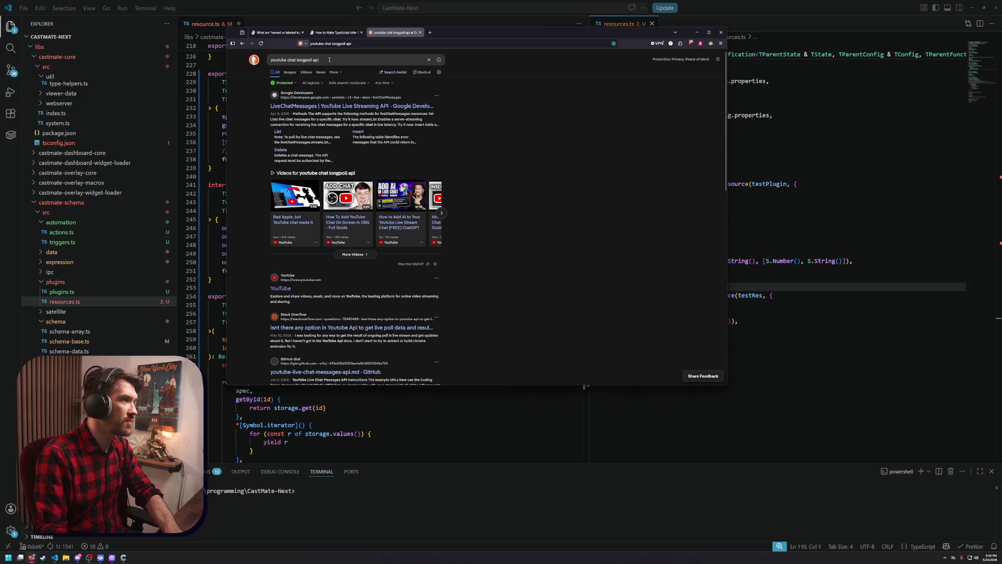
middle_click(314, 107)
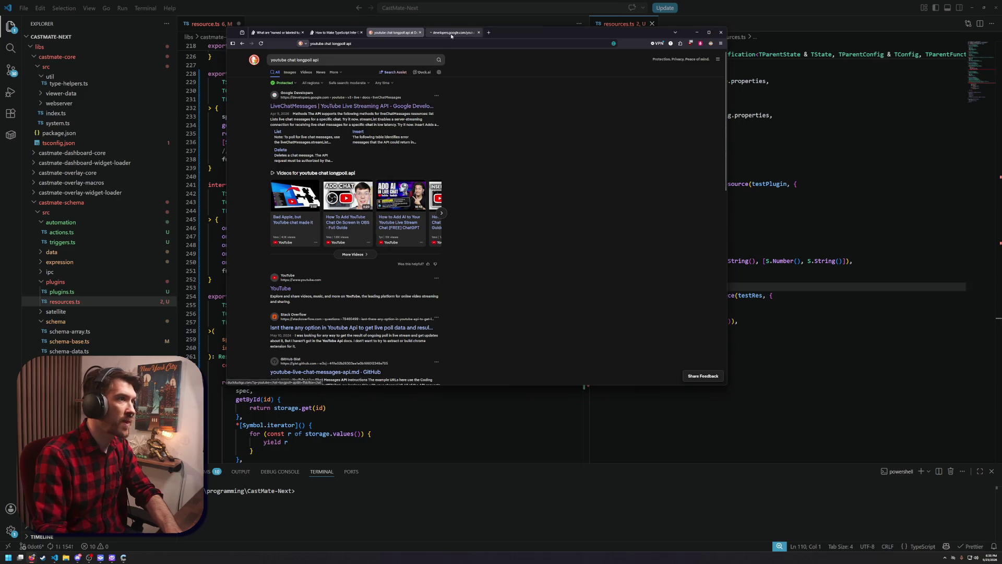
left_click(451, 34)
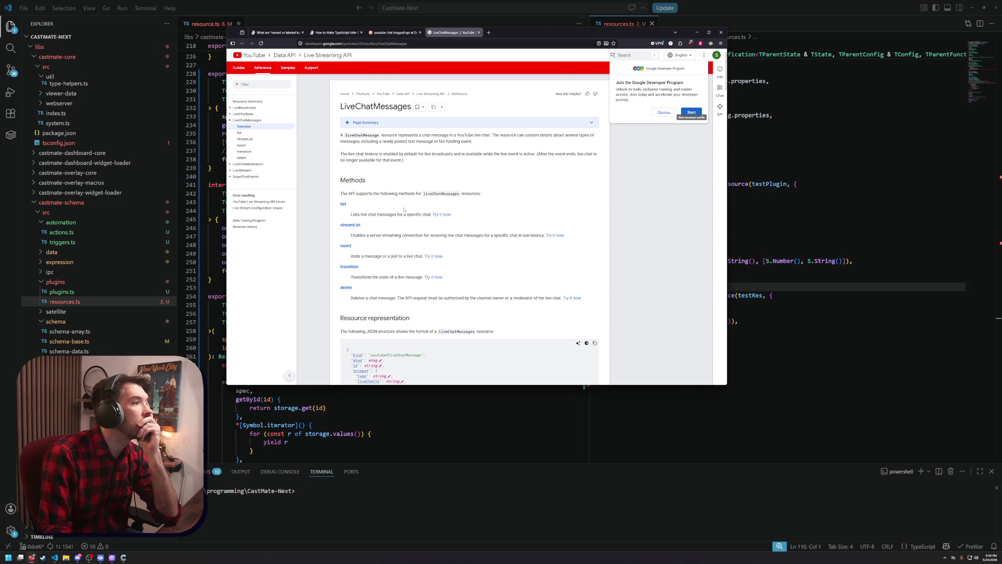
scroll(404, 210, "down", 3)
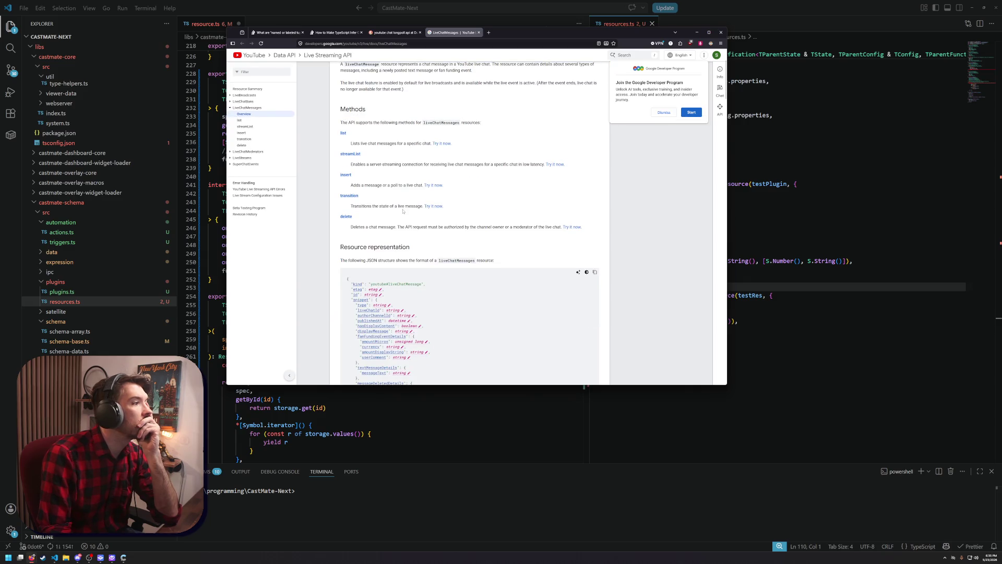
scroll(403, 211, "down", 3)
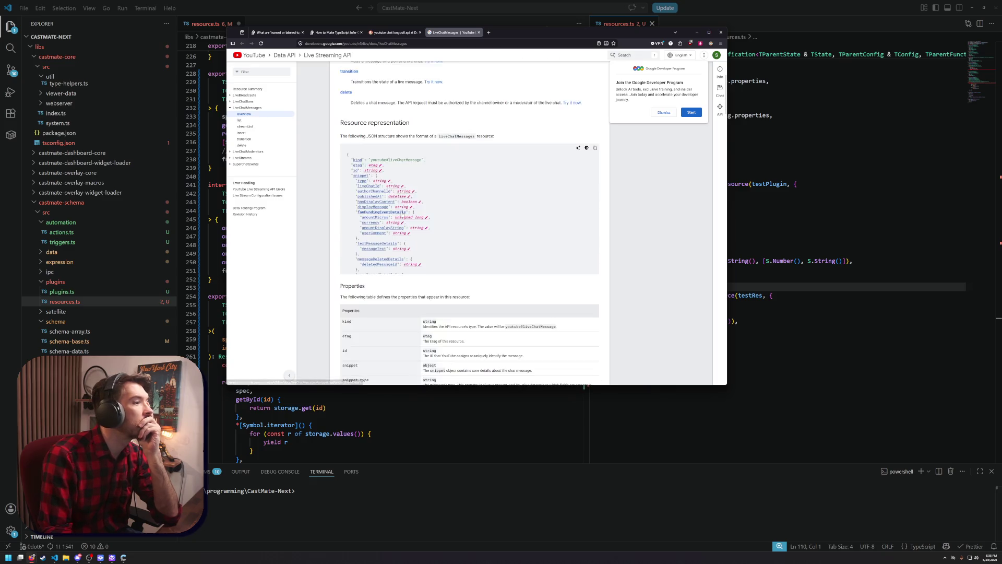
scroll(404, 196, "down", 5)
scroll(449, 170, "down", 10)
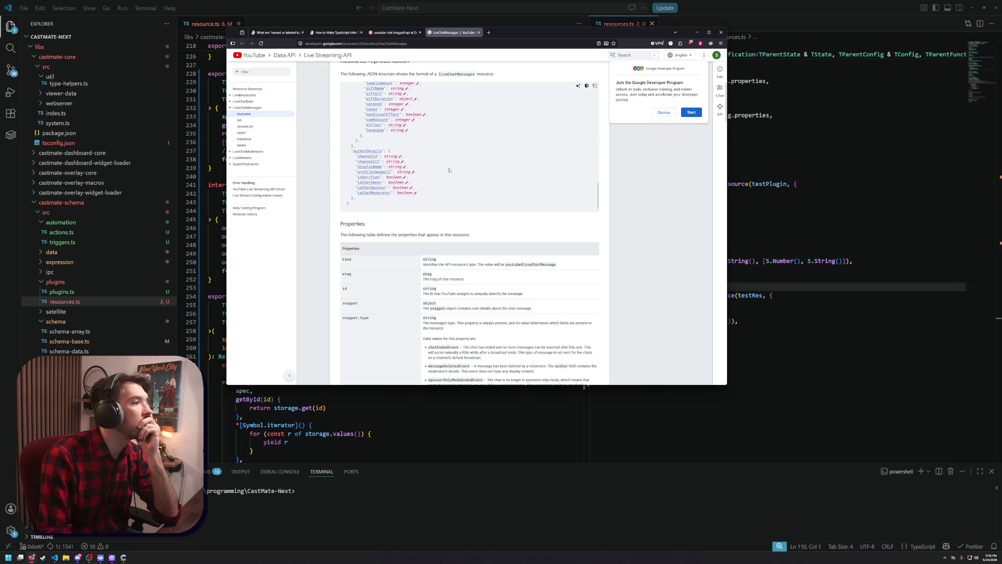
scroll(430, 200, "down", 2)
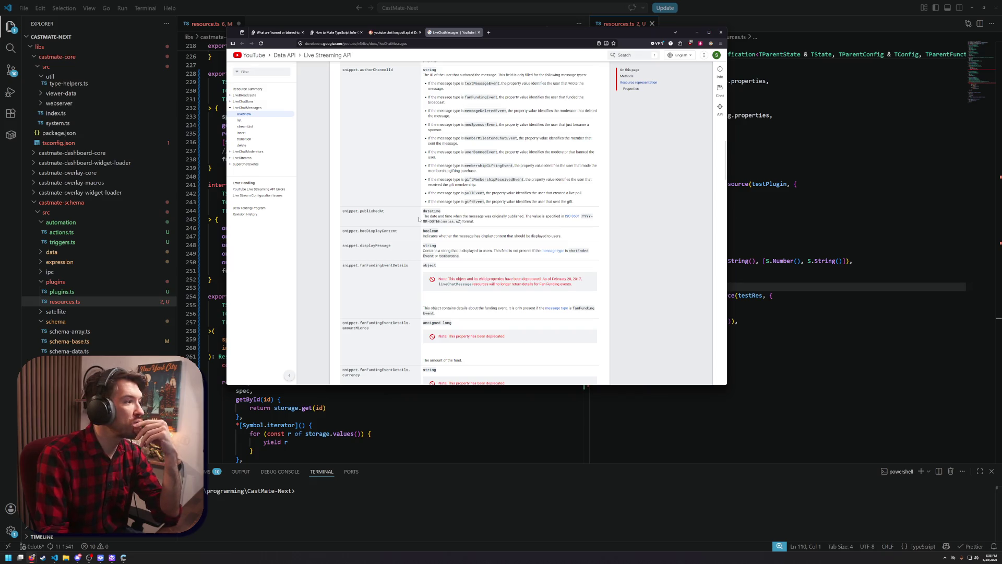
scroll(419, 219, "down", 6)
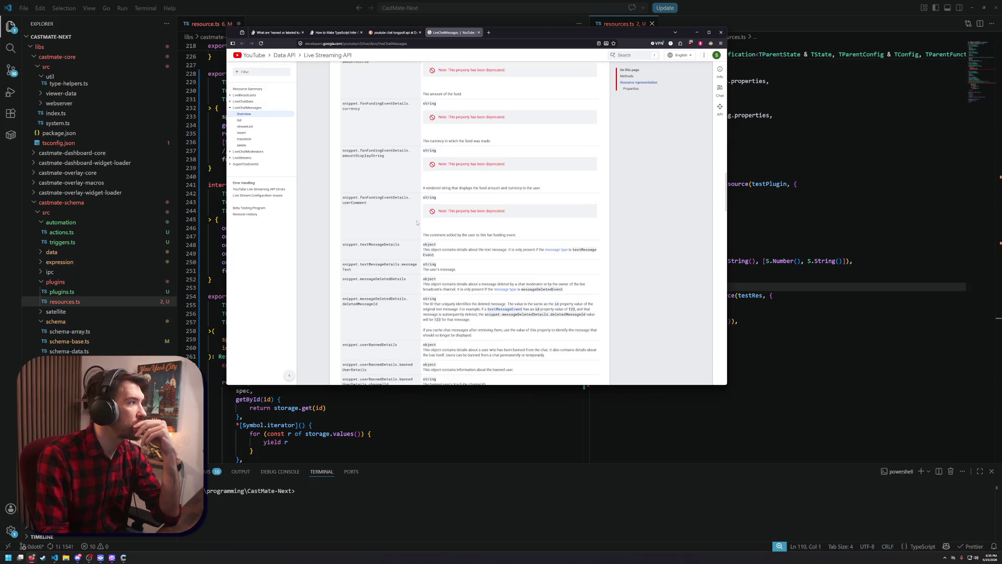
scroll(417, 223, "down", 5)
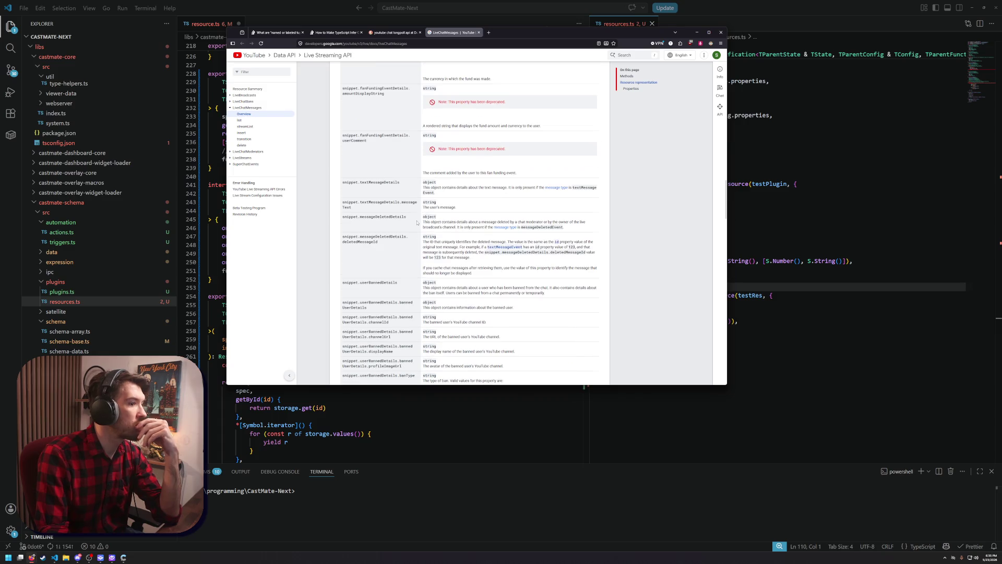
scroll(413, 225, "down", 12)
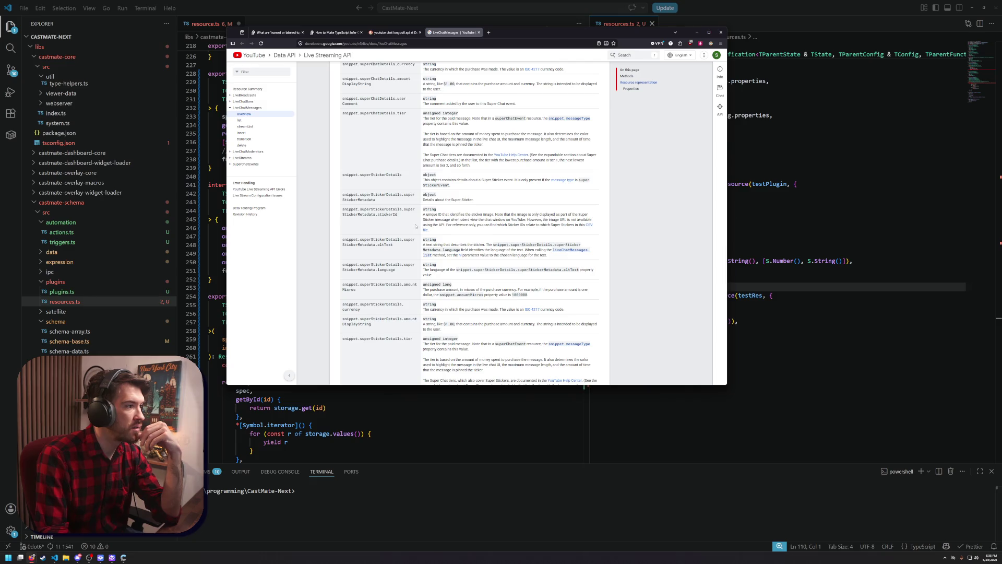
scroll(414, 225, "up", 10)
scroll(330, 167, "up", 5)
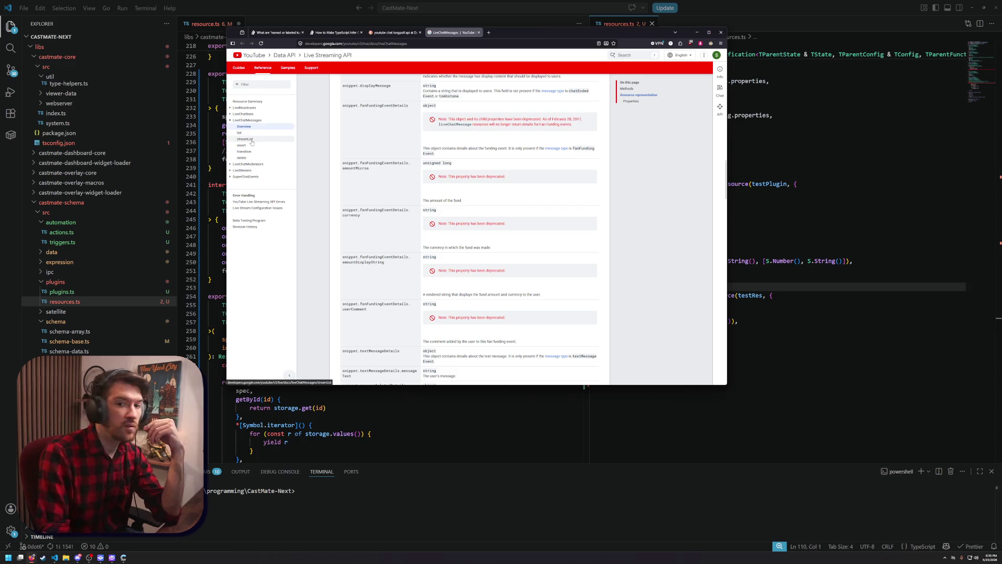
Open the LiveChatMessages streamList method reference and read through its intro paragraph
left_click(252, 143)
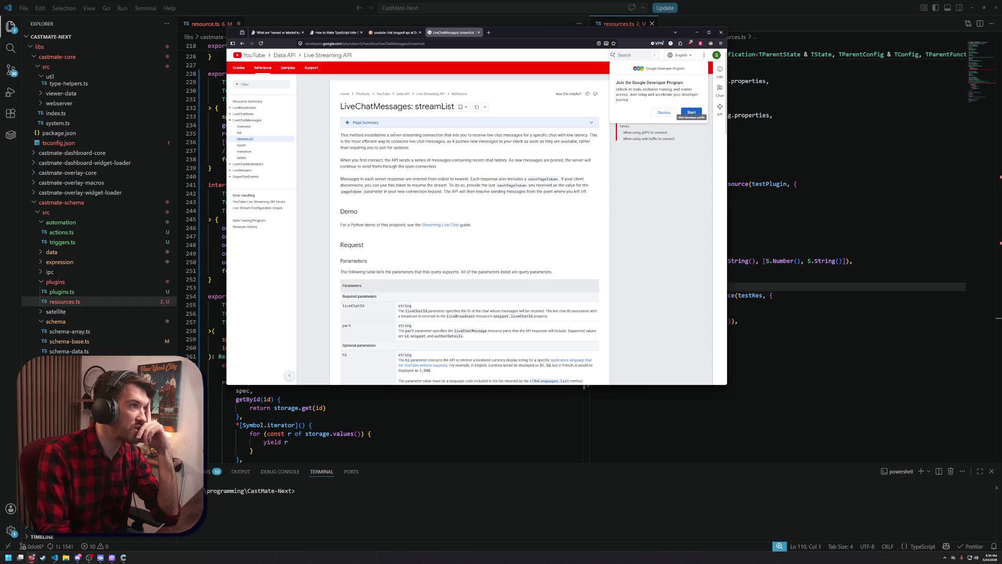
left_click_drag(393, 134, 475, 141)
left_click(479, 160)
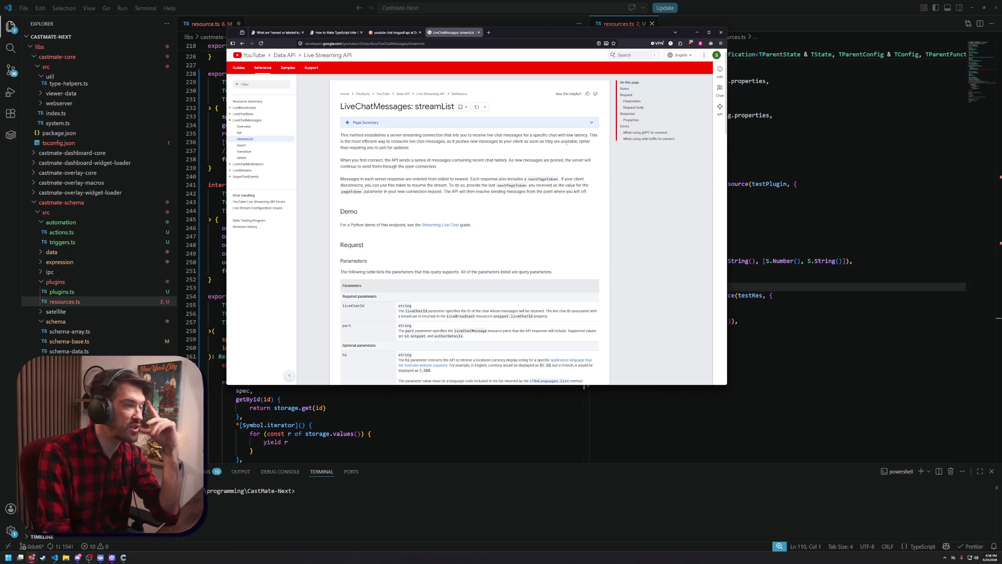
left_click_drag(567, 142, 353, 135)
left_click(462, 176)
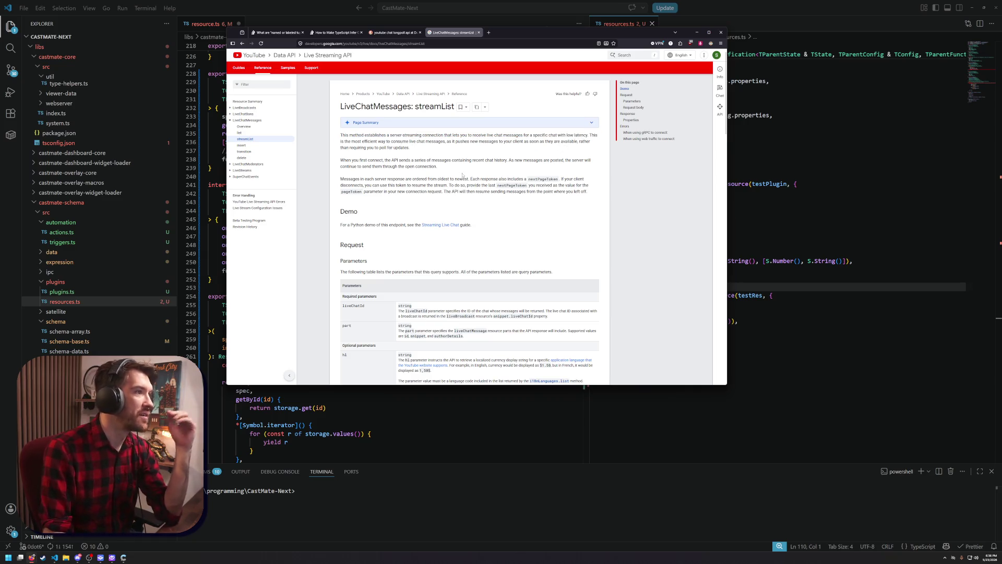
scroll(454, 183, "down", 1)
Open the Streaming Live Chat guide link in a new tab and look it over
right_click(437, 200)
left_click(454, 204)
left_click(516, 33)
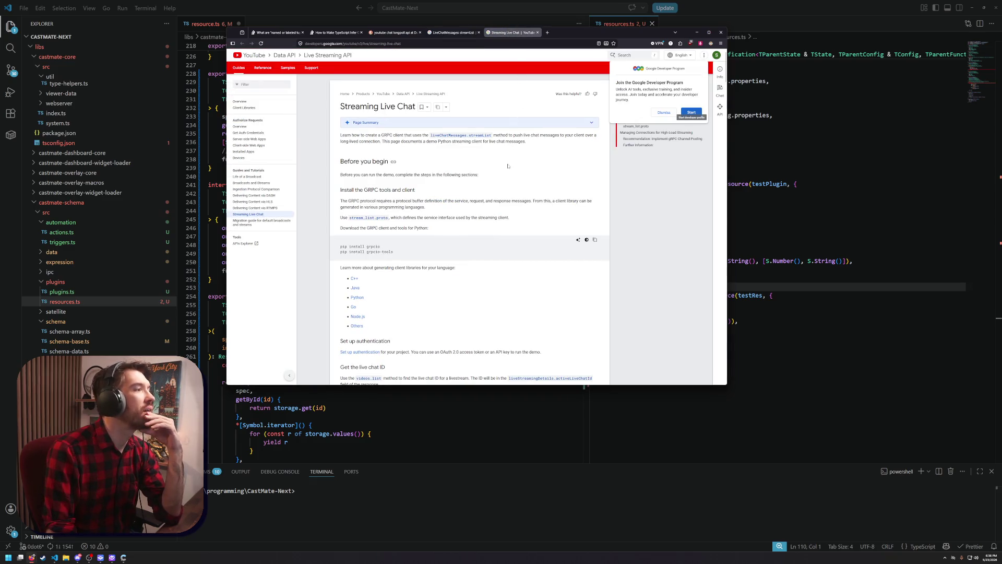
scroll(506, 175, "down", 2)
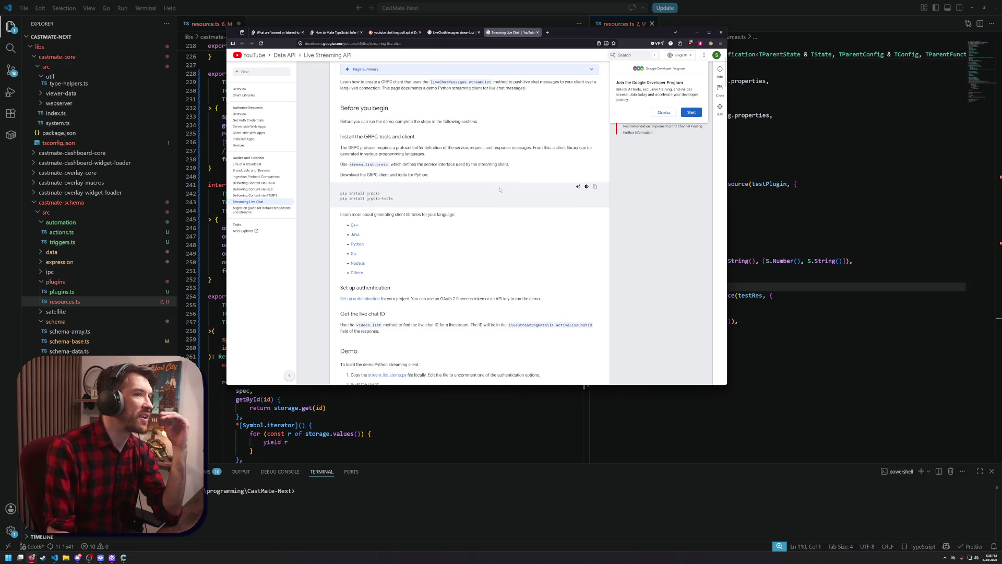
Go back to the streamList reference and scroll through the rest of it
left_click(455, 34)
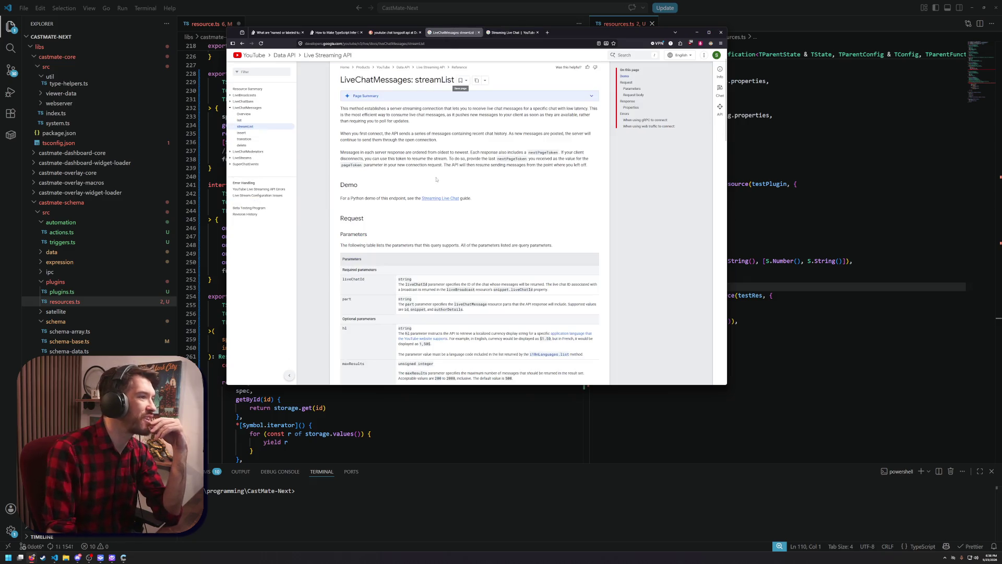
scroll(434, 186, "down", 5)
scroll(434, 187, "down", 3)
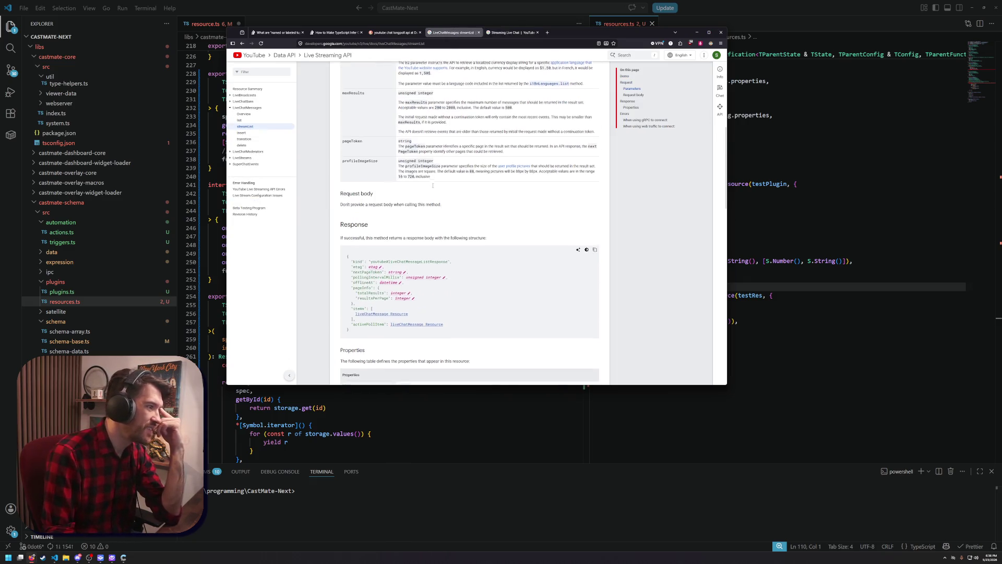
scroll(430, 189, "down", 1)
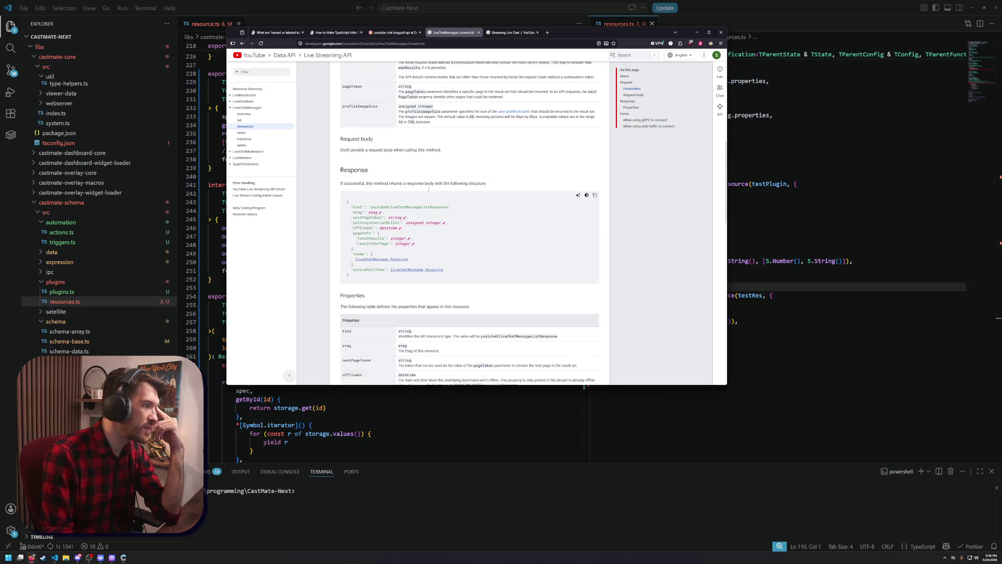
scroll(427, 193, "down", 6)
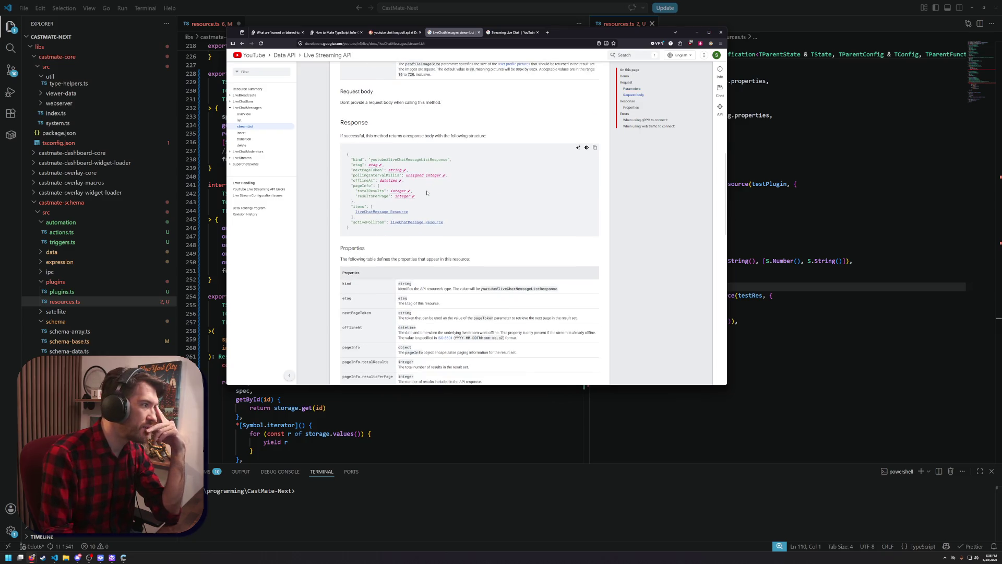
scroll(424, 196, "down", 6)
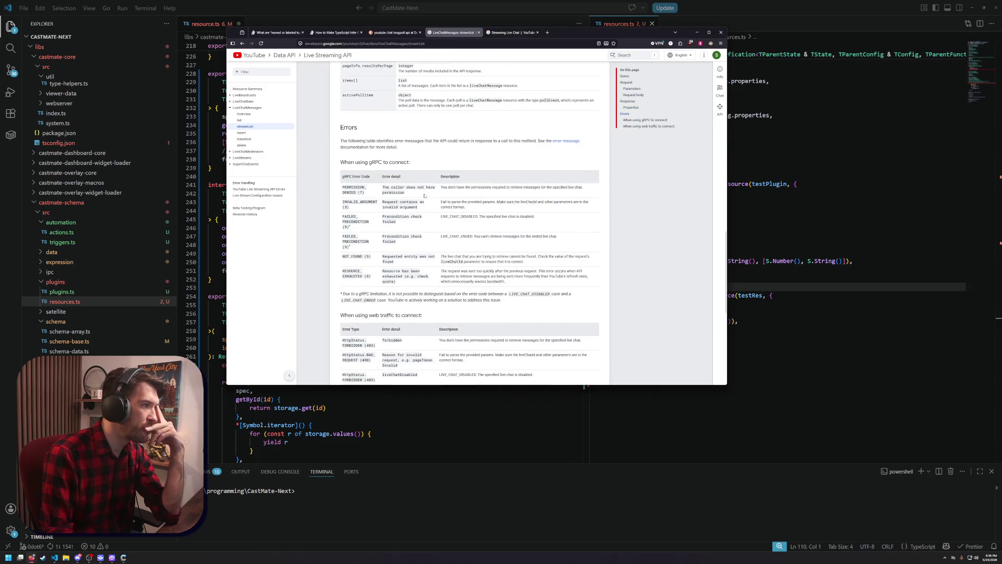
scroll(423, 199, "up", 12)
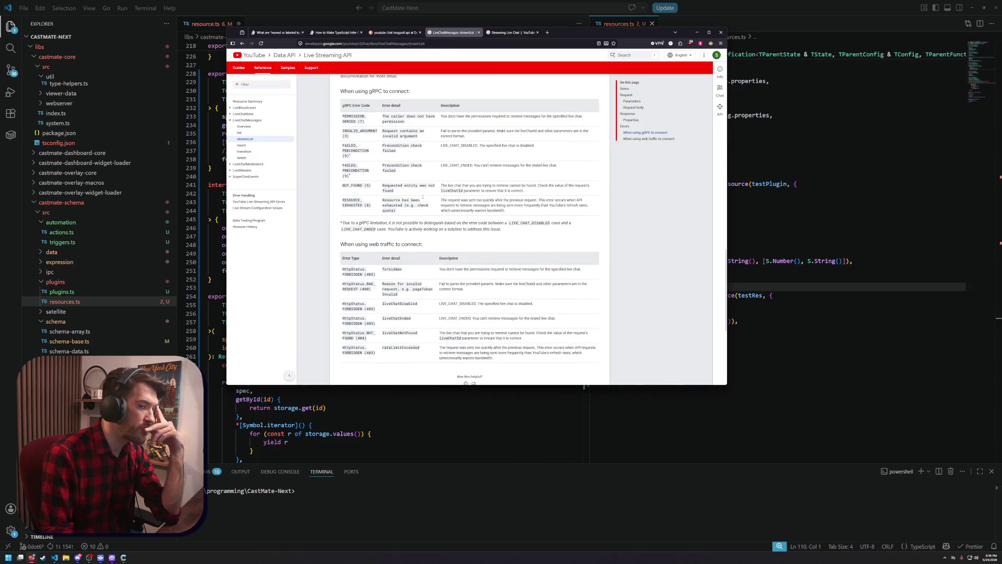
scroll(423, 205, "up", 8)
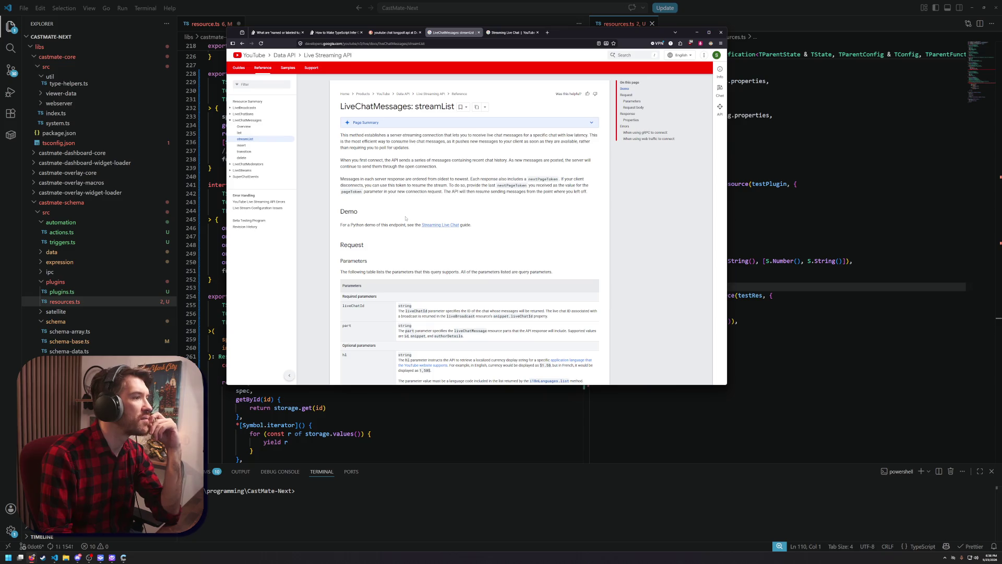
key("ctrl+Tab")
Scroll through the guide's stream_list.proto definitions, then jump to the stream_list_demo.py example
scroll(438, 181, "down", 2)
scroll(438, 181, "down", 5)
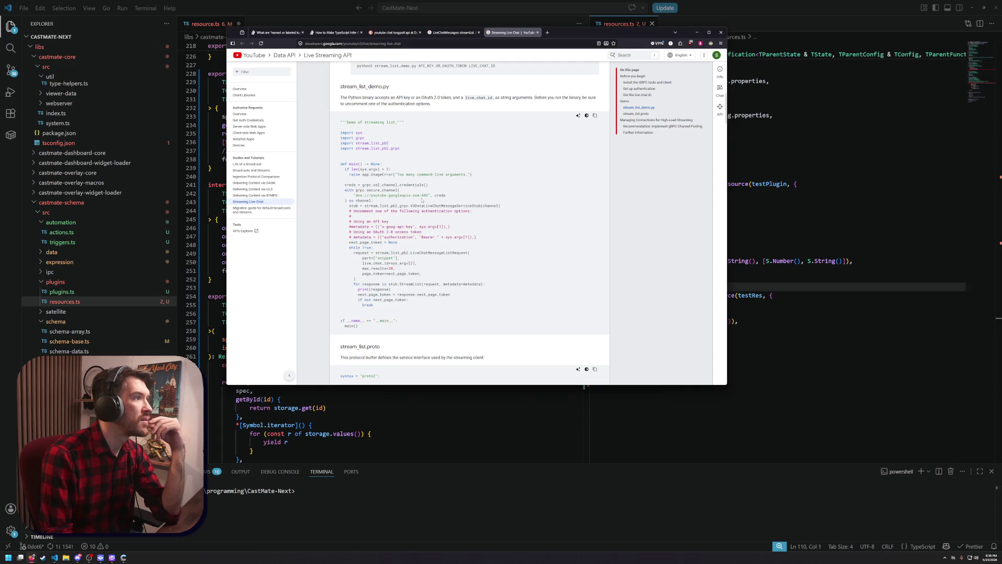
scroll(417, 205, "down", 10)
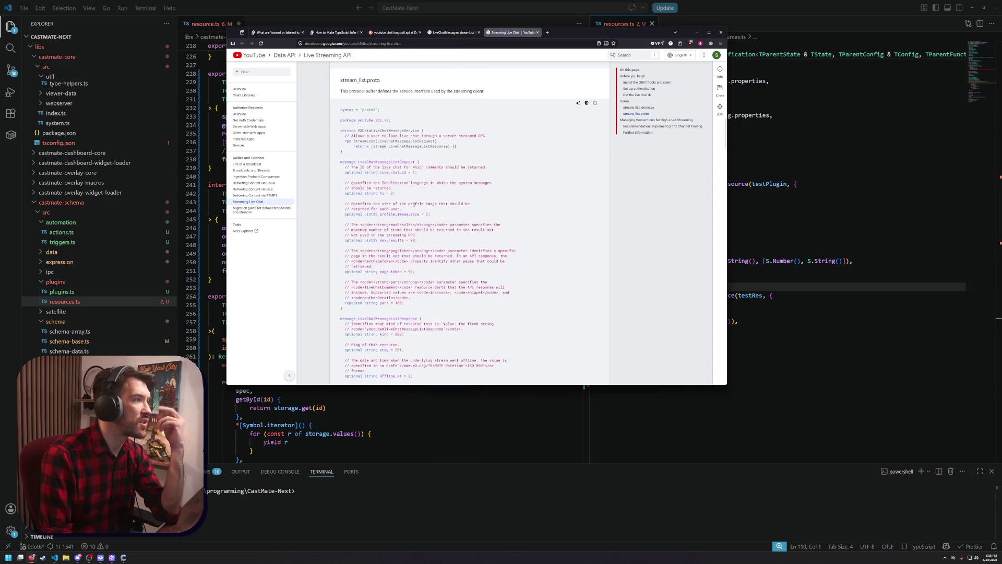
scroll(412, 211, "down", 10)
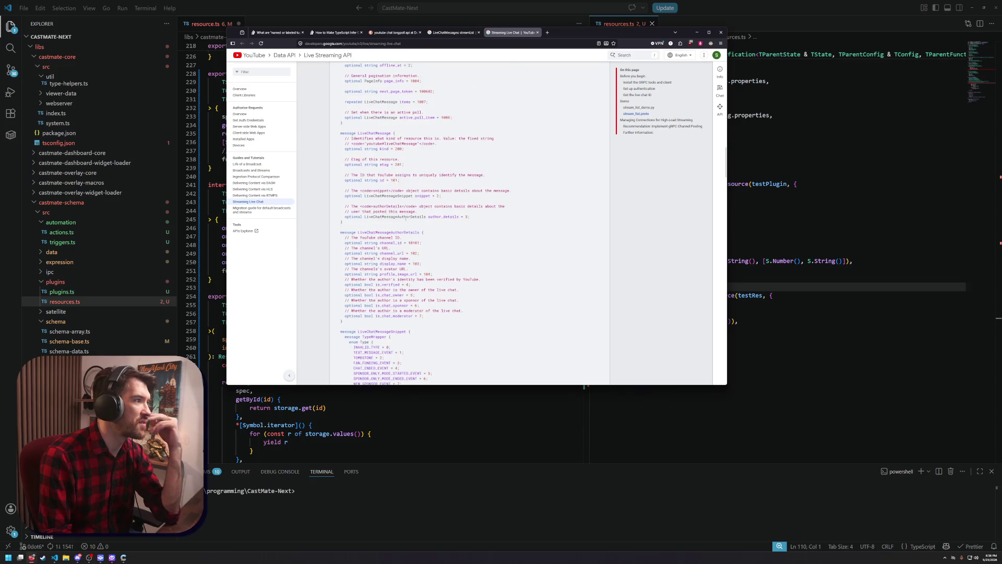
scroll(399, 225, "down", 3)
scroll(572, 152, "down", 6)
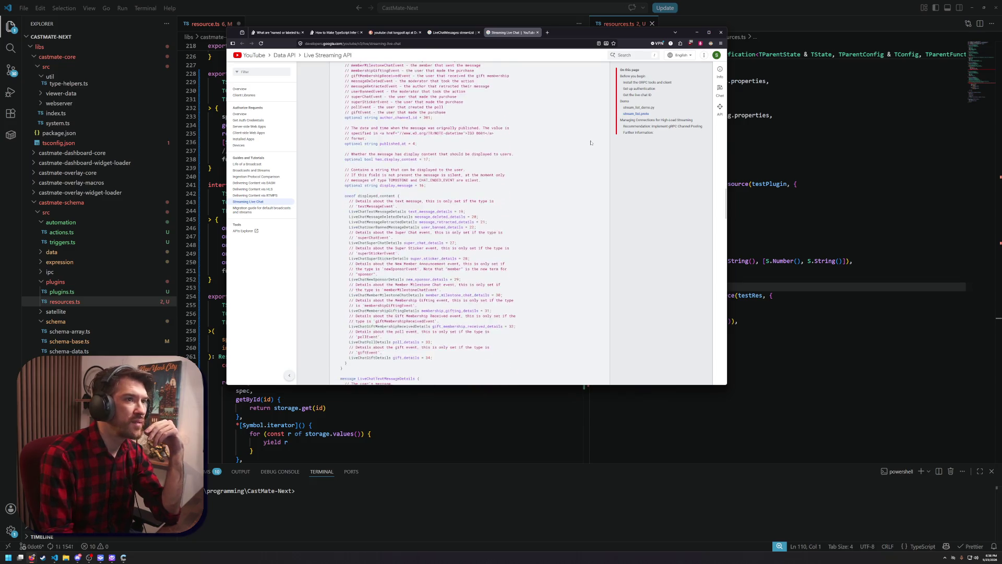
scroll(572, 152, "down", 7)
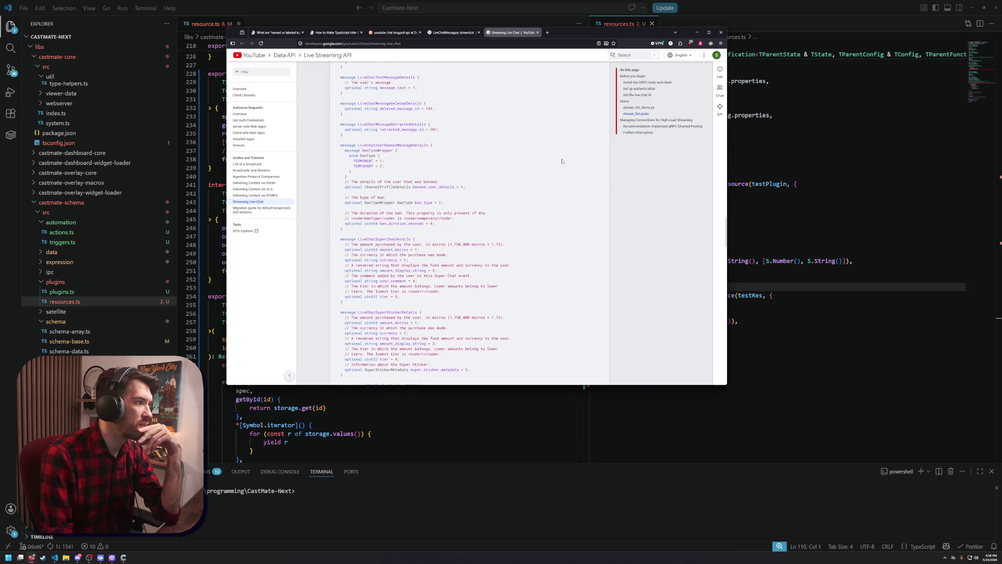
left_click(646, 107)
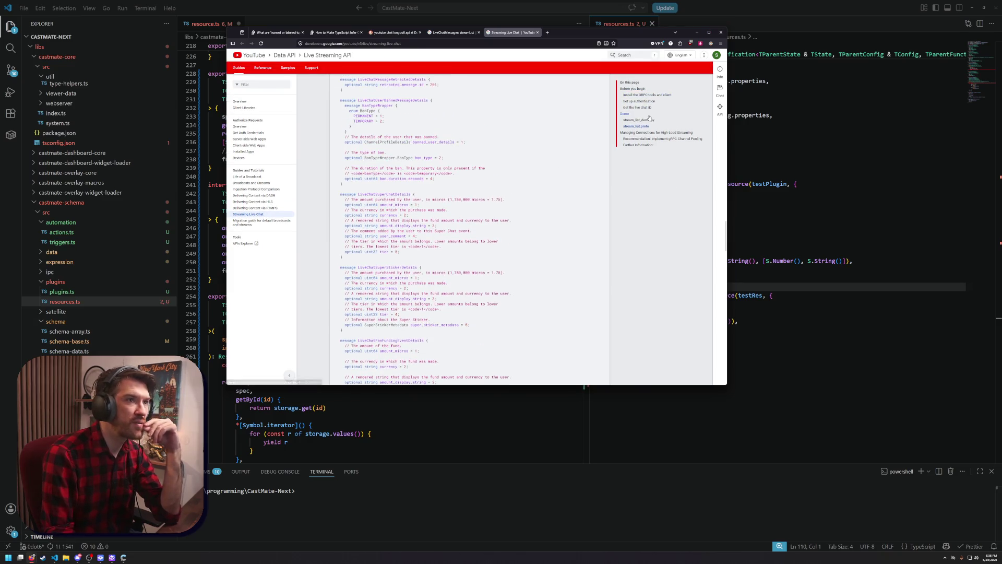